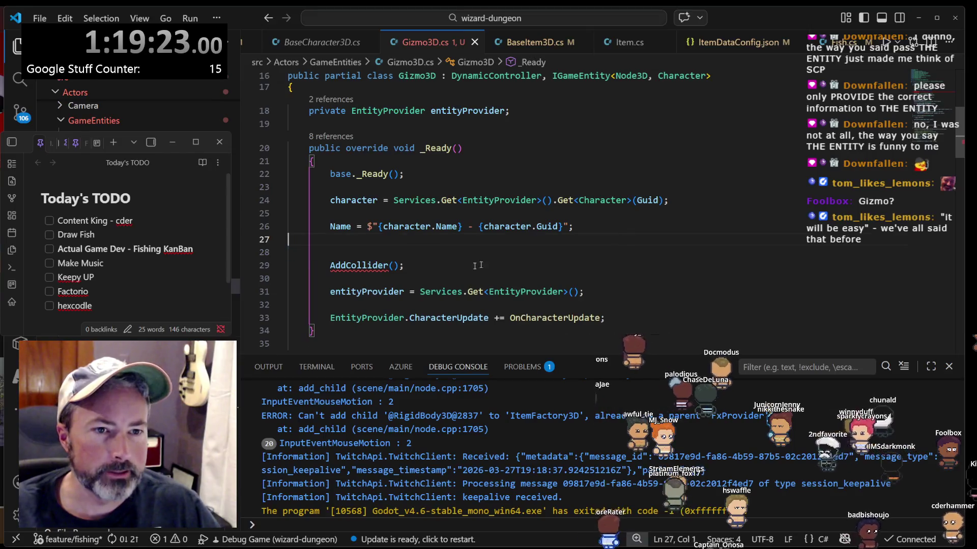
- Delete the name-label line and the AddCollider() call from Gizmo3D's _Ready method
{"action": "left_click_drag", "start_coordinate": [407, 265], "coordinate": [439, 255]}
{"action": "key", "text": "Delete"}
{"action": "key", "text": "BackSpace"}
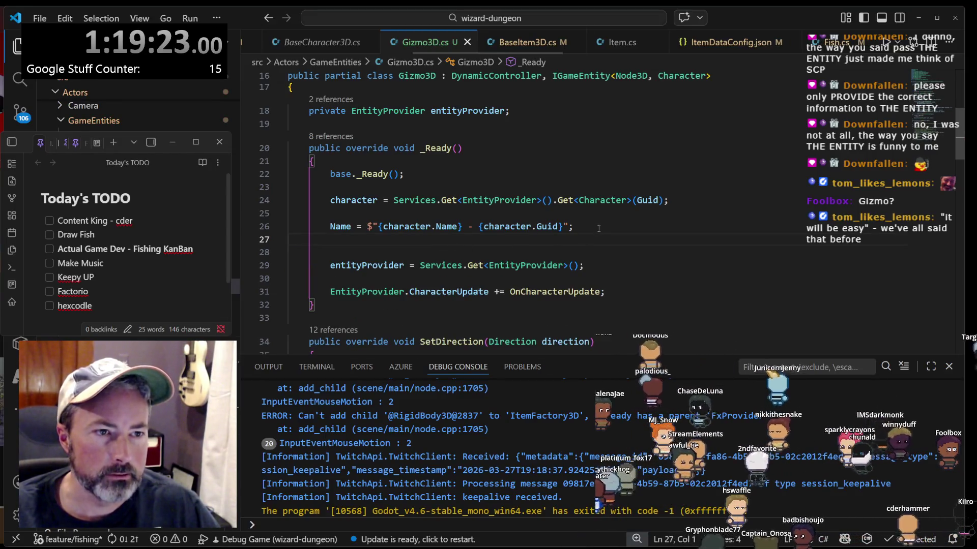
{"action": "scroll", "coordinate": [565, 221], "scroll_direction": "up", "scroll_amount": 2}
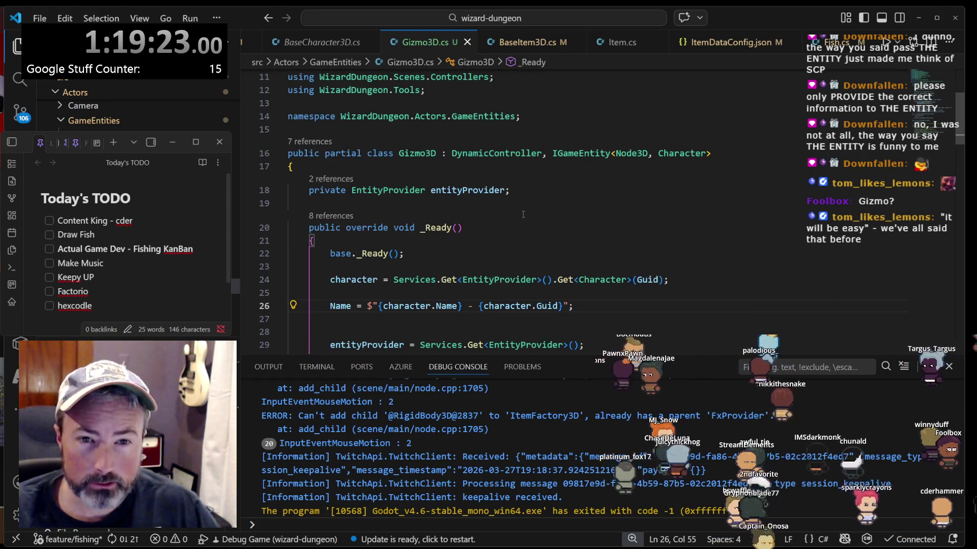
- Highlight uses of Character, then review BaseItem3D.cs and BaseCharacter3D.cs for comparison
{"action": "left_click", "coordinate": [685, 153]}
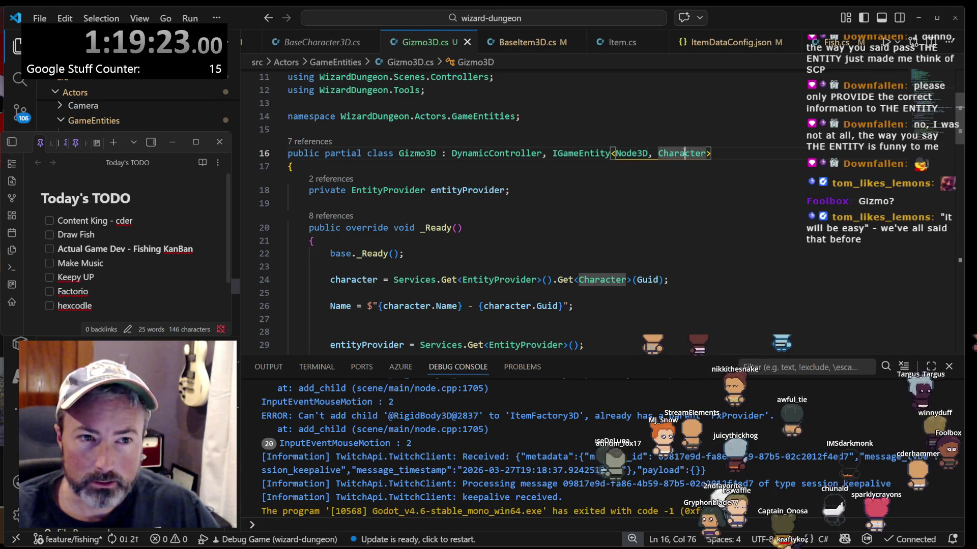
{"action": "left_click", "coordinate": [545, 44]}
{"action": "scroll", "coordinate": [526, 165], "scroll_direction": "up", "scroll_amount": 8}
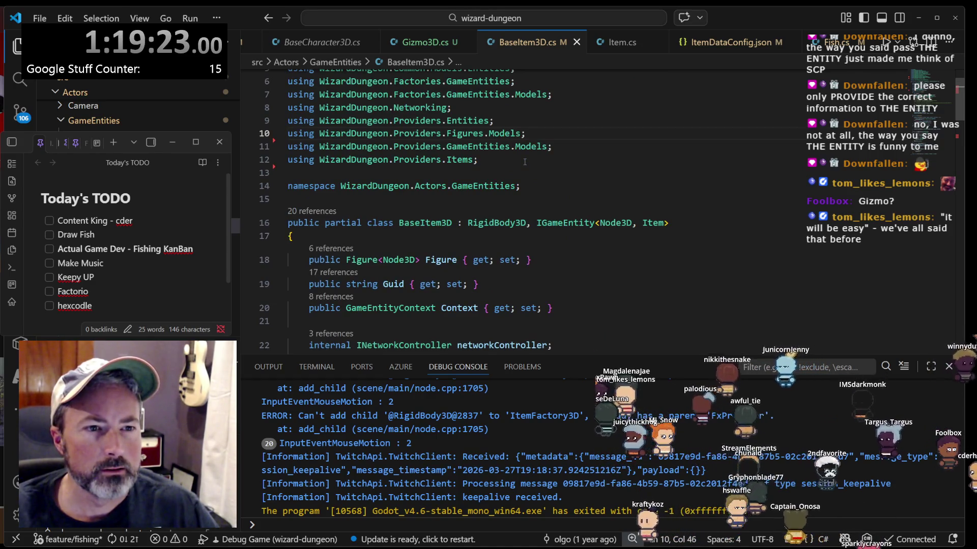
{"action": "scroll", "coordinate": [524, 162], "scroll_direction": "down", "scroll_amount": 5}
{"action": "scroll", "coordinate": [509, 43], "scroll_direction": "up", "scroll_amount": 2}
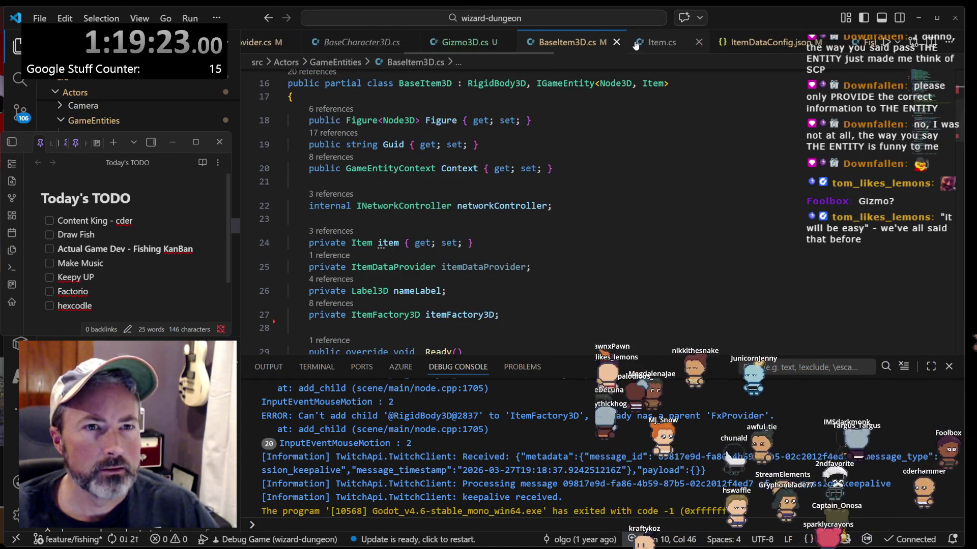
{"action": "left_click", "coordinate": [375, 43]}
{"action": "scroll", "coordinate": [520, 190], "scroll_direction": "down", "scroll_amount": 8}
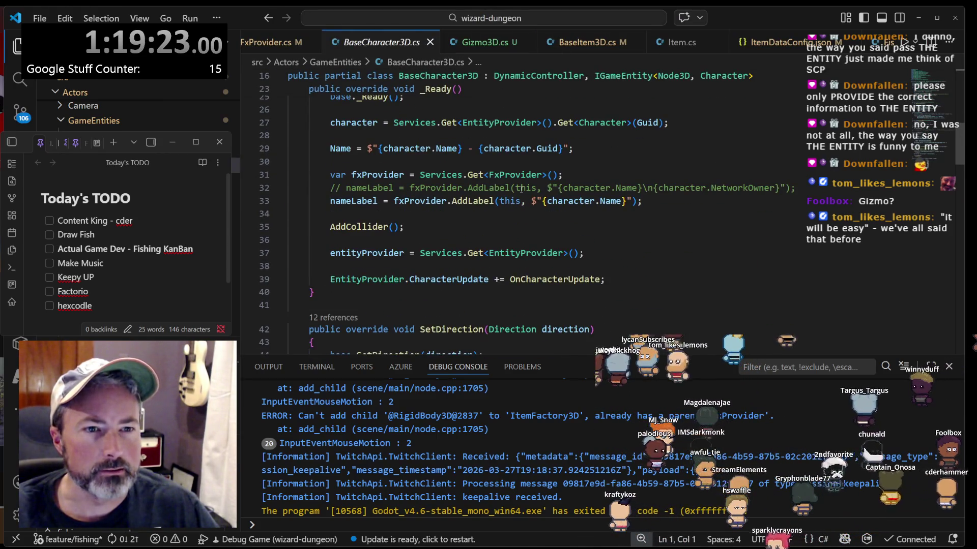
{"action": "scroll", "coordinate": [520, 190], "scroll_direction": "up", "scroll_amount": 5}
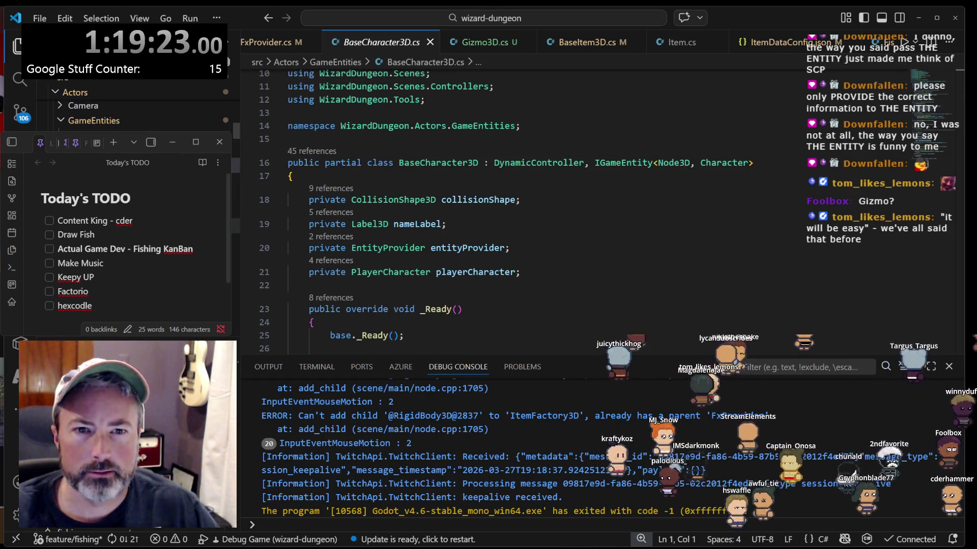
- Compare BaseItem3D.cs with BaseItem2D.cs, then return to Gizmo3D.cs at the class's opening brace
{"action": "key", "text": "ctrl+Tab"}
{"action": "scroll", "coordinate": [516, 201], "scroll_direction": "up", "scroll_amount": 3}
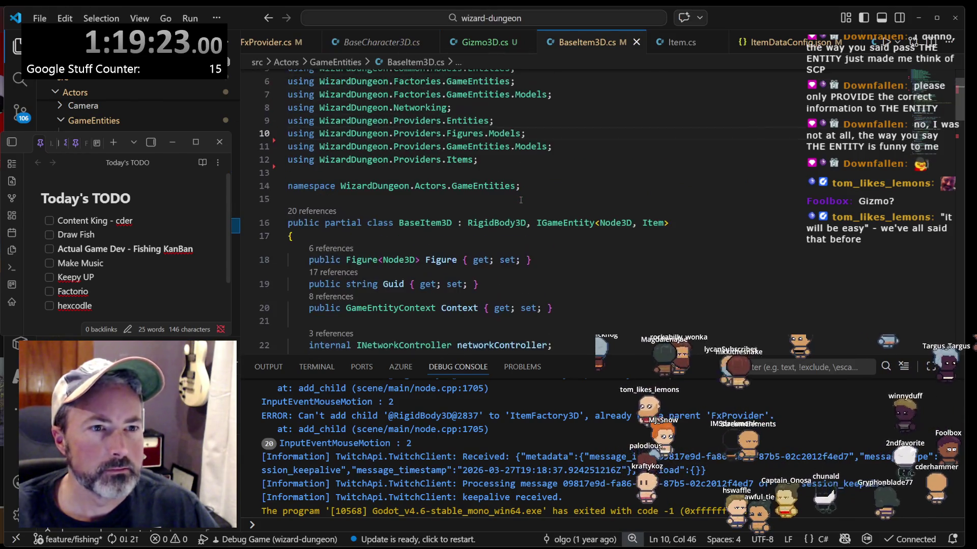
{"action": "scroll", "coordinate": [521, 200], "scroll_direction": "down", "scroll_amount": 3}
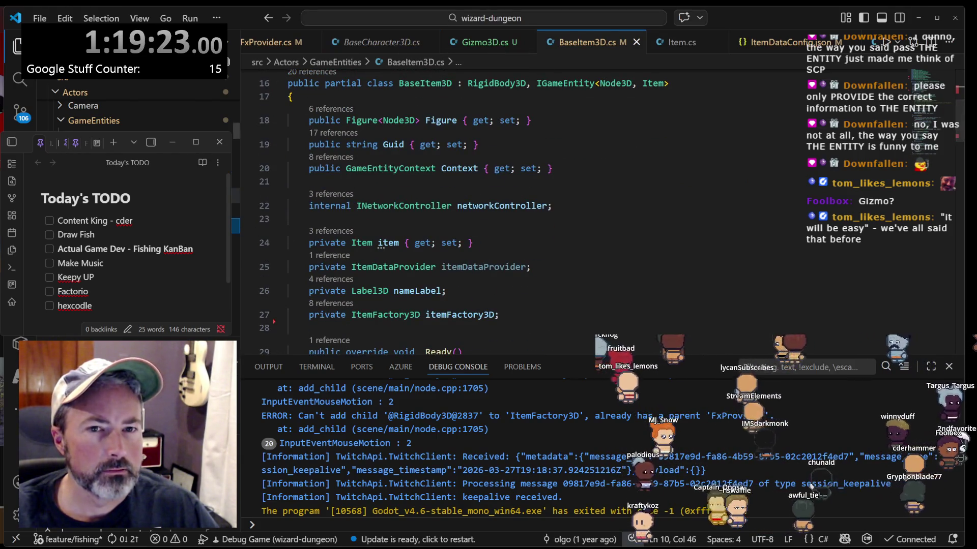
{"action": "key", "text": "ctrl+Tab"}
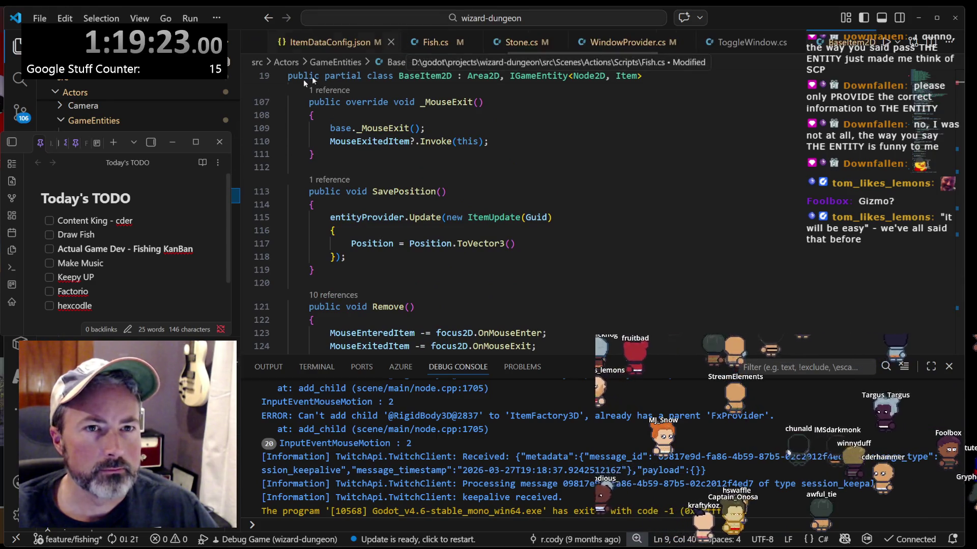
{"action": "key", "text": "ctrl+Tab"}
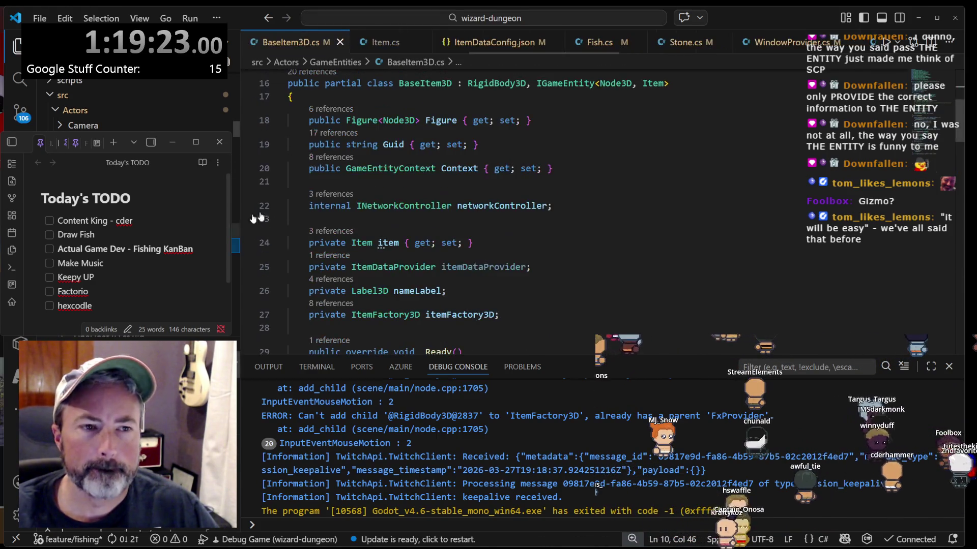
{"action": "left_click", "coordinate": [642, 181]}
{"action": "scroll", "coordinate": [642, 181], "scroll_direction": "up", "scroll_amount": 3}
{"action": "scroll", "coordinate": [640, 179], "scroll_direction": "down", "scroll_amount": 2}
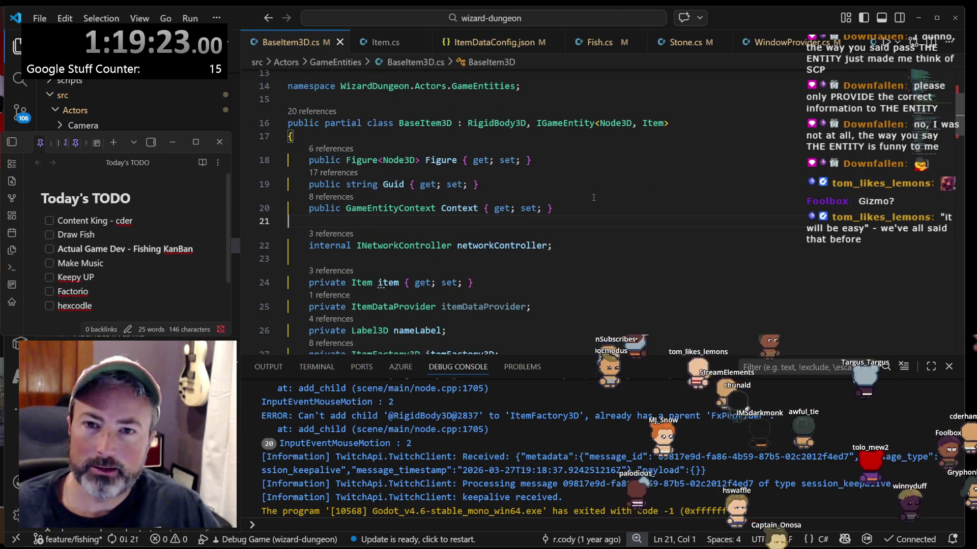
{"action": "left_click", "coordinate": [564, 207]}
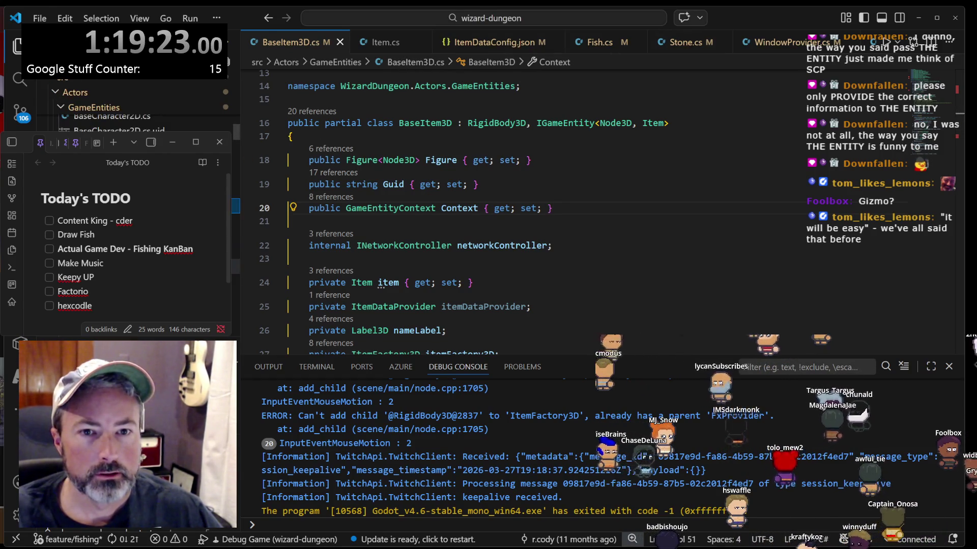
{"action": "key", "text": "ctrl+Tab"}
{"action": "left_click", "coordinate": [541, 175]}
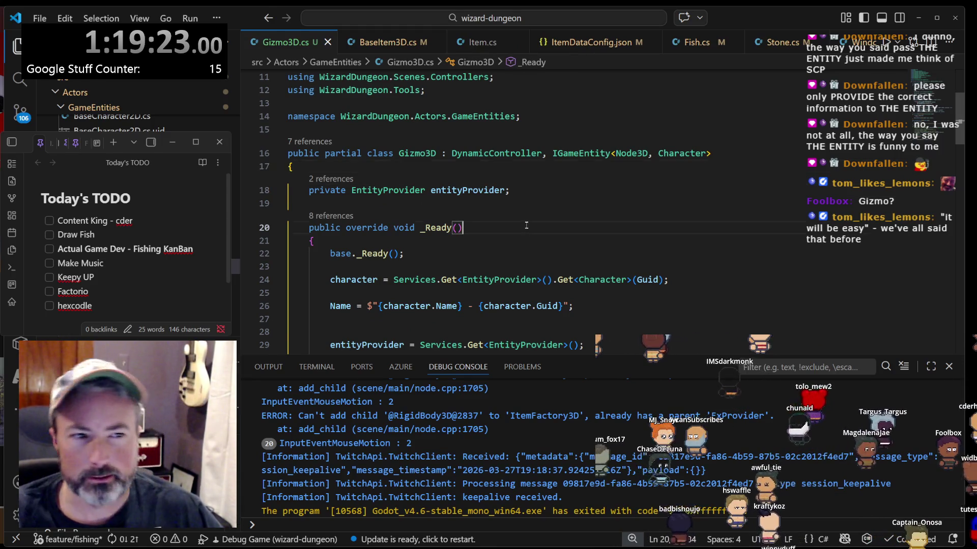
{"action": "scroll", "coordinate": [527, 226], "scroll_direction": "down", "scroll_amount": 2}
{"action": "left_click", "coordinate": [646, 223]}
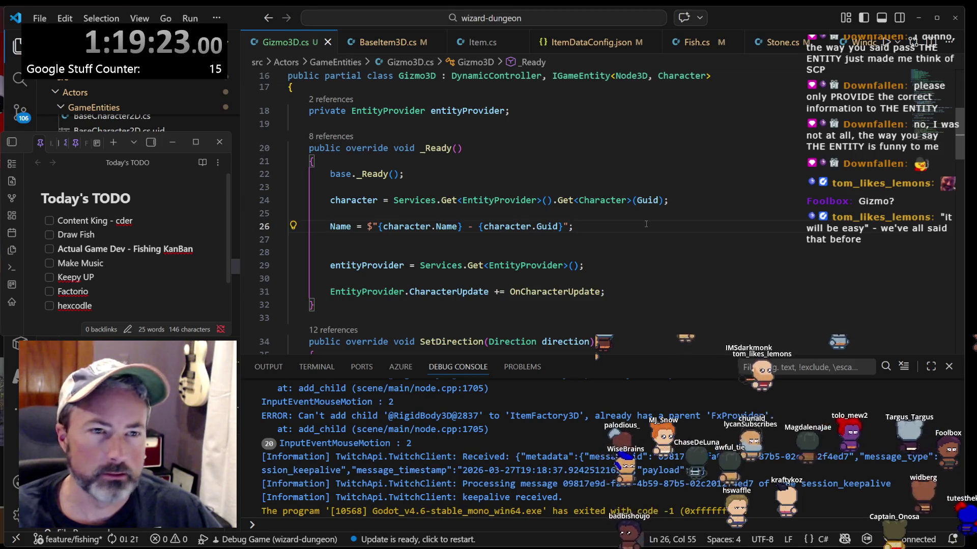
{"action": "key", "text": "Home"}
{"action": "key", "text": "Right"}
{"action": "key", "text": "Right"}
{"action": "key", "text": "ctrl+k"}
{"action": "key", "text": "ctrl+i"}
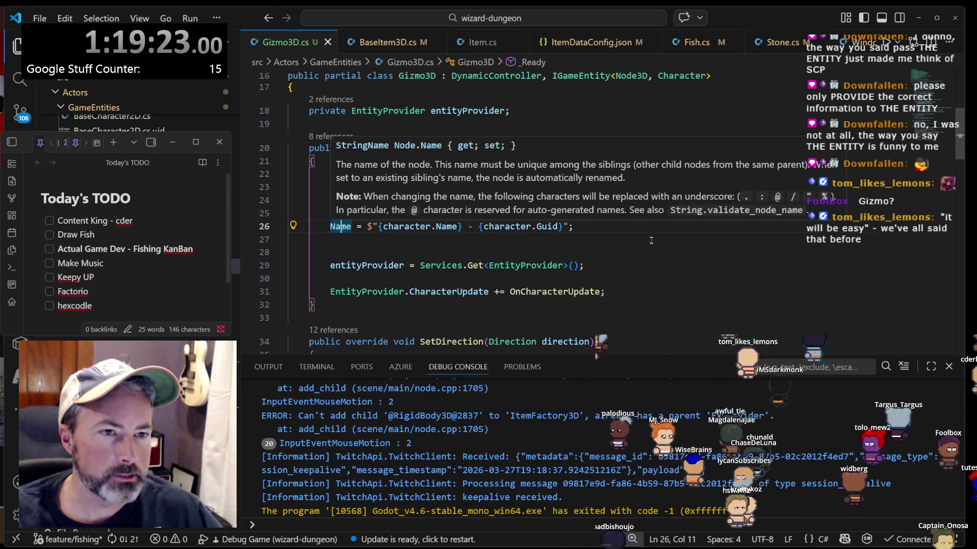
{"action": "left_click", "coordinate": [651, 241]}
{"action": "scroll", "coordinate": [342, 202], "scroll_direction": "up", "scroll_amount": 3}
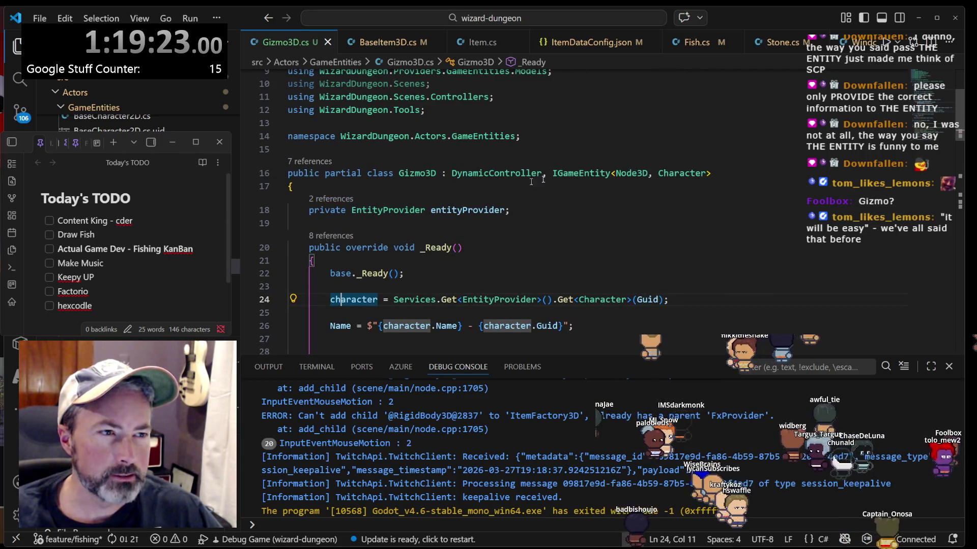
{"action": "left_click", "coordinate": [632, 173]}
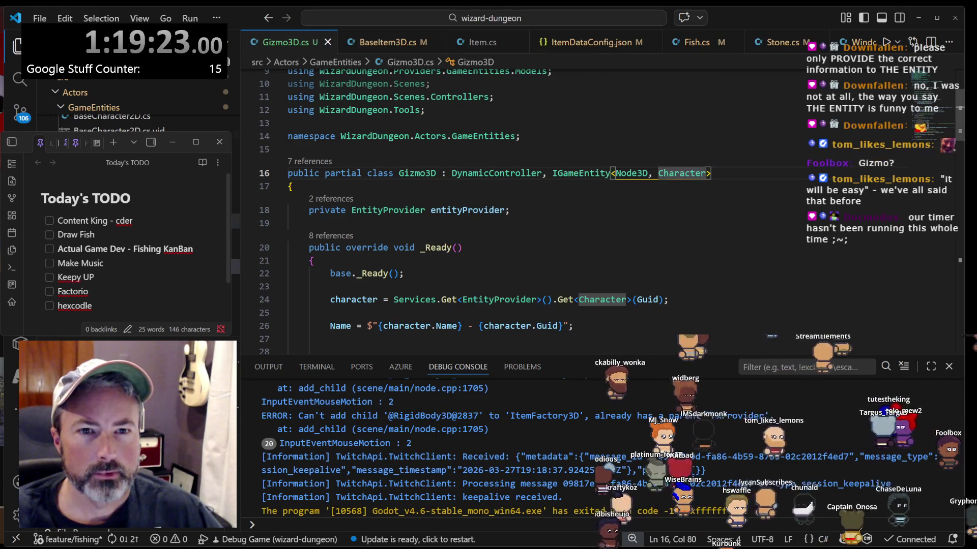
{"action": "scroll", "coordinate": [137, 102], "scroll_direction": "up", "scroll_amount": 2}
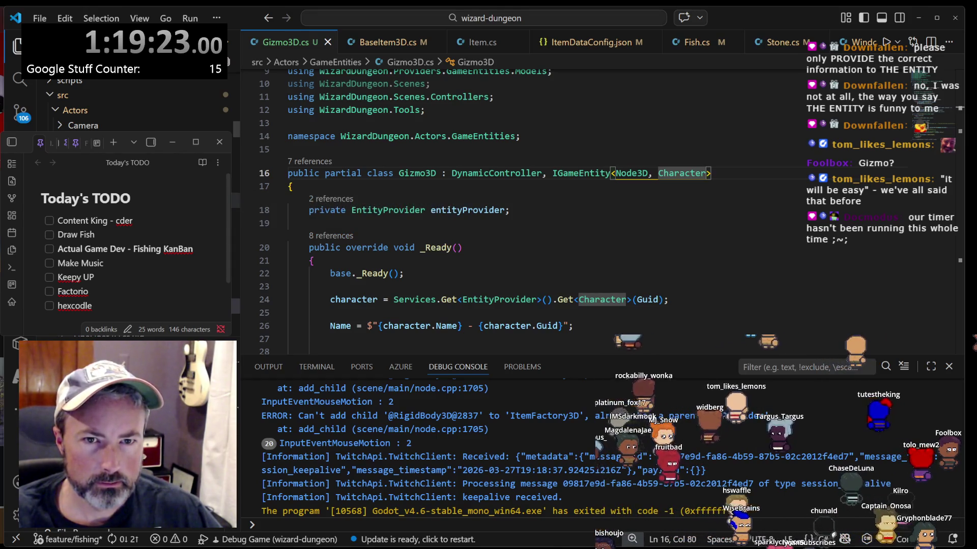
{"action": "left_click", "coordinate": [235, 186]}
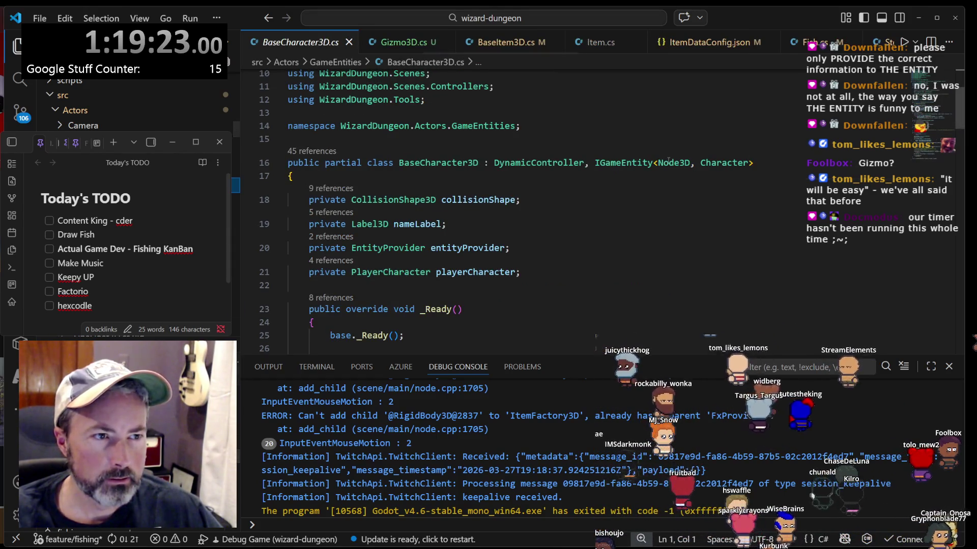
{"action": "left_click", "coordinate": [407, 44]}
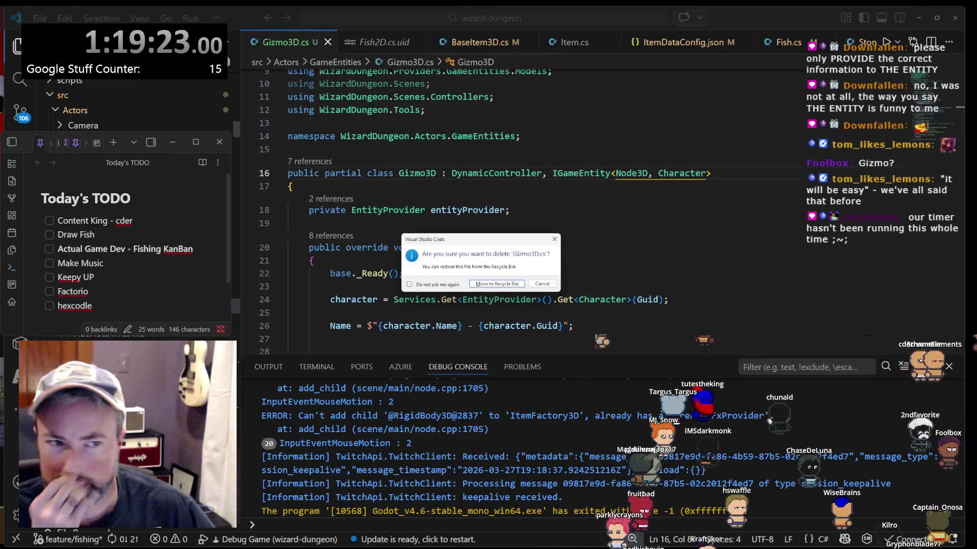
- Delete Gizmo3D.cs and paste a copy of BaseItem3D.cs renamed to Gizmo3D.cs
{"action": "key", "text": "Return"}
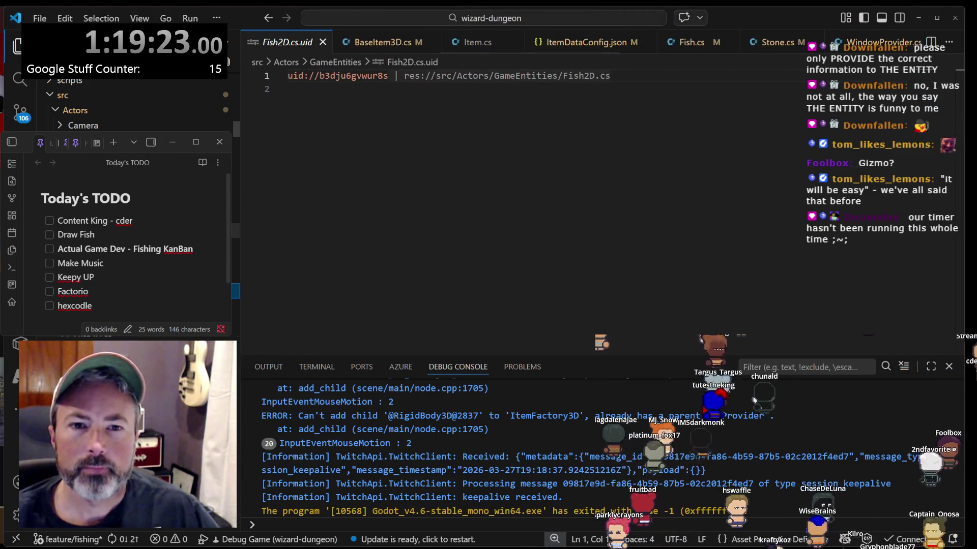
{"action": "key", "text": "ctrl+Tab"}
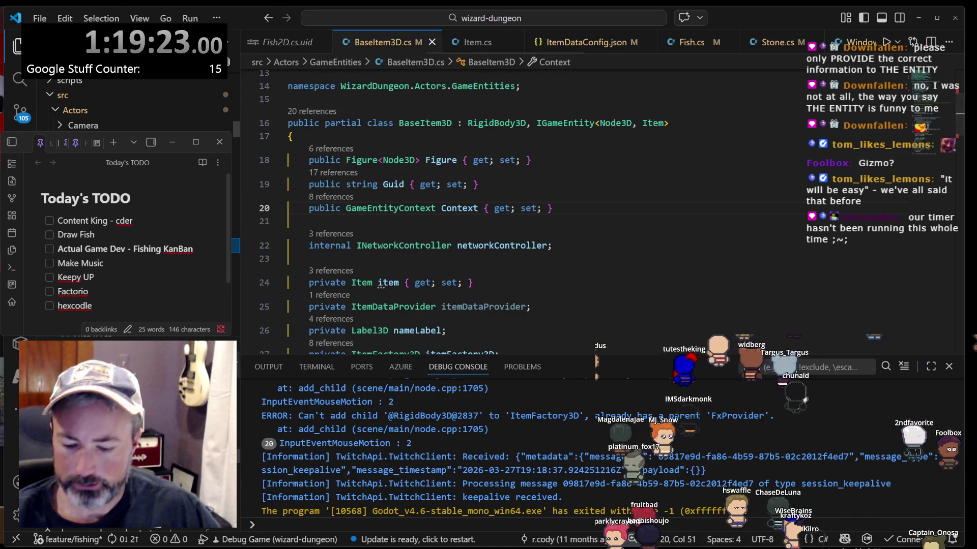
{"action": "key", "text": "ctrl+v"}
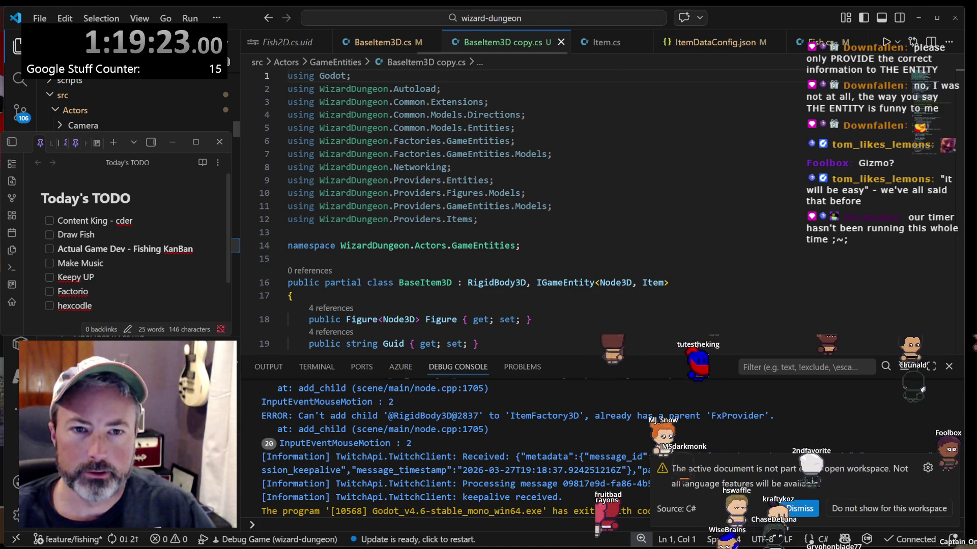
{"action": "key", "text": "Return"}
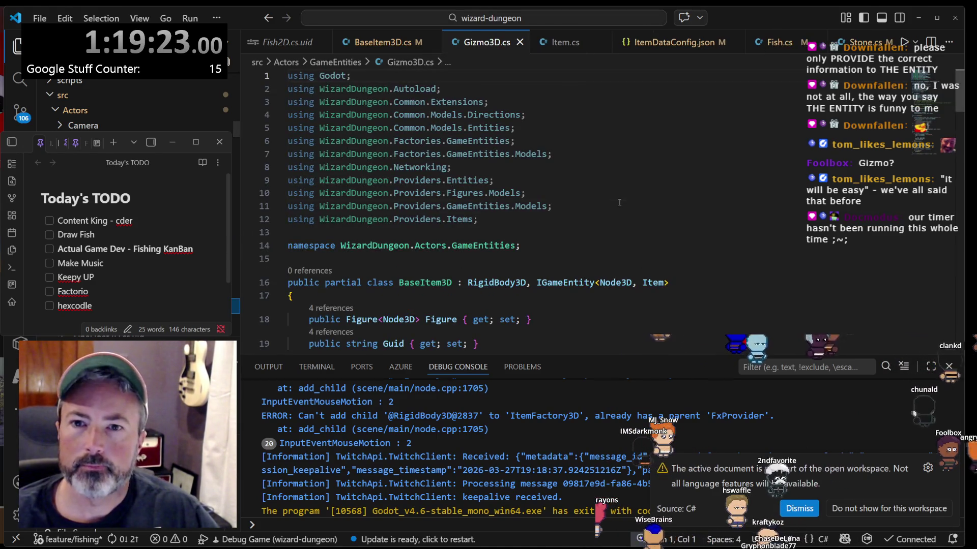
{"action": "left_click", "coordinate": [619, 203]}
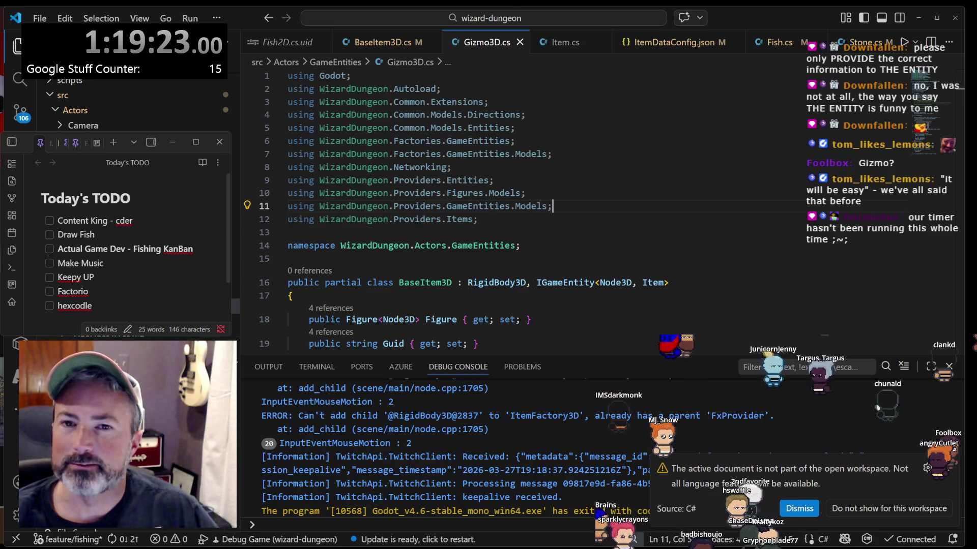
{"action": "left_click", "coordinate": [172, 44]}
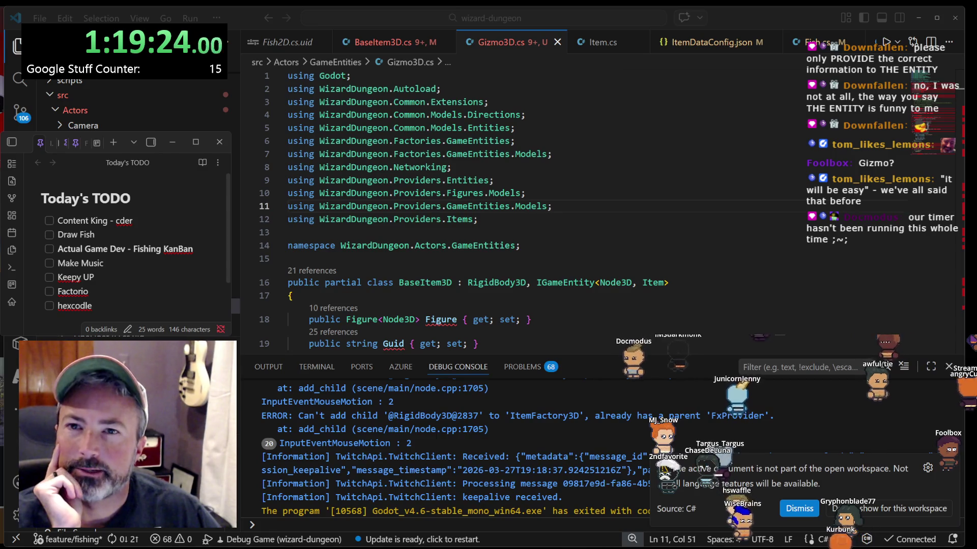
{"action": "left_click", "coordinate": [632, 216]}
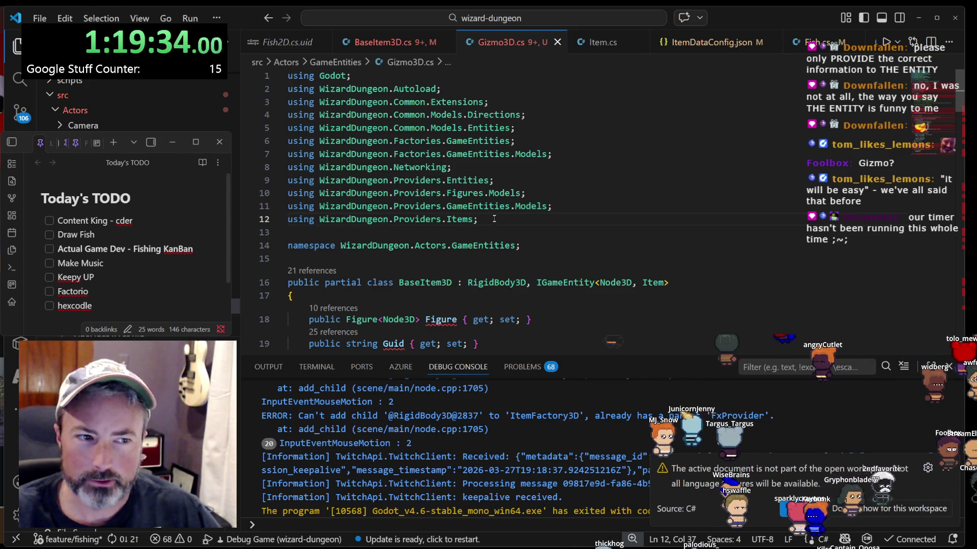
{"action": "scroll", "coordinate": [553, 219], "scroll_direction": "down", "scroll_amount": 20}
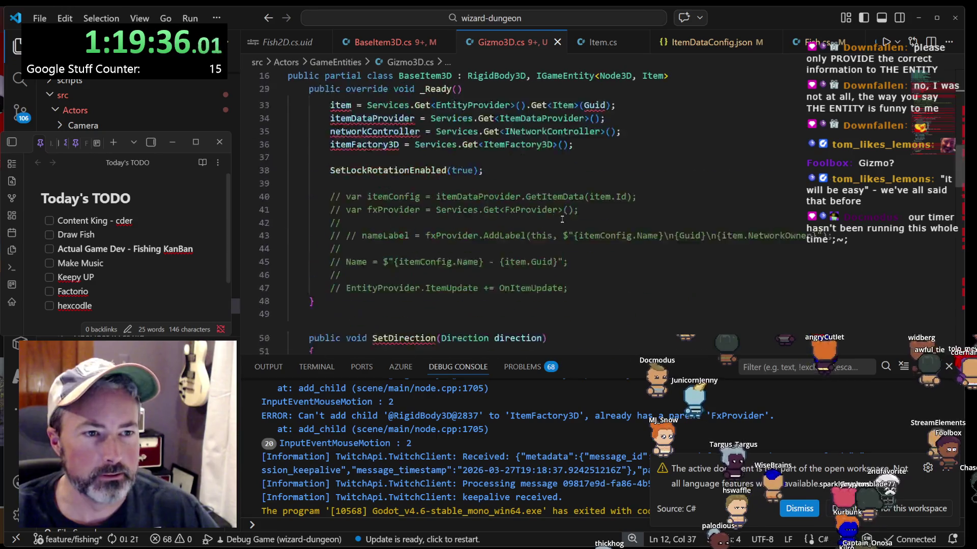
{"action": "scroll", "coordinate": [568, 219], "scroll_direction": "up", "scroll_amount": 20}
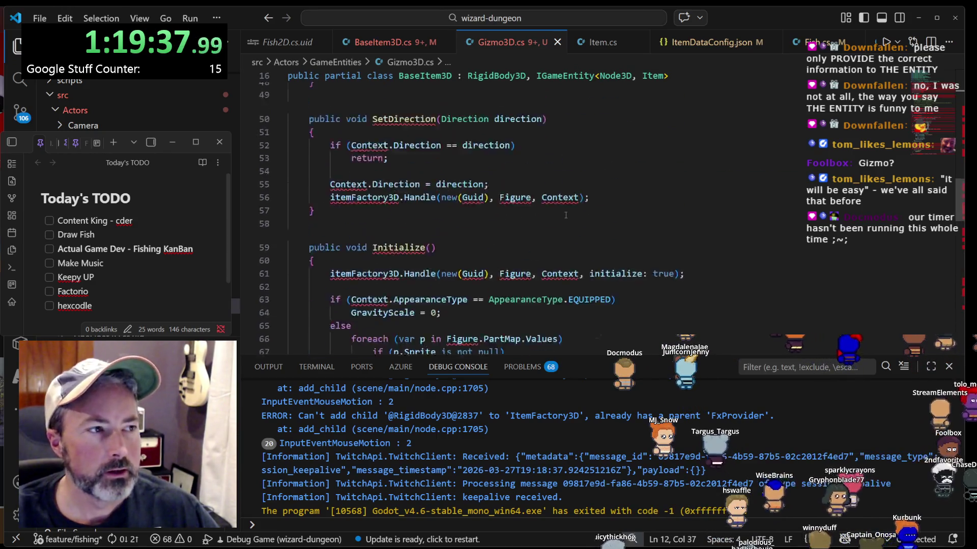
{"action": "left_click", "coordinate": [566, 218]}
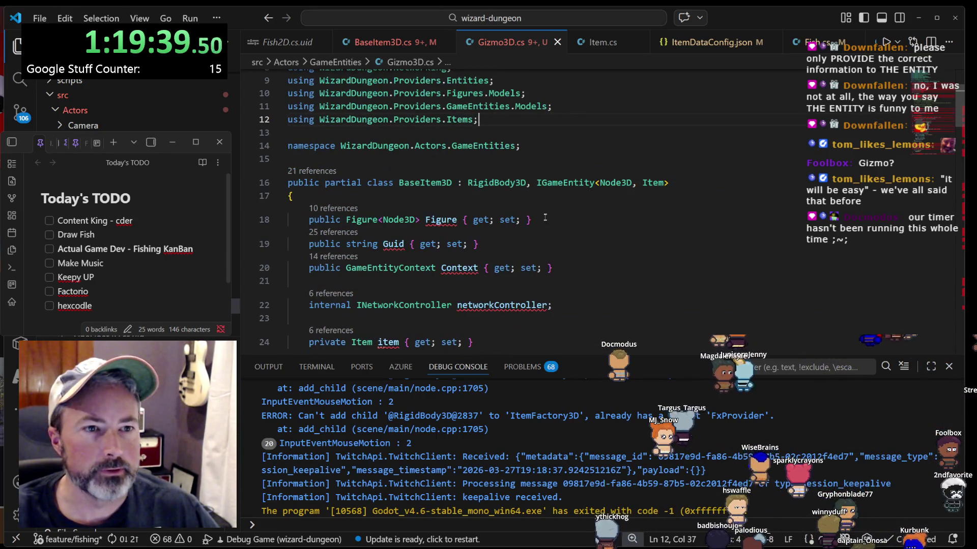
{"action": "left_click", "coordinate": [418, 219]}
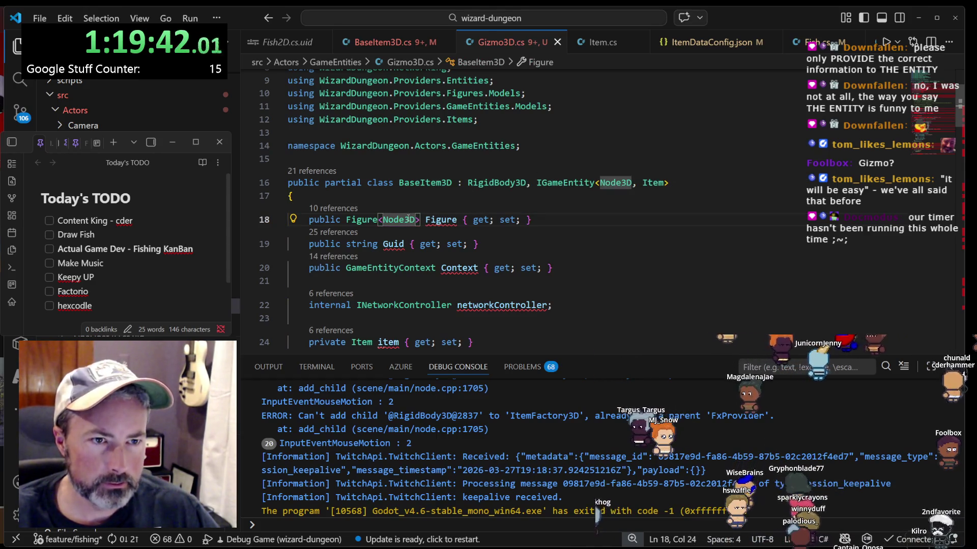
{"action": "left_click", "coordinate": [446, 221]}
{"action": "mouse_move", "coordinate": [447, 221]}
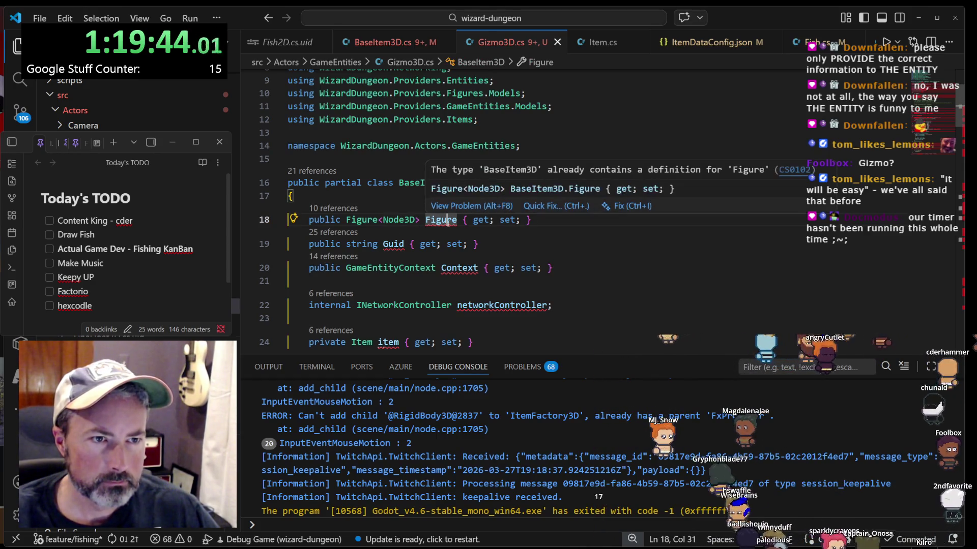
- Rename the class BaseItem3D to Gizmo3D and check references to the Figure property
{"action": "double_click", "coordinate": [418, 183]}
{"action": "type", "text": "Gizmo3"}
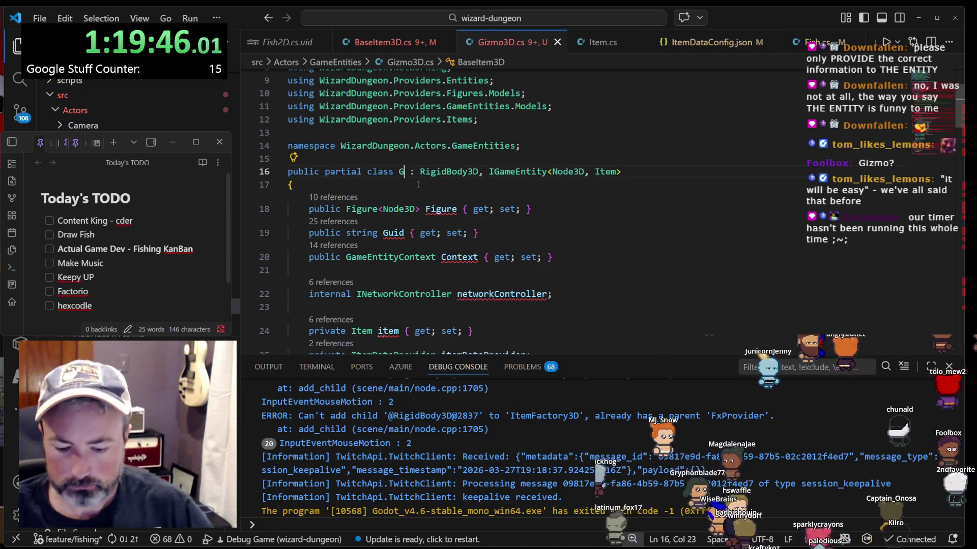
{"action": "type", "text": "D"}
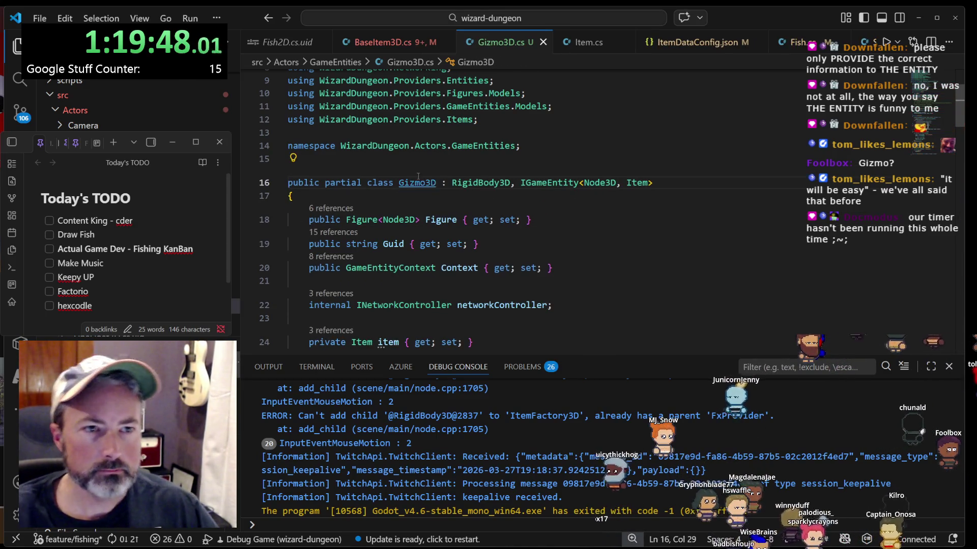
{"action": "left_click", "coordinate": [517, 219]}
{"action": "left_click", "coordinate": [441, 221]}
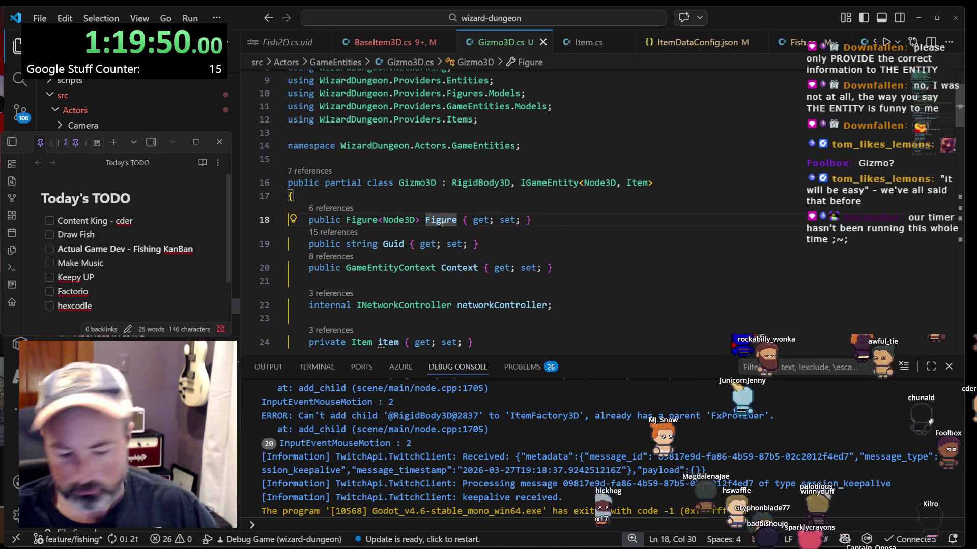
- Inspect the Context property, its GameEntityContext type and the networkController field
{"action": "scroll", "coordinate": [444, 245], "scroll_direction": "down", "scroll_amount": 2}
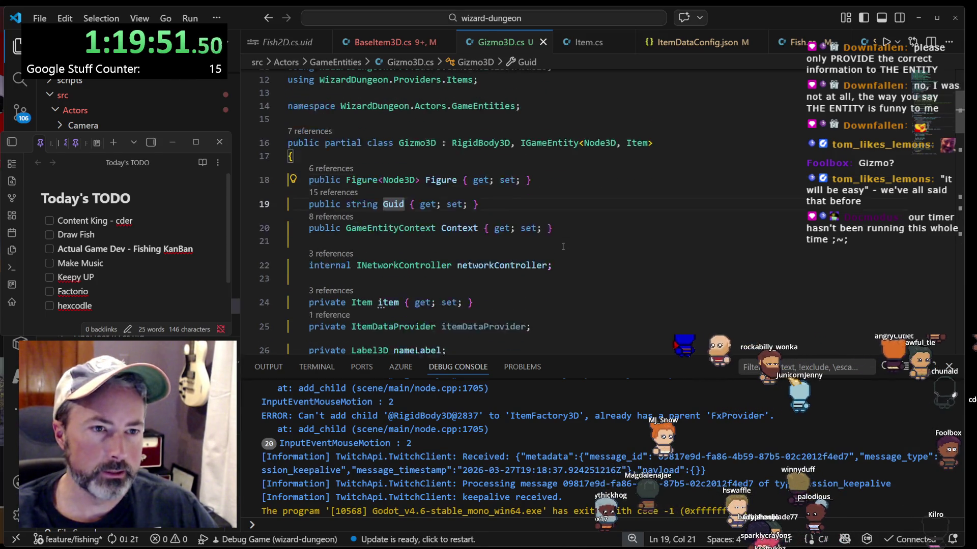
{"action": "left_click", "coordinate": [399, 208]}
{"action": "left_click", "coordinate": [454, 208]}
{"action": "scroll", "coordinate": [454, 209], "scroll_direction": "down", "scroll_amount": 1}
{"action": "left_click", "coordinate": [500, 206]}
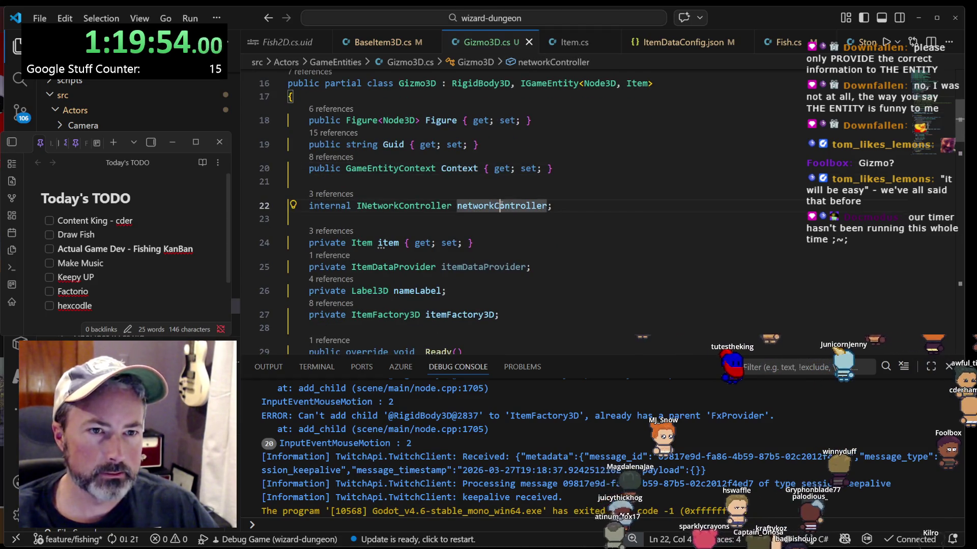
{"action": "left_click", "coordinate": [473, 205]}
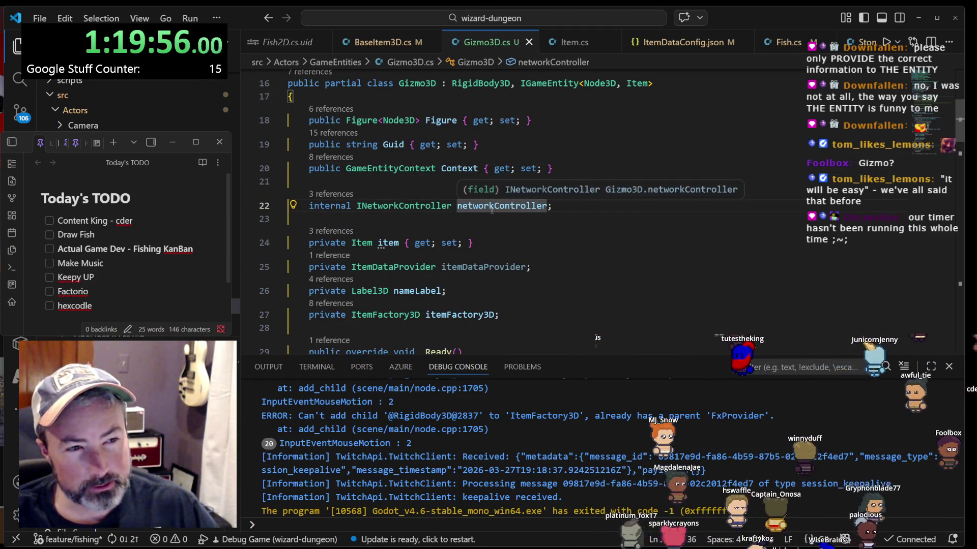
{"action": "scroll", "coordinate": [491, 209], "scroll_direction": "down", "scroll_amount": 1}
{"action": "scroll", "coordinate": [388, 222], "scroll_direction": "down", "scroll_amount": 5}
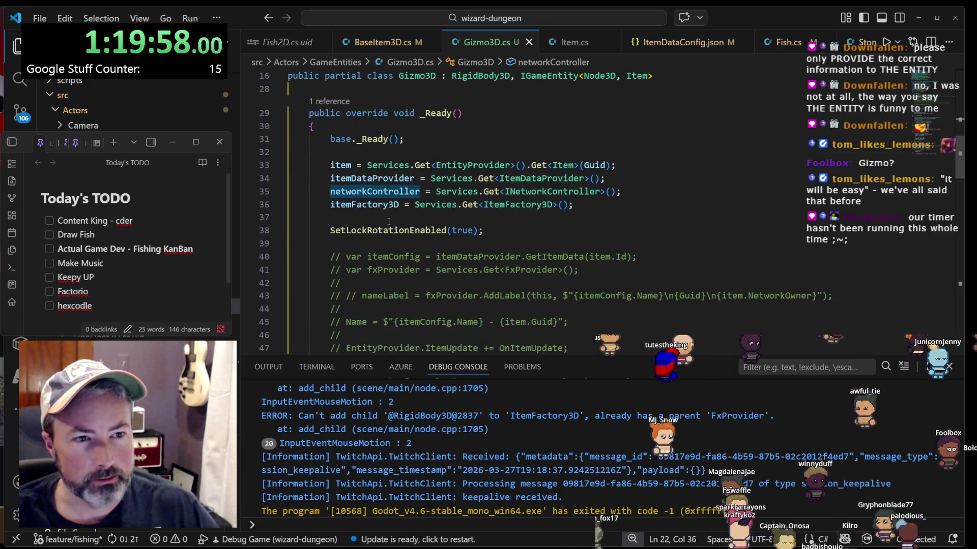
{"action": "scroll", "coordinate": [397, 218], "scroll_direction": "up", "scroll_amount": 4}
- Check the item and itemDataProvider fields, then delete the itemDataProvider field line
{"action": "left_click", "coordinate": [393, 203]}
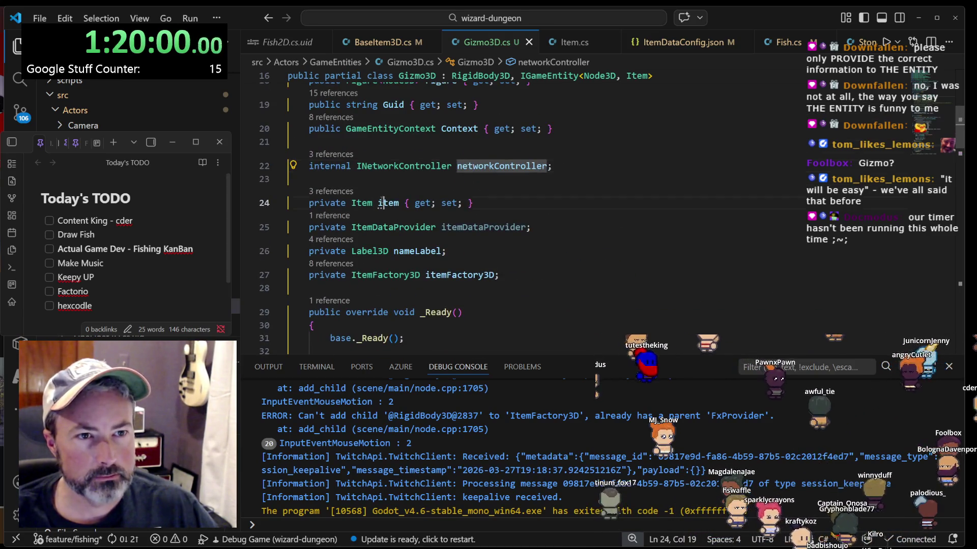
{"action": "left_click", "coordinate": [469, 227]}
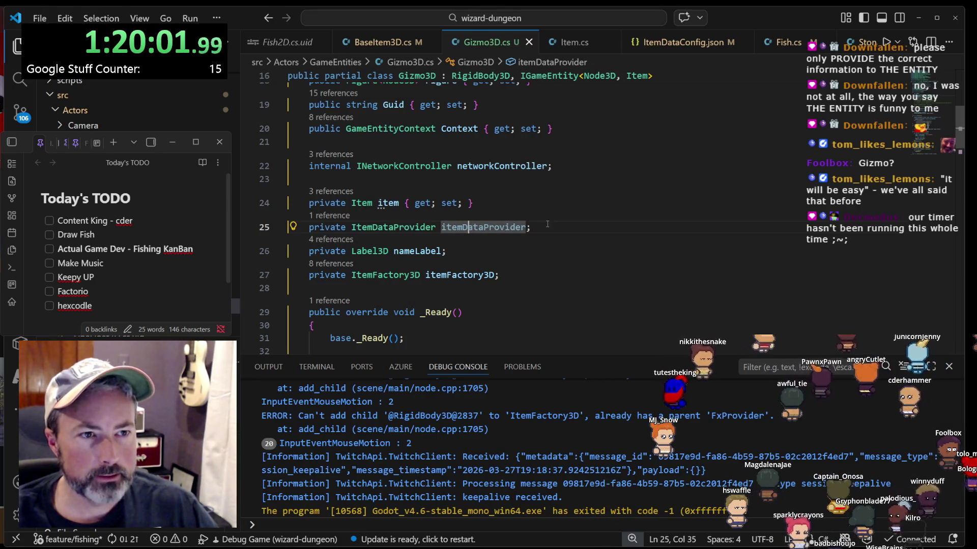
{"action": "scroll", "coordinate": [502, 233], "scroll_direction": "down", "scroll_amount": 6}
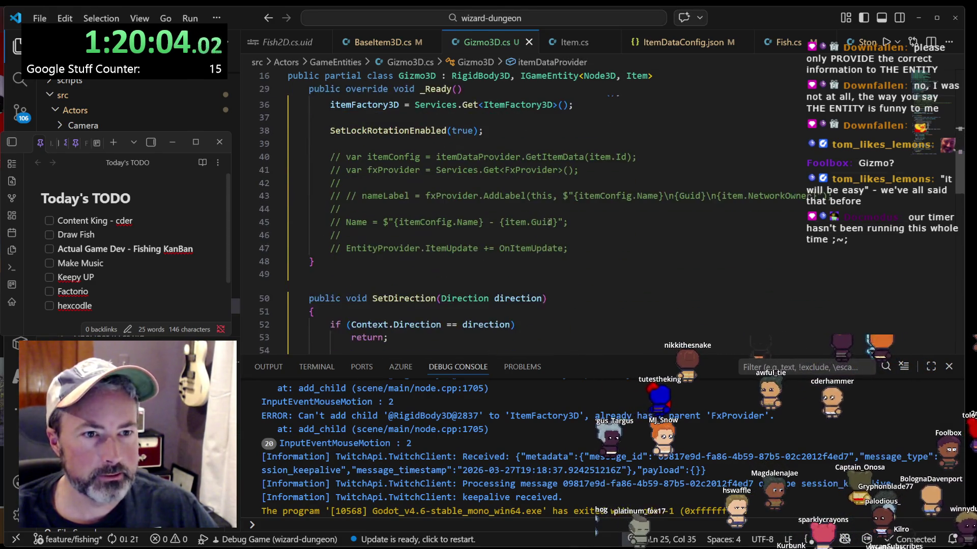
{"action": "scroll", "coordinate": [549, 222], "scroll_direction": "up", "scroll_amount": 4}
{"action": "scroll", "coordinate": [549, 222], "scroll_direction": "up", "scroll_amount": 2}
{"action": "triple_click", "coordinate": [548, 173]}
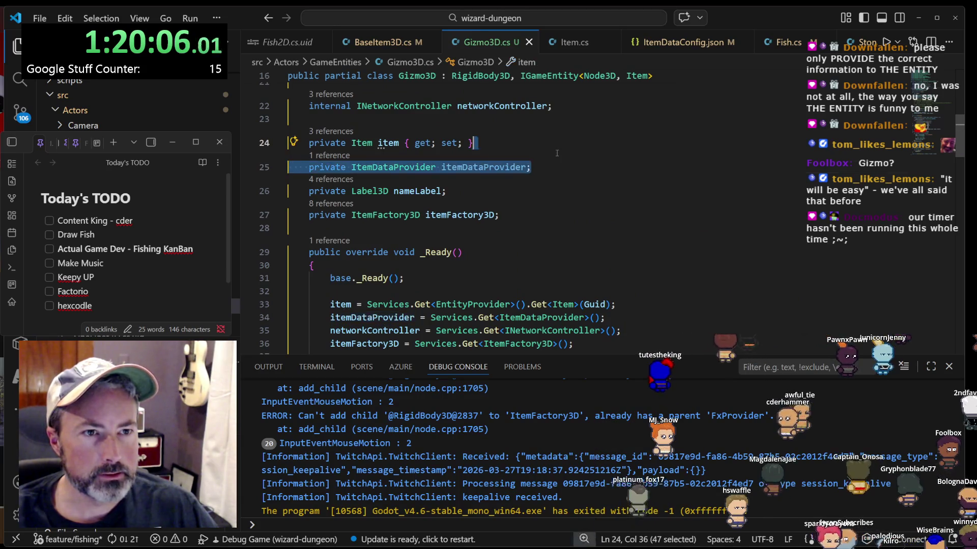
{"action": "key", "text": "Delete"}
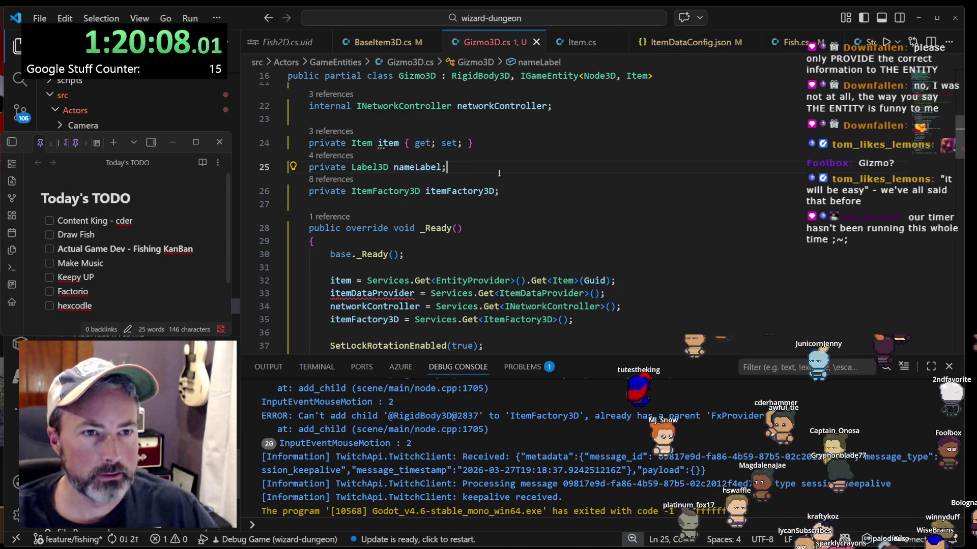
- Delete the unused nameLabel field line with Ctrl+Shift+K
{"action": "left_click_drag", "start_coordinate": [308, 143], "coordinate": [534, 144]}
{"action": "scroll", "coordinate": [534, 152], "scroll_direction": "down", "scroll_amount": 4}
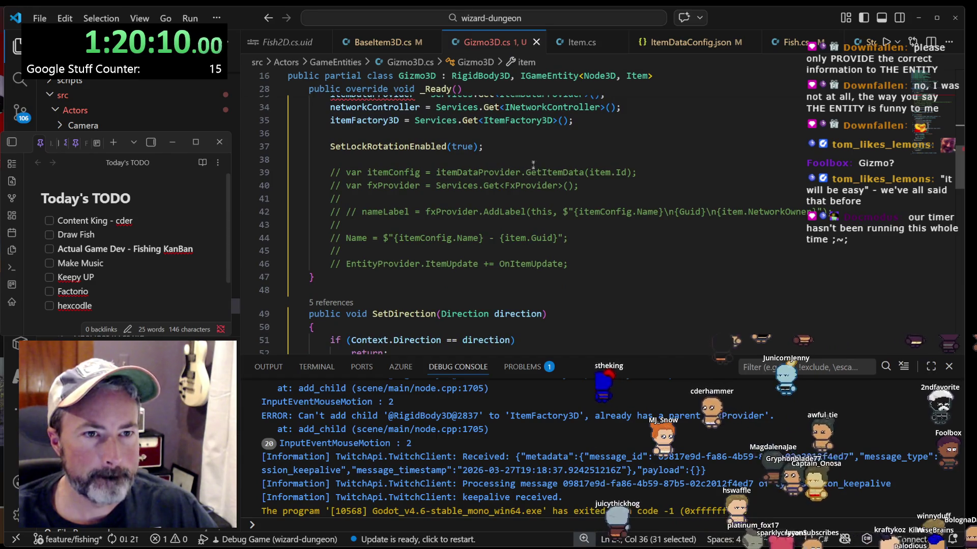
{"action": "key", "text": "ctrl+shift+k"}
{"action": "scroll", "coordinate": [547, 257], "scroll_direction": "down", "scroll_amount": 4}
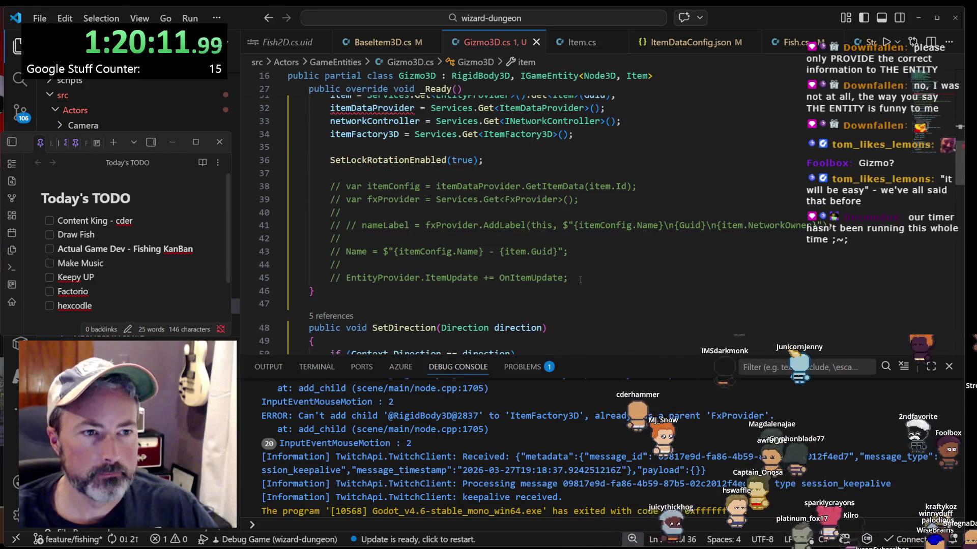
- Delete the commented-out block at the end of _Ready and its leftover blank line
{"action": "left_click_drag", "start_coordinate": [575, 278], "coordinate": [701, 173]}
{"action": "key", "text": "Delete"}
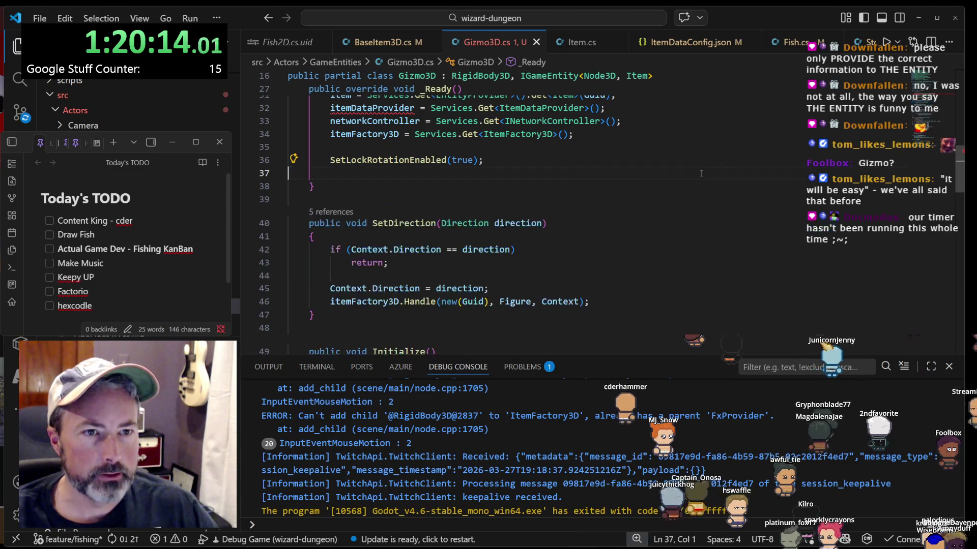
{"action": "key", "text": "BackSpace"}
{"action": "scroll", "coordinate": [395, 289], "scroll_direction": "up", "scroll_amount": 3}
- Inspect the SetLockRotationEnabled call and scroll through the rest of Gizmo3D.cs
{"action": "left_click", "coordinate": [393, 280]}
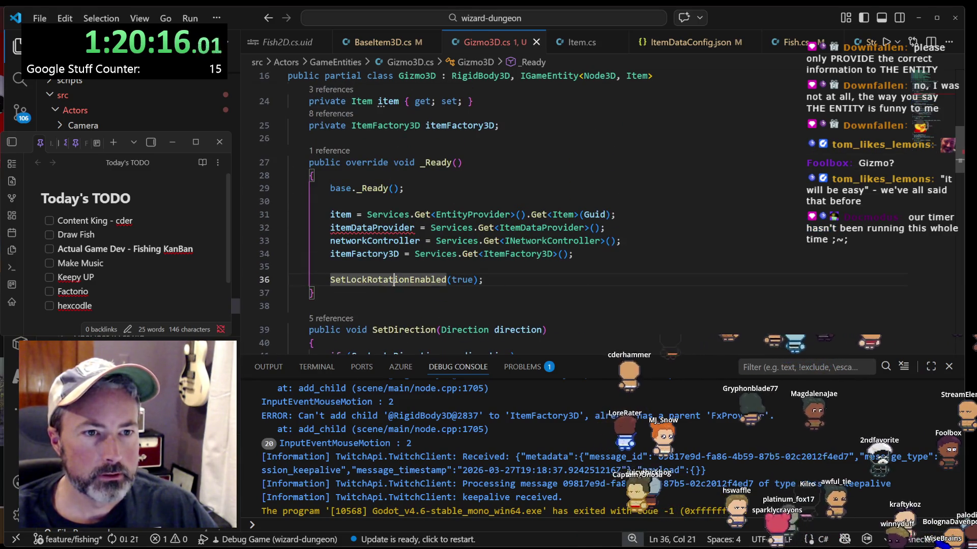
{"action": "scroll", "coordinate": [502, 221], "scroll_direction": "up", "scroll_amount": 5}
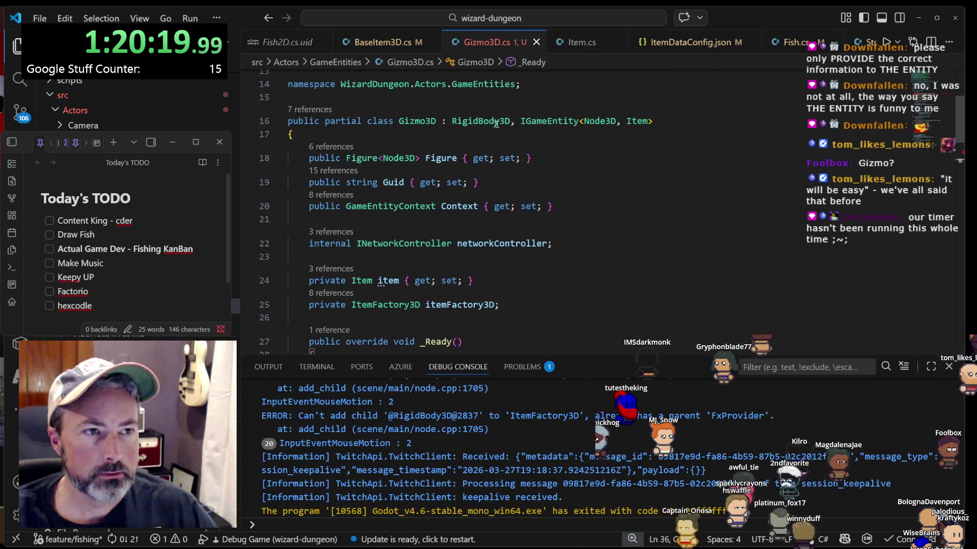
{"action": "scroll", "coordinate": [496, 124], "scroll_direction": "down", "scroll_amount": 8}
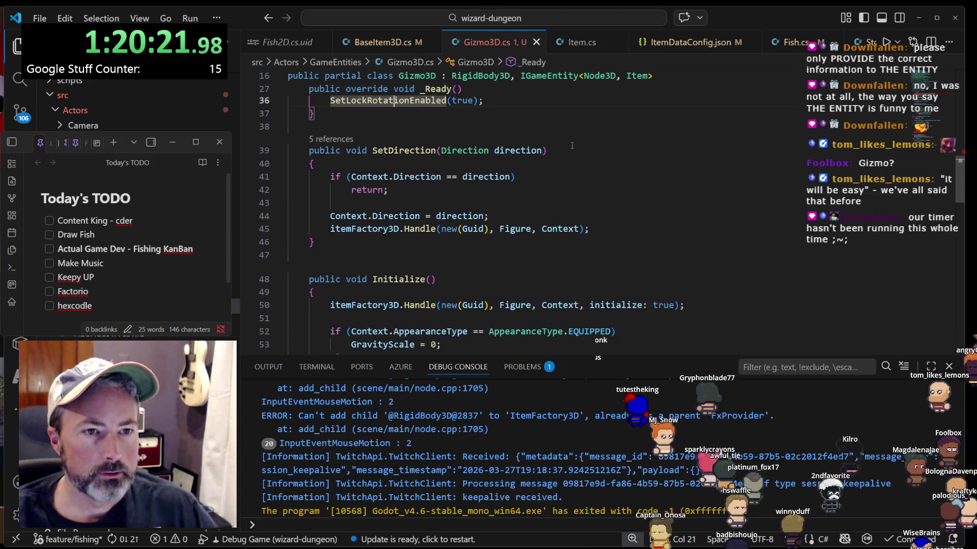
{"action": "scroll", "coordinate": [572, 146], "scroll_direction": "down", "scroll_amount": 5}
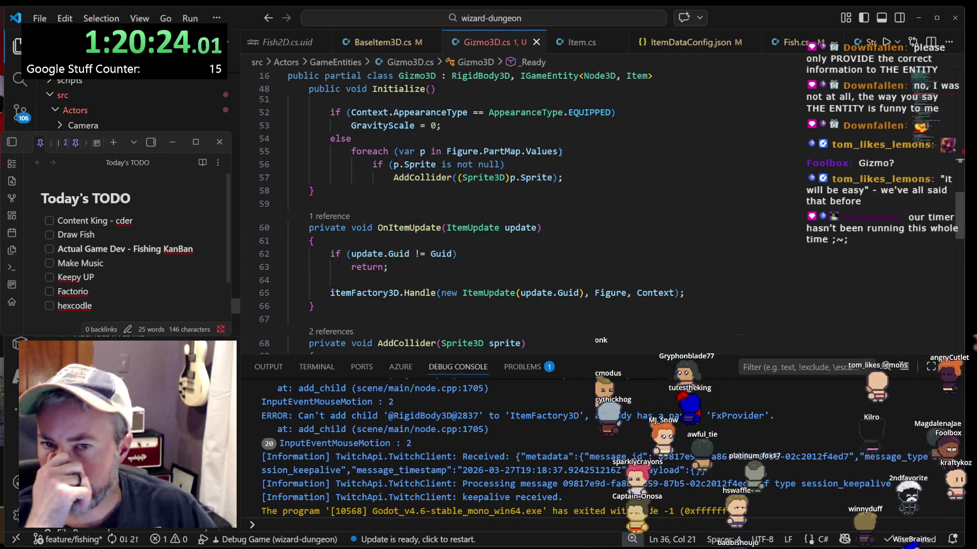
{"action": "scroll", "coordinate": [519, 245], "scroll_direction": "down", "scroll_amount": 4}
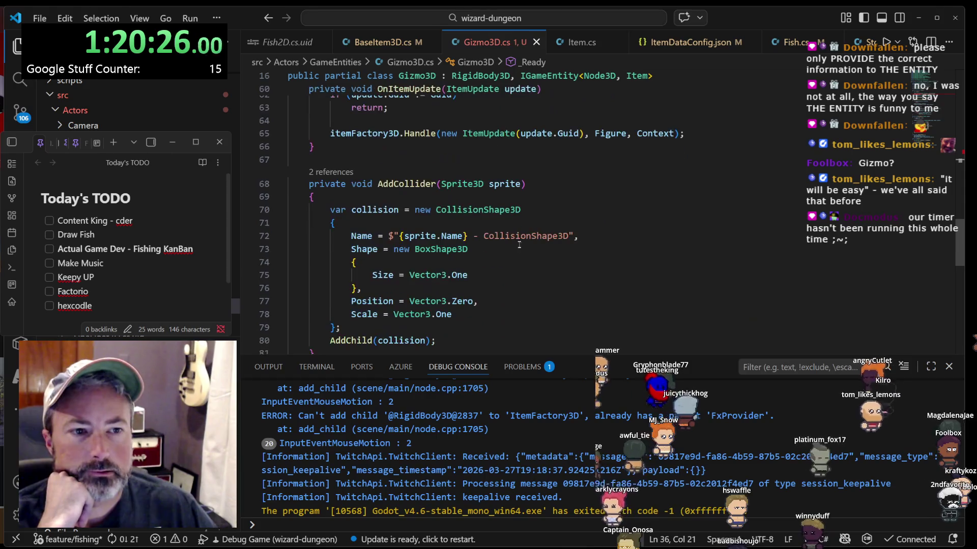
{"action": "scroll", "coordinate": [455, 271], "scroll_direction": "down", "scroll_amount": 1}
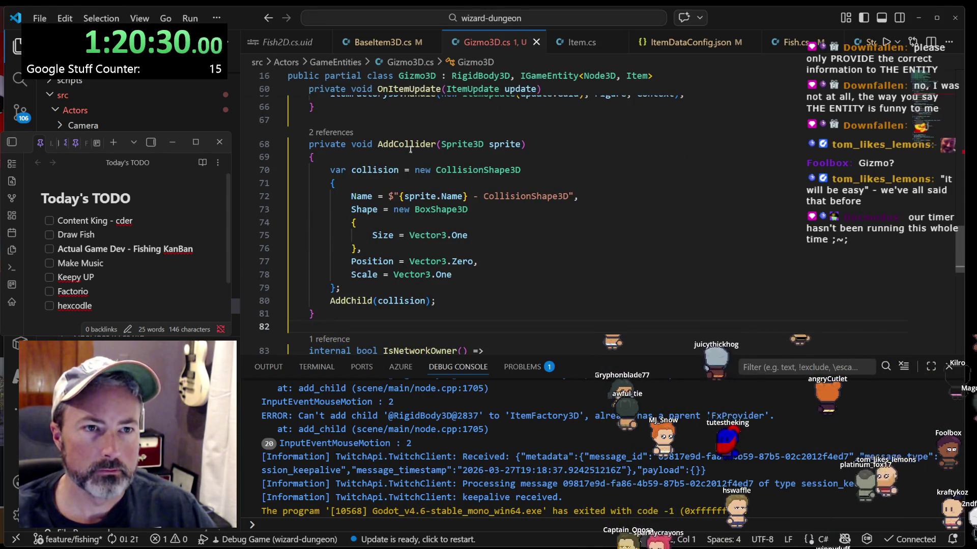
{"action": "scroll", "coordinate": [407, 214], "scroll_direction": "up", "scroll_amount": 6}
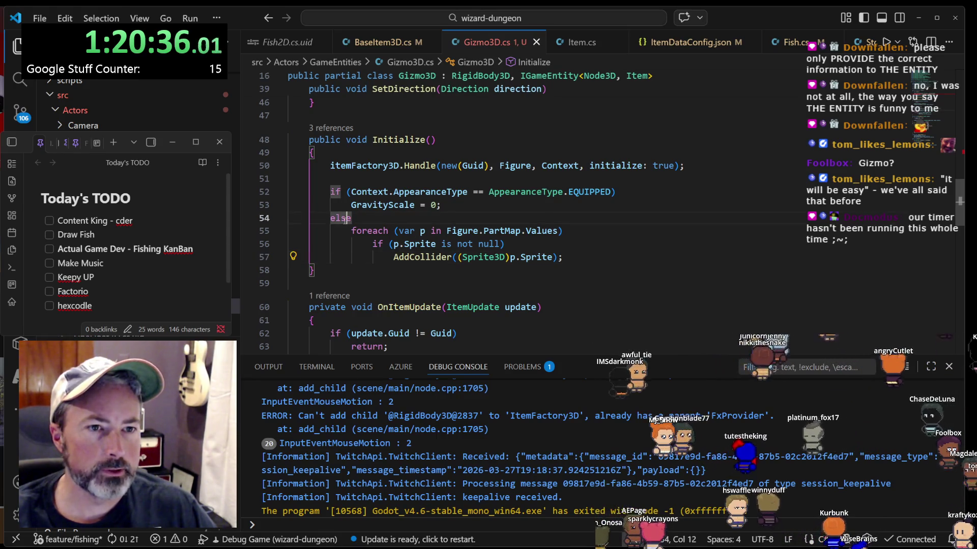
- Delete the if/else collider block from Initialize and the leftover empty line
{"action": "left_click_drag", "start_coordinate": [582, 258], "coordinate": [626, 224]}
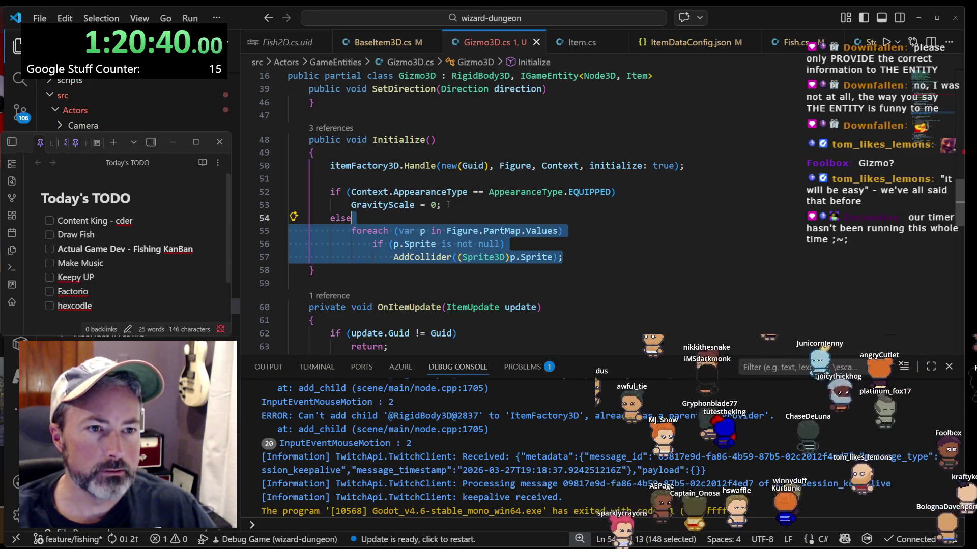
{"action": "left_click_drag", "start_coordinate": [589, 216], "coordinate": [645, 182]}
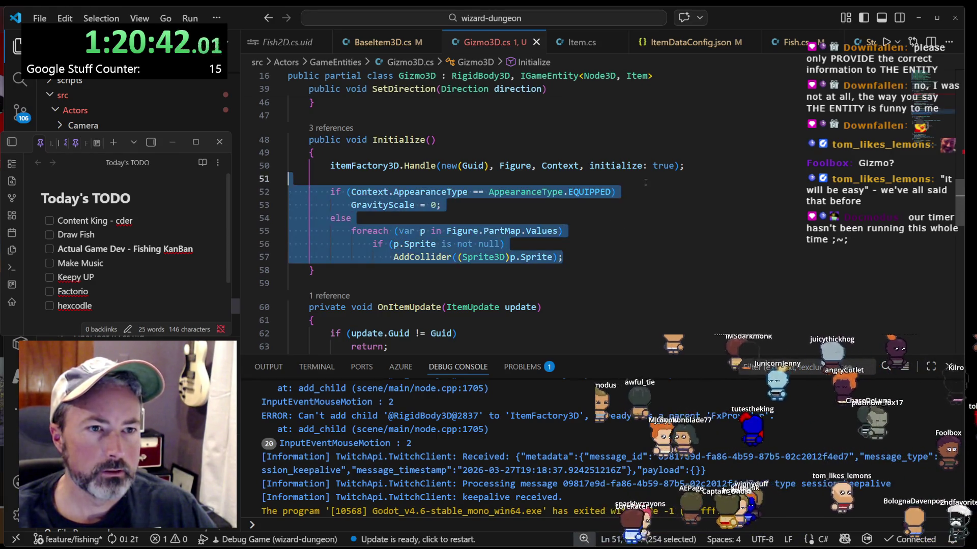
{"action": "key", "text": "Delete"}
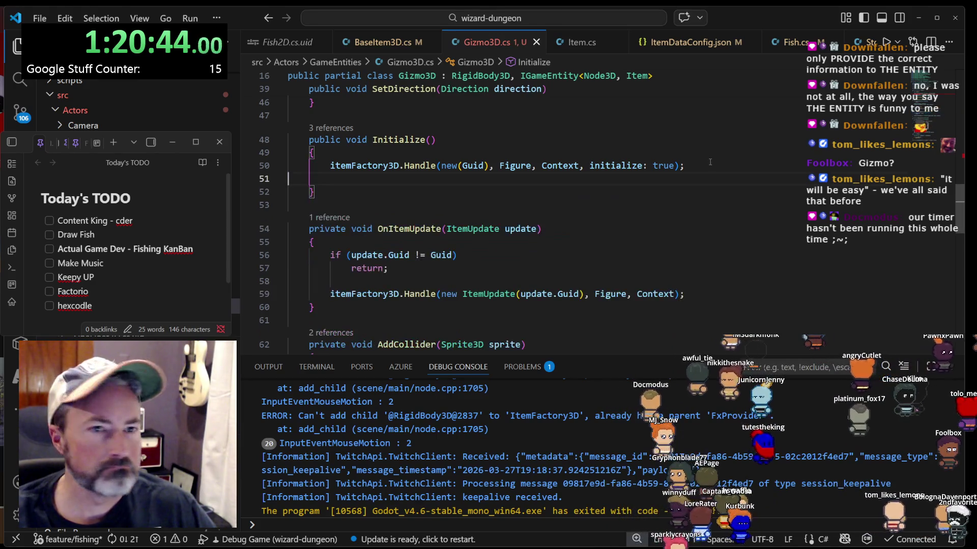
{"action": "key", "text": "BackSpace"}
- Check itemFactory3D and Direction usages, then delete the itemDataProvider line in _Ready
{"action": "left_click", "coordinate": [377, 165]}
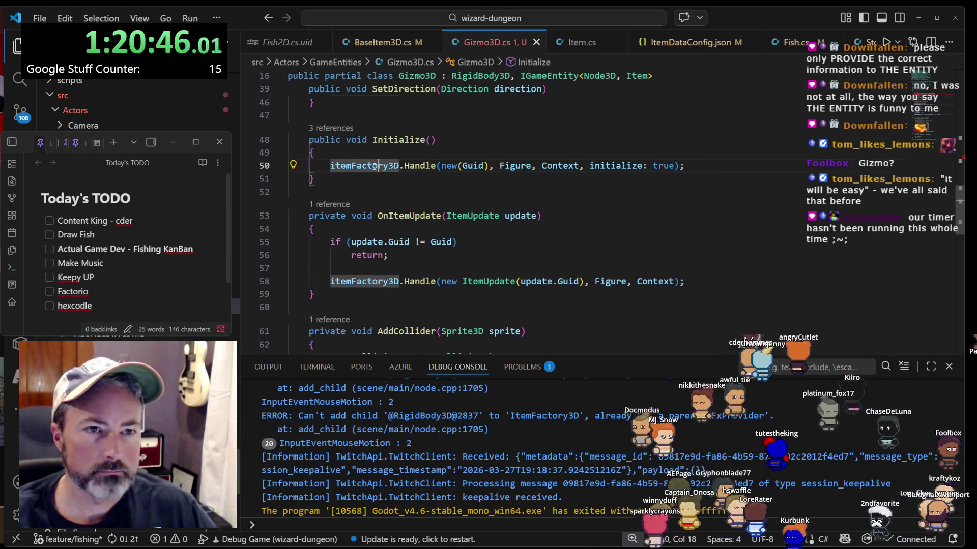
{"action": "scroll", "coordinate": [386, 193], "scroll_direction": "up", "scroll_amount": 5}
{"action": "left_click", "coordinate": [378, 248]}
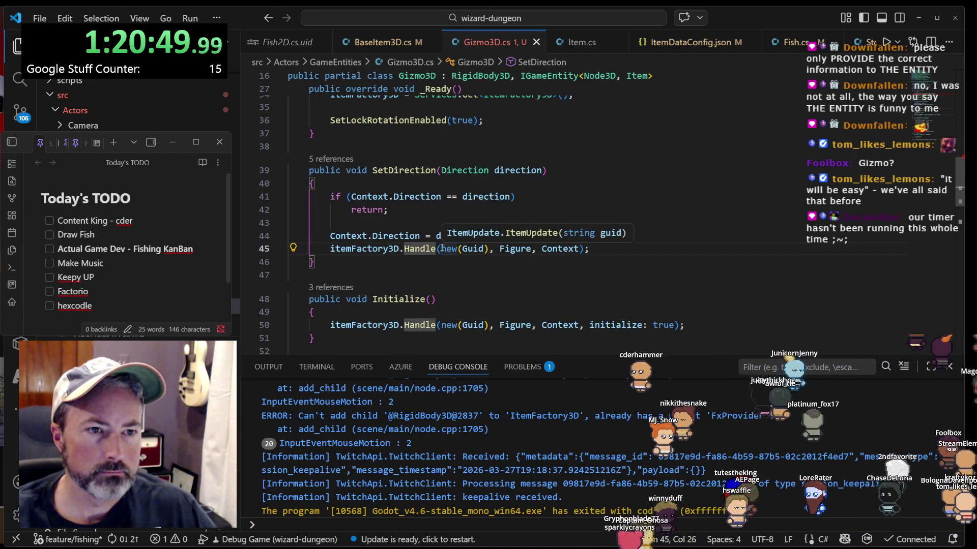
{"action": "left_click", "coordinate": [407, 236]}
{"action": "scroll", "coordinate": [551, 181], "scroll_direction": "up", "scroll_amount": 4}
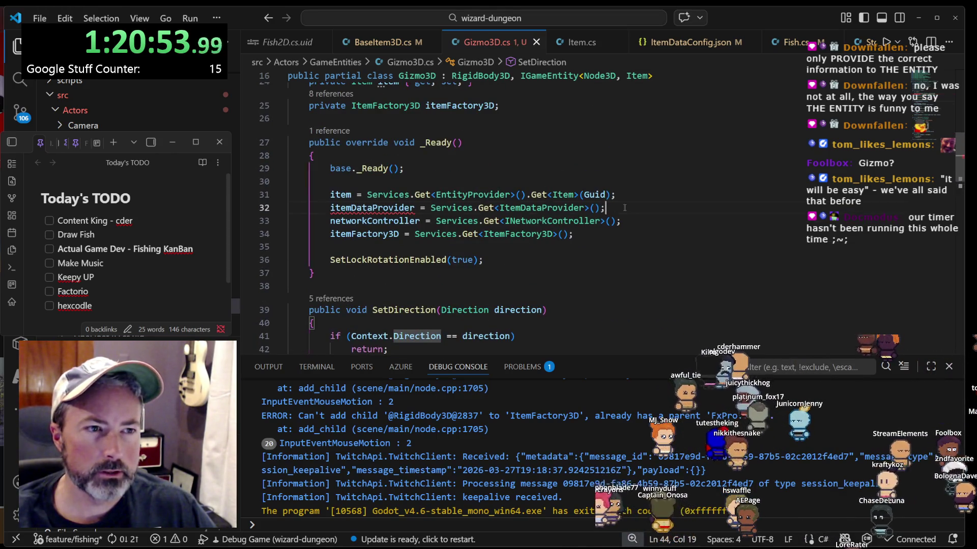
{"action": "key", "text": "shift+Home"}
{"action": "key", "text": "shift+Home"}
{"action": "key", "text": "BackSpace"}
{"action": "key", "text": "BackSpace"}
- Inspect the SetDirection method and highlight its uses of Context and Direction
{"action": "scroll", "coordinate": [565, 200], "scroll_direction": "down", "scroll_amount": 1}
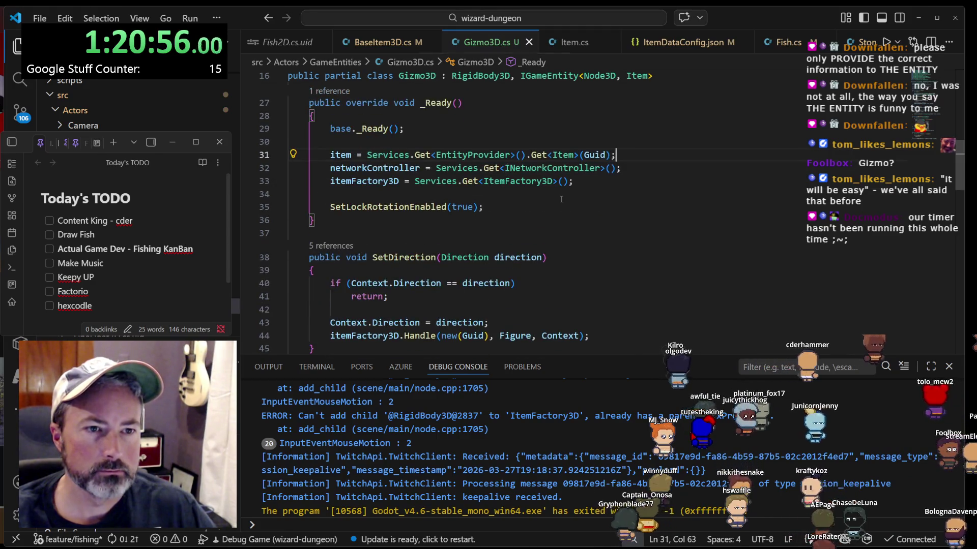
{"action": "scroll", "coordinate": [561, 199], "scroll_direction": "down", "scroll_amount": 2}
{"action": "left_click", "coordinate": [405, 198]}
{"action": "left_click", "coordinate": [369, 223]}
{"action": "left_click", "coordinate": [410, 222]}
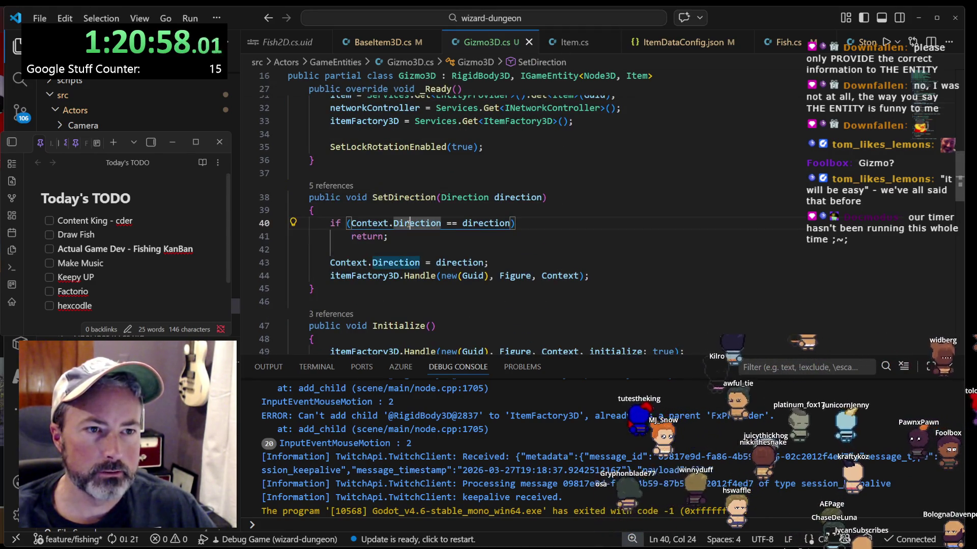
{"action": "scroll", "coordinate": [408, 224], "scroll_direction": "down", "scroll_amount": 1}
{"action": "left_click", "coordinate": [403, 178]}
{"action": "scroll", "coordinate": [410, 188], "scroll_direction": "up", "scroll_amount": 4}
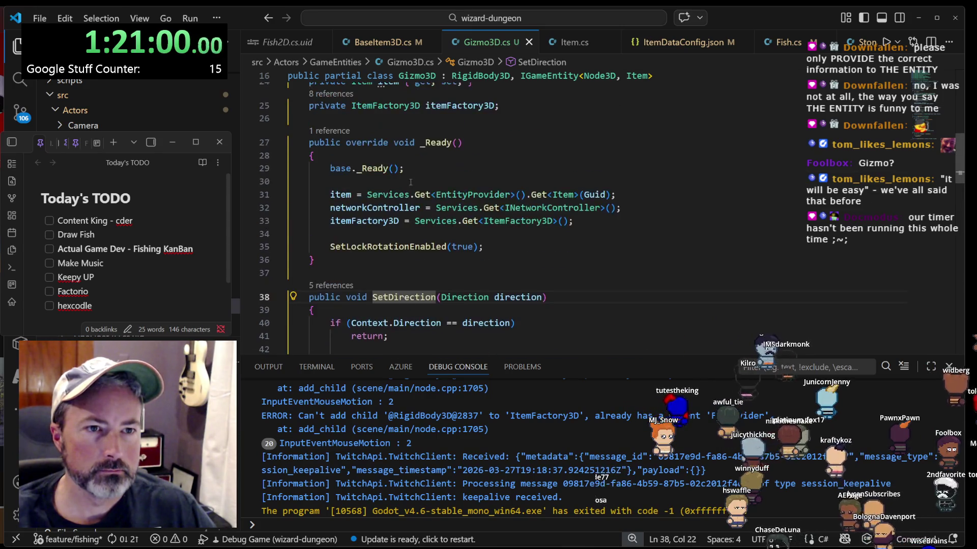
{"action": "scroll", "coordinate": [412, 185], "scroll_direction": "down", "scroll_amount": 2}
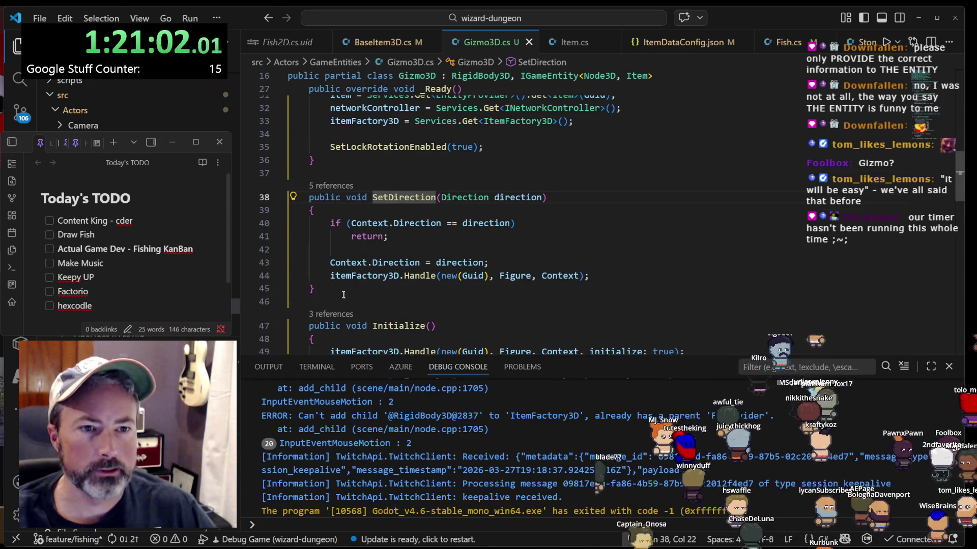
- Delete the SetDirection method, then undo to restore it intact
{"action": "left_click_drag", "start_coordinate": [343, 295], "coordinate": [356, 186]}
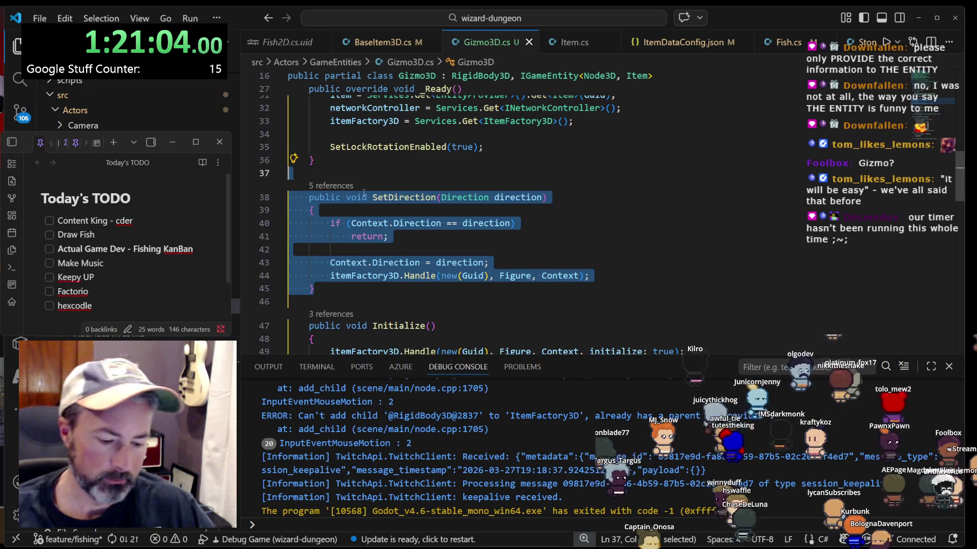
{"action": "key", "text": "Delete"}
{"action": "scroll", "coordinate": [397, 210], "scroll_direction": "up", "scroll_amount": 8}
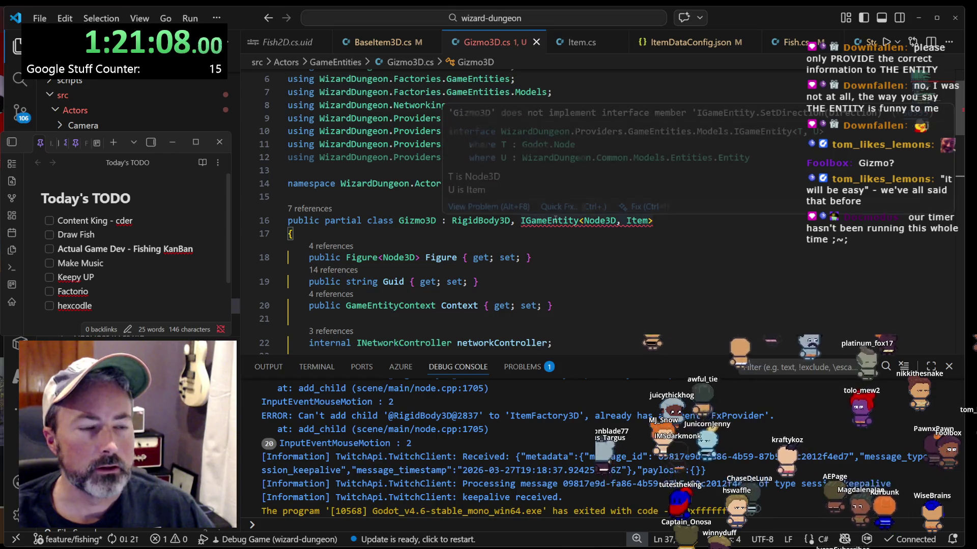
{"action": "mouse_move", "coordinate": [556, 220]}
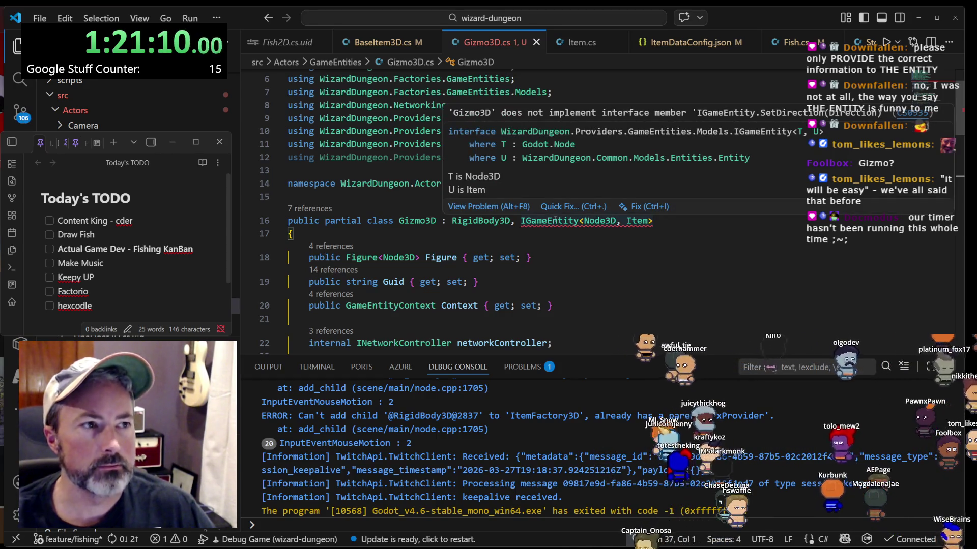
{"action": "scroll", "coordinate": [552, 221], "scroll_direction": "down", "scroll_amount": 10}
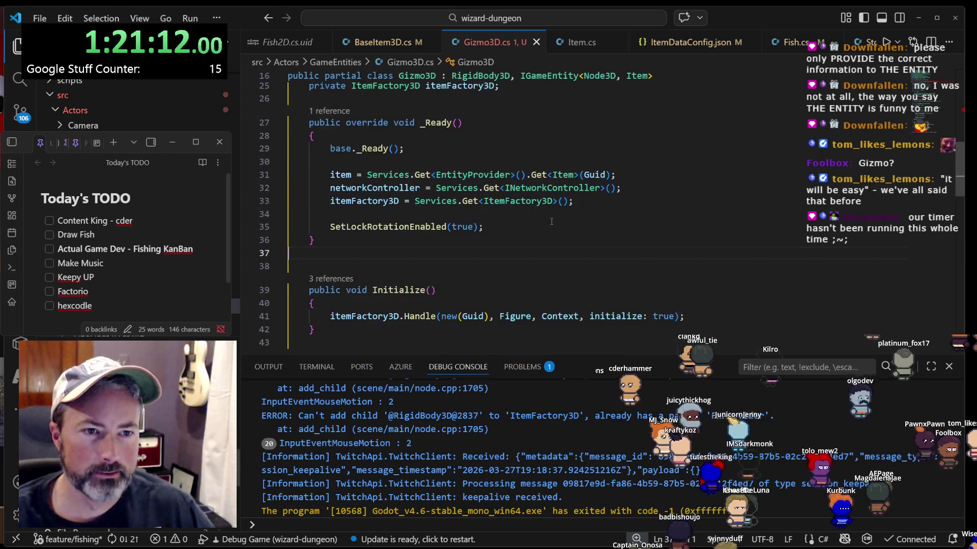
{"action": "key", "text": "ctrl+z"}
{"action": "left_click", "coordinate": [550, 221]}
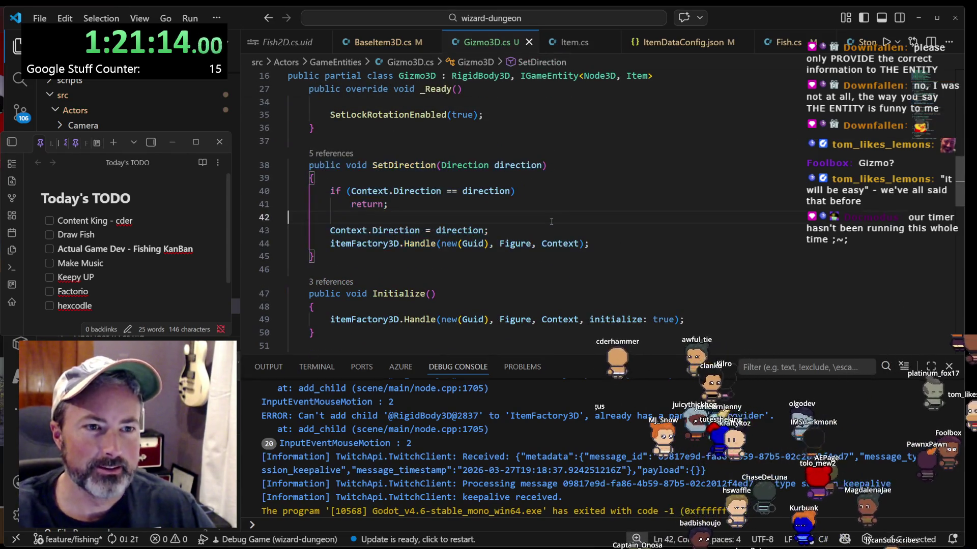
{"action": "scroll", "coordinate": [493, 244], "scroll_direction": "down", "scroll_amount": 3}
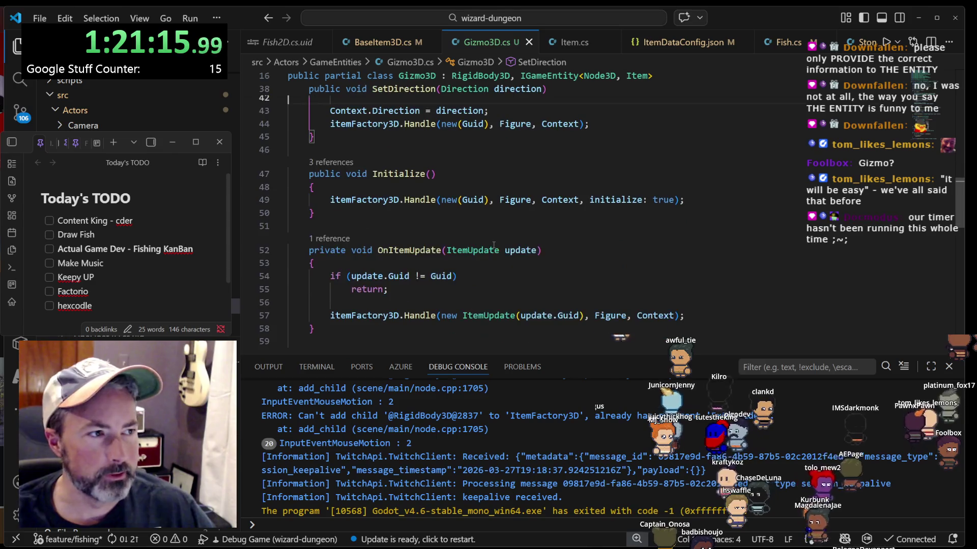
{"action": "left_click", "coordinate": [409, 250]}
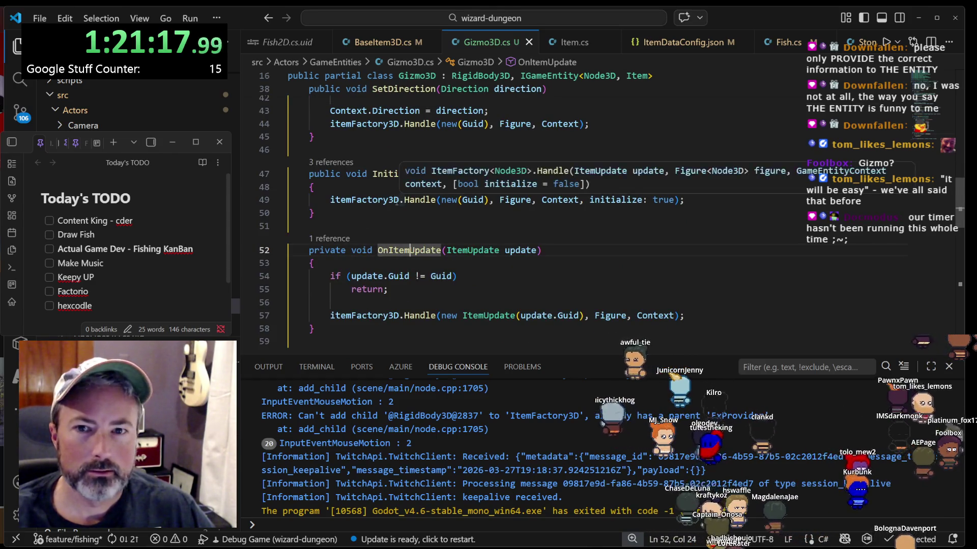
{"action": "scroll", "coordinate": [433, 254], "scroll_direction": "down", "scroll_amount": 4}
{"action": "left_click", "coordinate": [404, 207]}
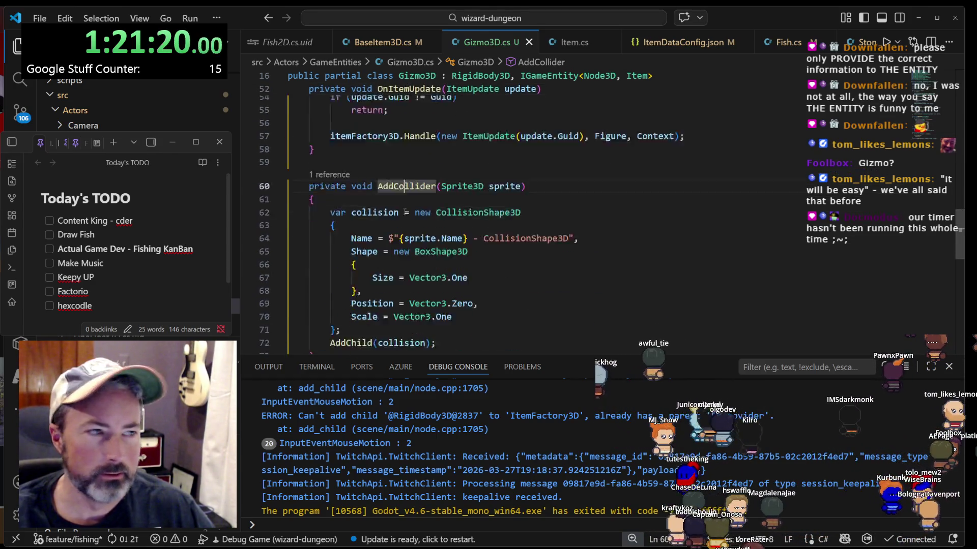
{"action": "scroll", "coordinate": [404, 207], "scroll_direction": "down", "scroll_amount": 2}
{"action": "left_click_drag", "start_coordinate": [314, 297], "coordinate": [363, 126]}
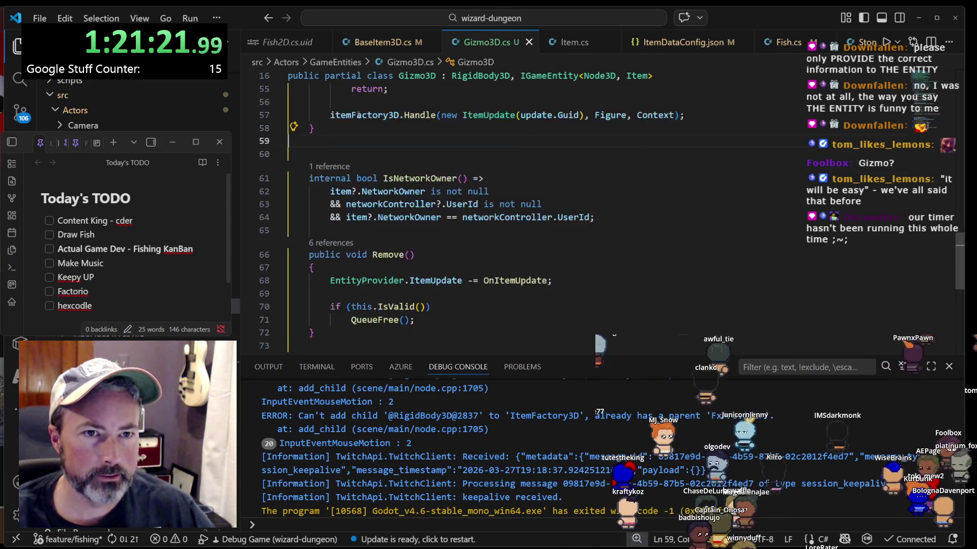
{"action": "key", "text": "Delete"}
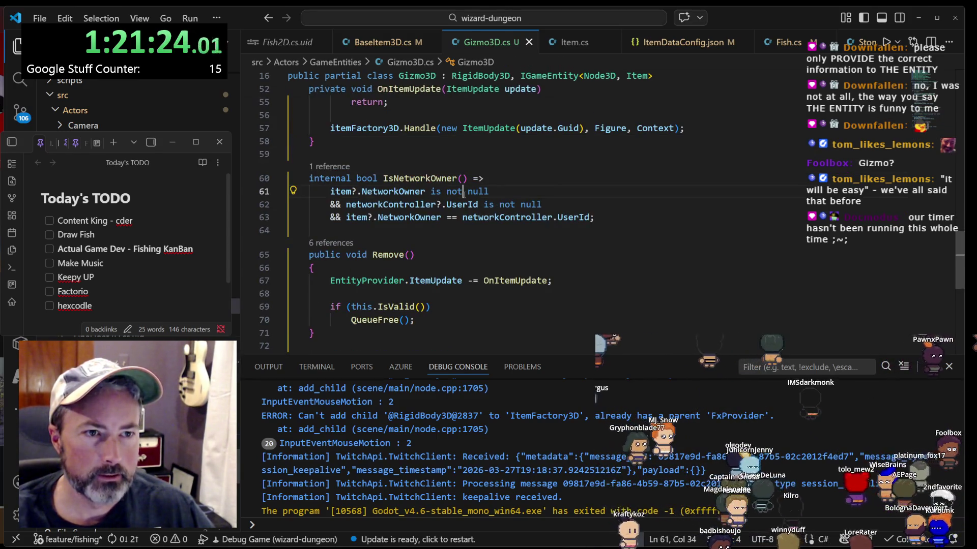
{"action": "left_click", "coordinate": [402, 192]}
{"action": "left_click", "coordinate": [426, 178]}
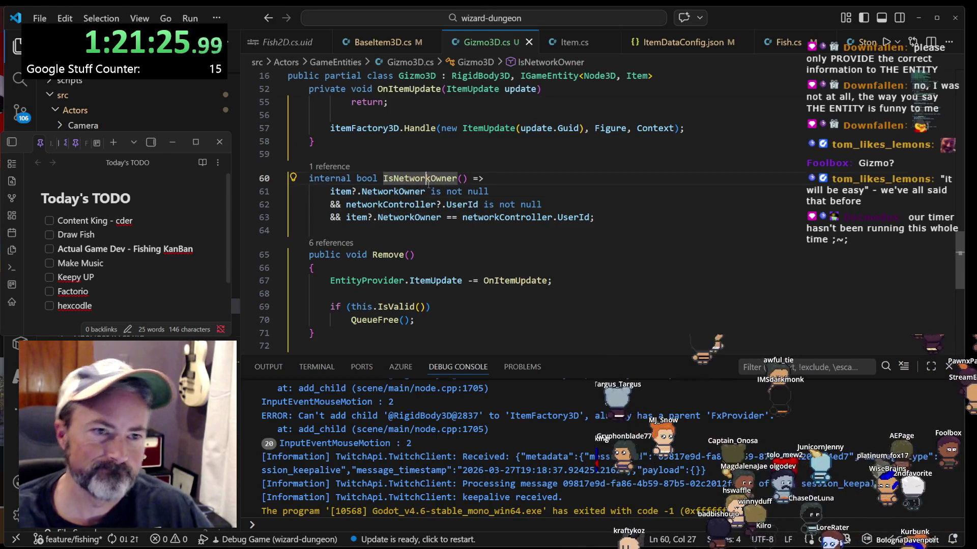
{"action": "scroll", "coordinate": [388, 194], "scroll_direction": "down", "scroll_amount": 2}
{"action": "left_click", "coordinate": [388, 195]}
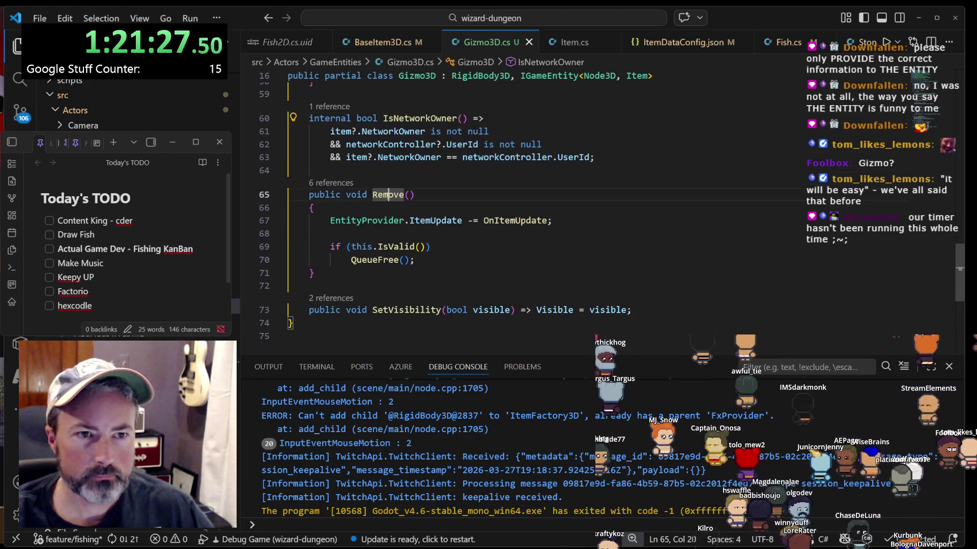
{"action": "left_click", "coordinate": [425, 220]}
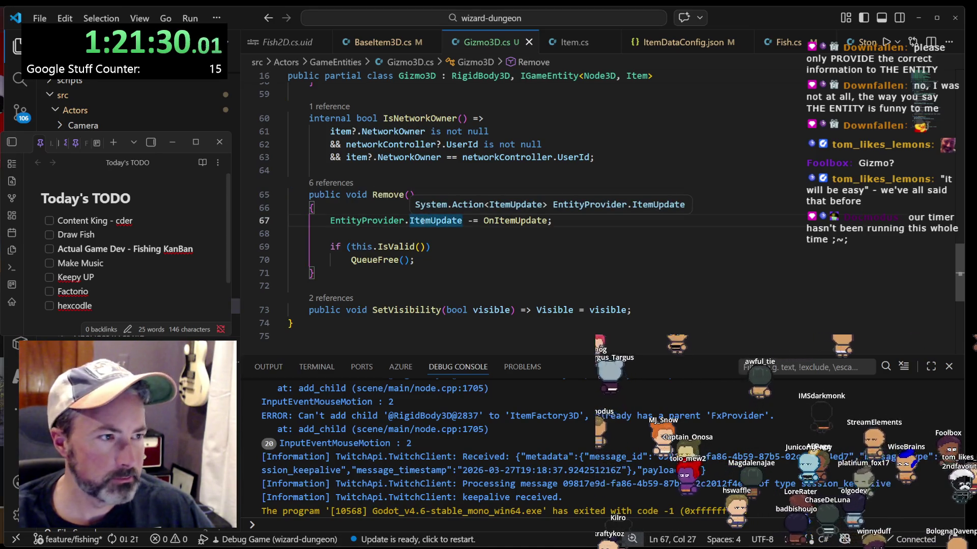
{"action": "scroll", "coordinate": [449, 213], "scroll_direction": "up", "scroll_amount": 10}
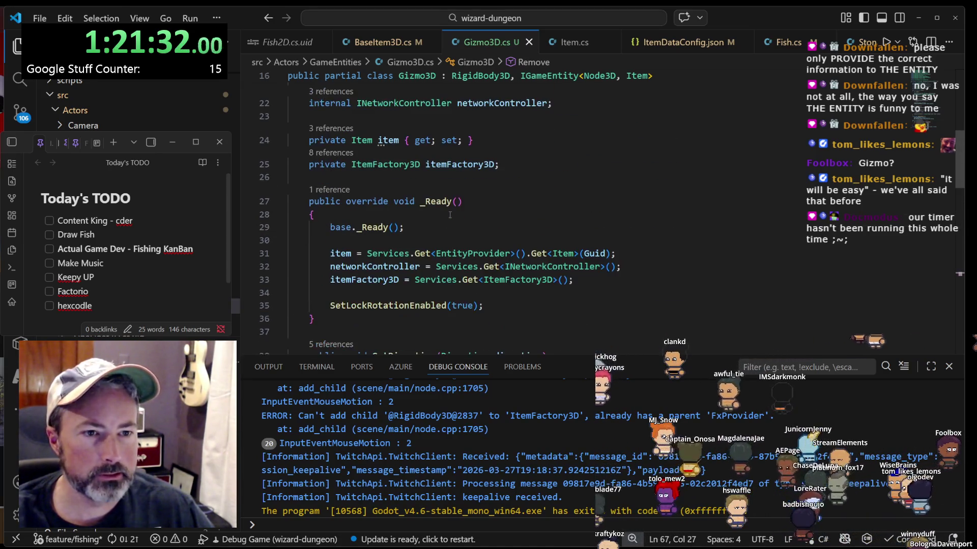
{"action": "scroll", "coordinate": [451, 294], "scroll_direction": "down", "scroll_amount": 10}
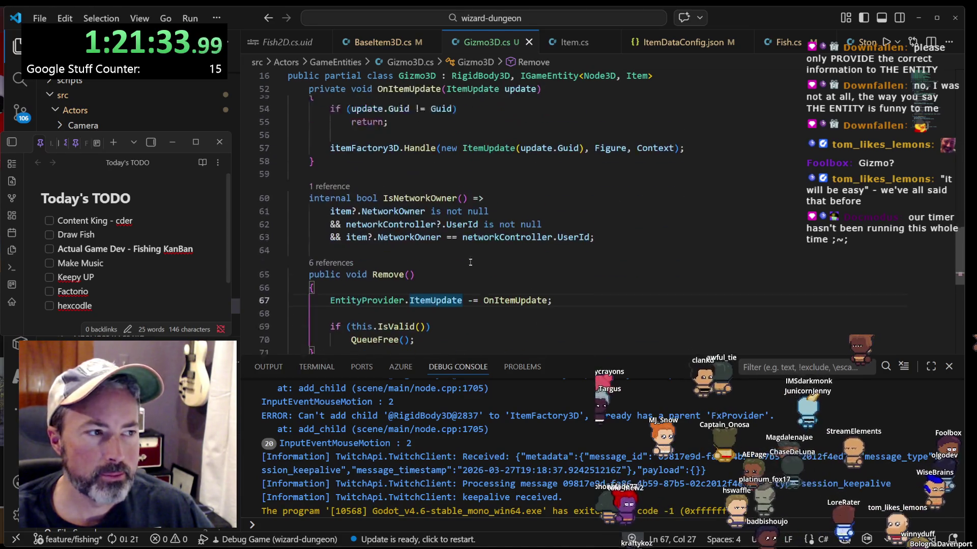
{"action": "left_click", "coordinate": [374, 280]}
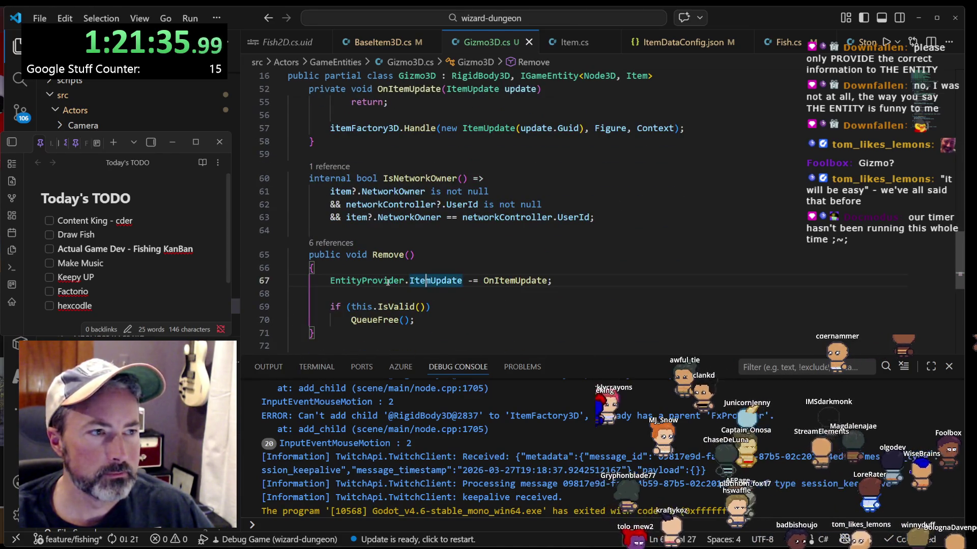
{"action": "scroll", "coordinate": [385, 274], "scroll_direction": "up", "scroll_amount": 7}
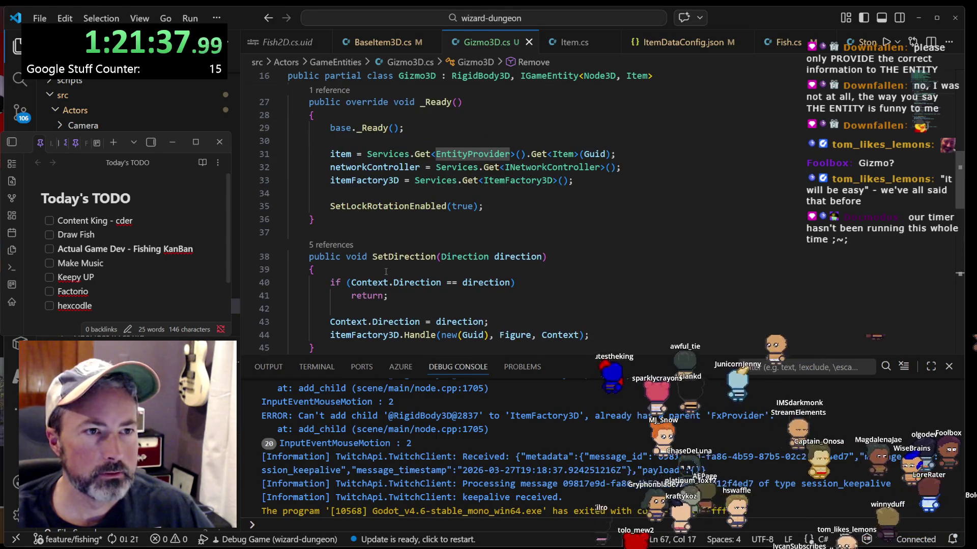
{"action": "scroll", "coordinate": [386, 271], "scroll_direction": "down", "scroll_amount": 8}
{"action": "left_click", "coordinate": [440, 240]}
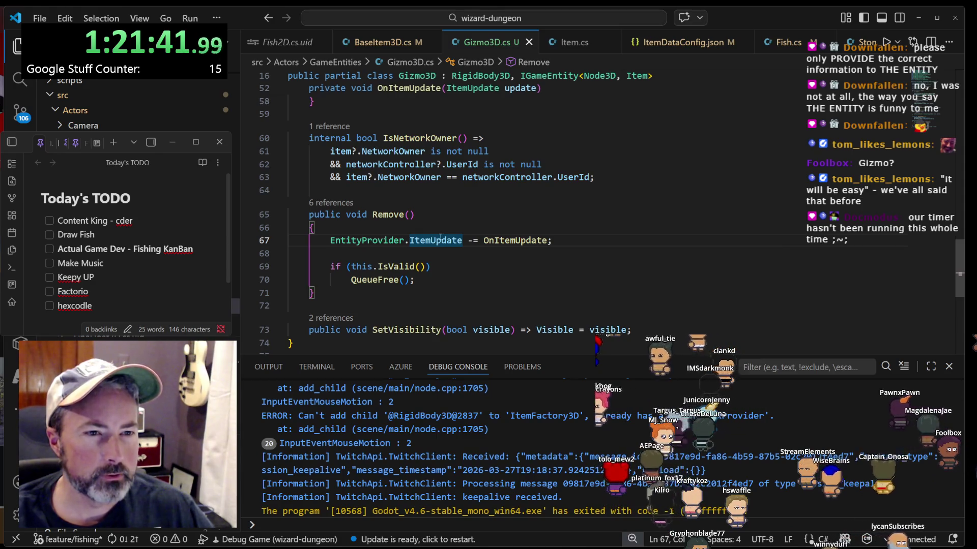
{"action": "left_click", "coordinate": [511, 241]}
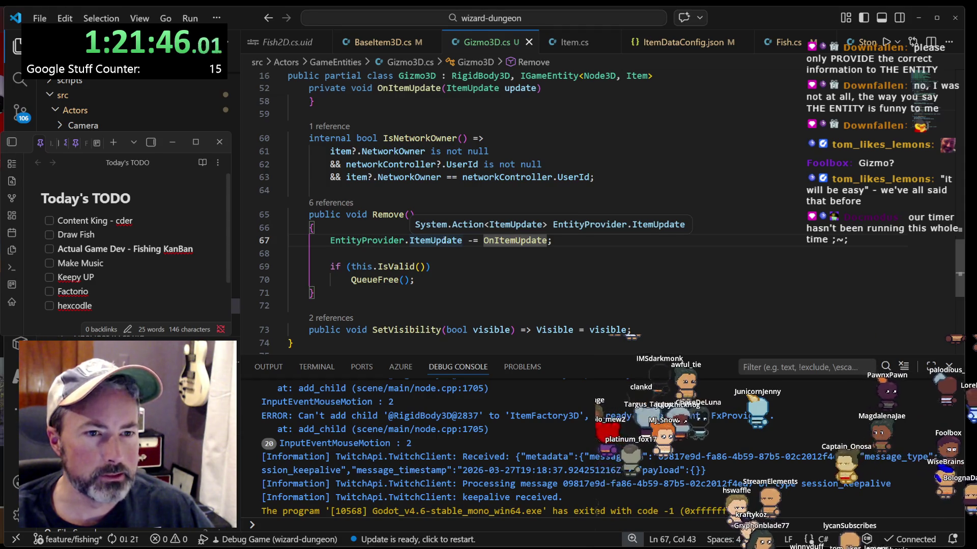
{"action": "scroll", "coordinate": [408, 231], "scroll_direction": "up", "scroll_amount": 4}
{"action": "scroll", "coordinate": [408, 231], "scroll_direction": "down", "scroll_amount": 2}
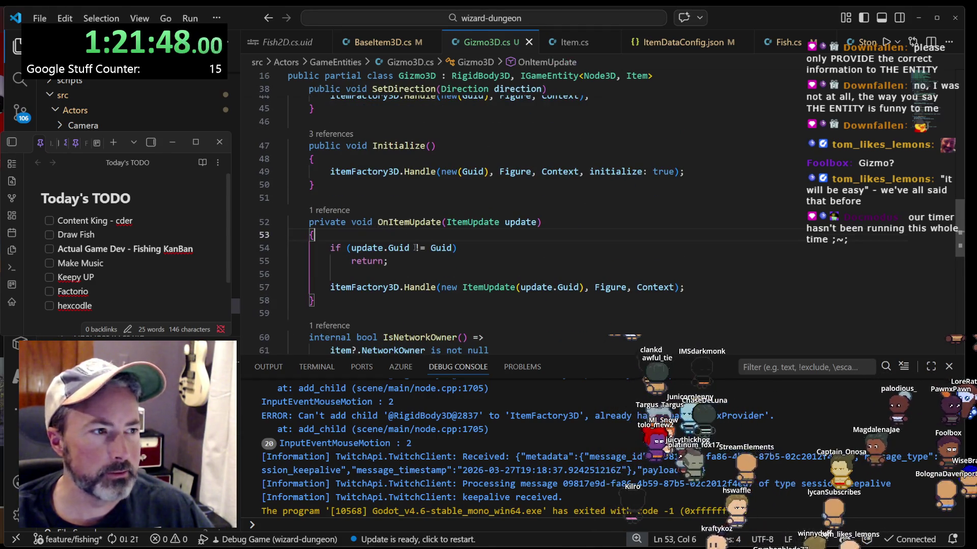
{"action": "left_click", "coordinate": [416, 223]}
{"action": "scroll", "coordinate": [416, 223], "scroll_direction": "down", "scroll_amount": 4}
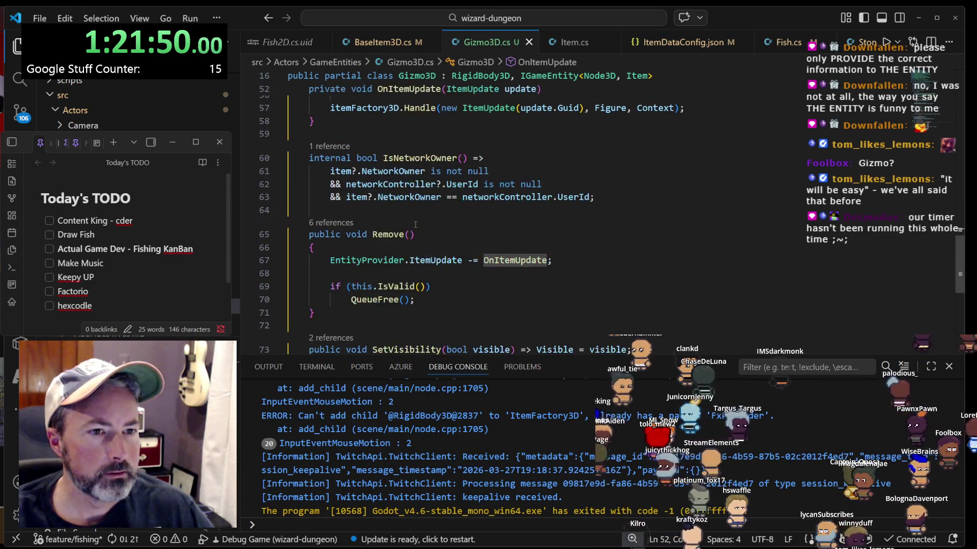
{"action": "scroll", "coordinate": [414, 264], "scroll_direction": "up", "scroll_amount": 10}
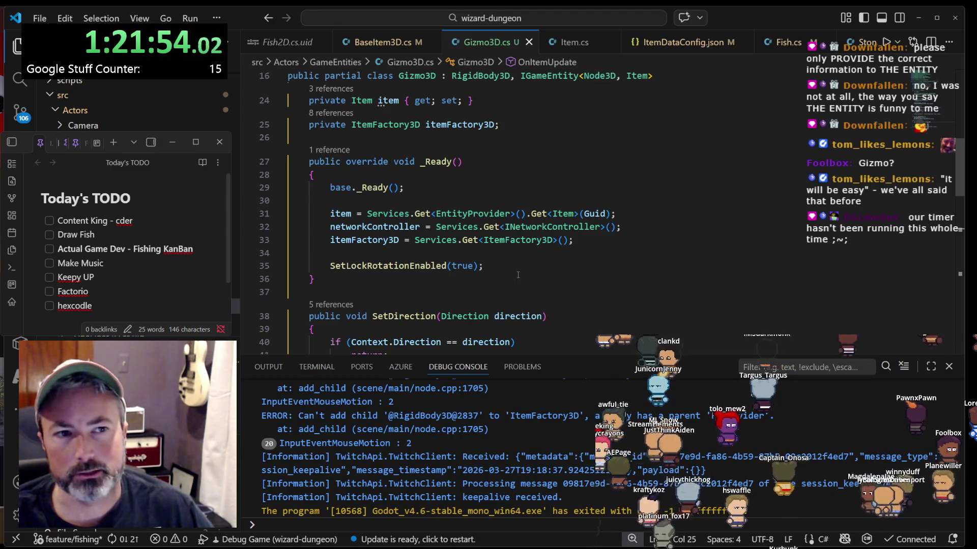
{"action": "scroll", "coordinate": [518, 274], "scroll_direction": "up", "scroll_amount": 5}
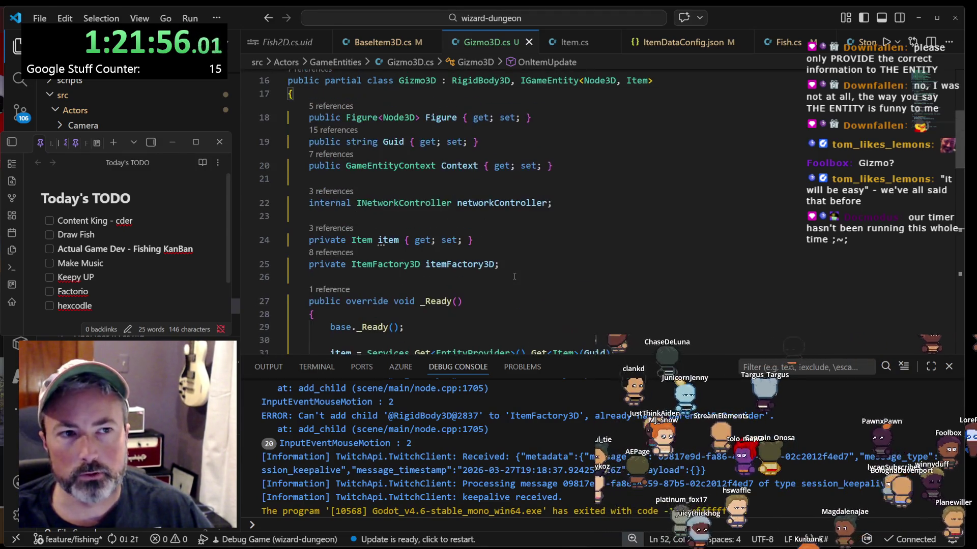
{"action": "key", "text": "shift+Home"}
{"action": "key", "text": "BackSpace"}
{"action": "key", "text": "BackSpace"}
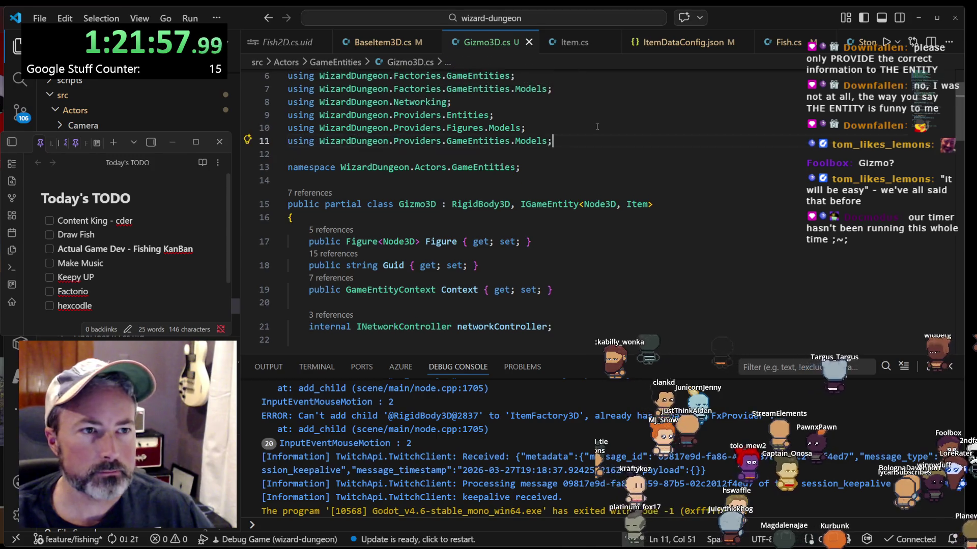
{"action": "scroll", "coordinate": [549, 129], "scroll_direction": "up", "scroll_amount": 2}
{"action": "scroll", "coordinate": [559, 127], "scroll_direction": "down", "scroll_amount": 5}
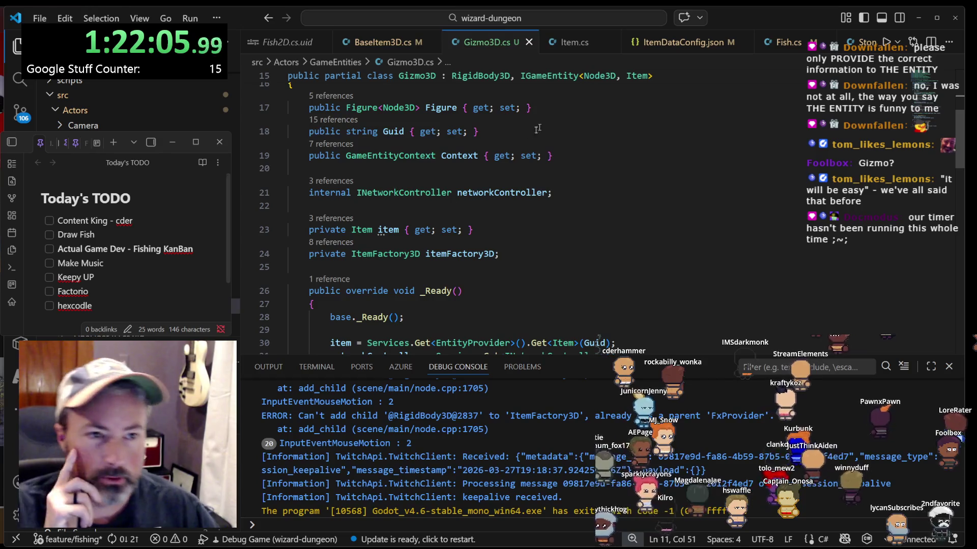
{"action": "scroll", "coordinate": [538, 128], "scroll_direction": "down", "scroll_amount": 12}
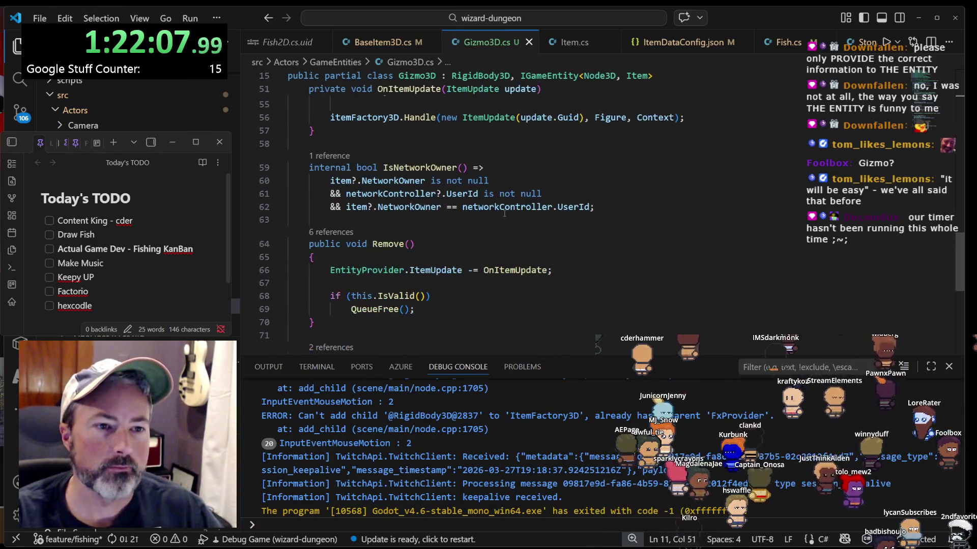
{"action": "scroll", "coordinate": [504, 213], "scroll_direction": "down", "scroll_amount": 2}
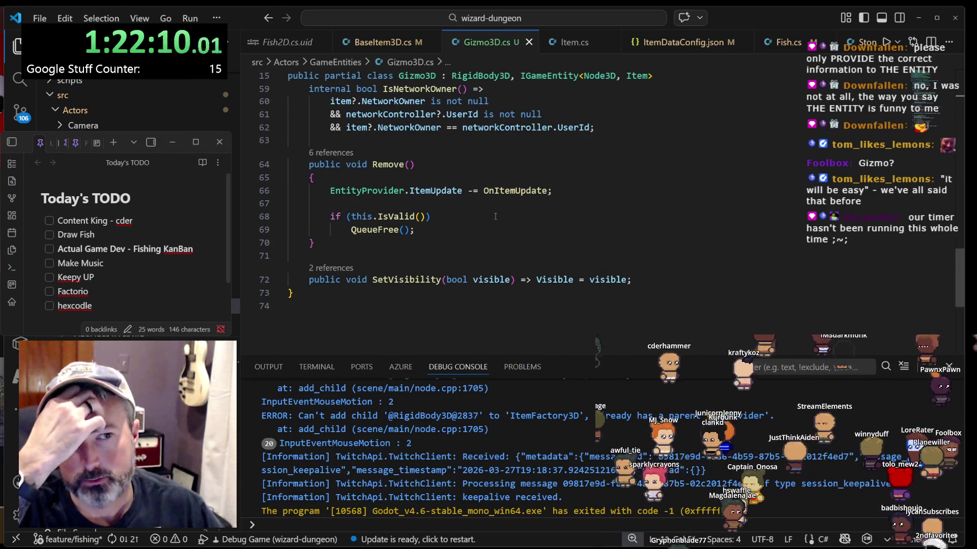
{"action": "scroll", "coordinate": [495, 266], "scroll_direction": "up", "scroll_amount": 3}
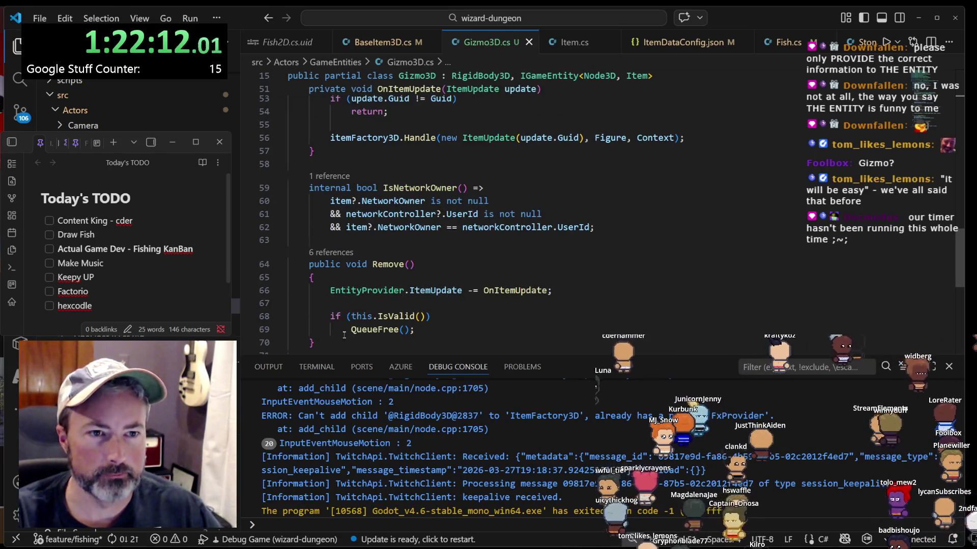
{"action": "scroll", "coordinate": [496, 266], "scroll_direction": "down", "scroll_amount": 1}
{"action": "mouse_move", "coordinate": [356, 303]}
{"action": "left_mouse_down"}
{"action": "mouse_move", "coordinate": [374, 249]}
{"action": "mouse_move", "coordinate": [370, 202]}
{"action": "left_mouse_up"}
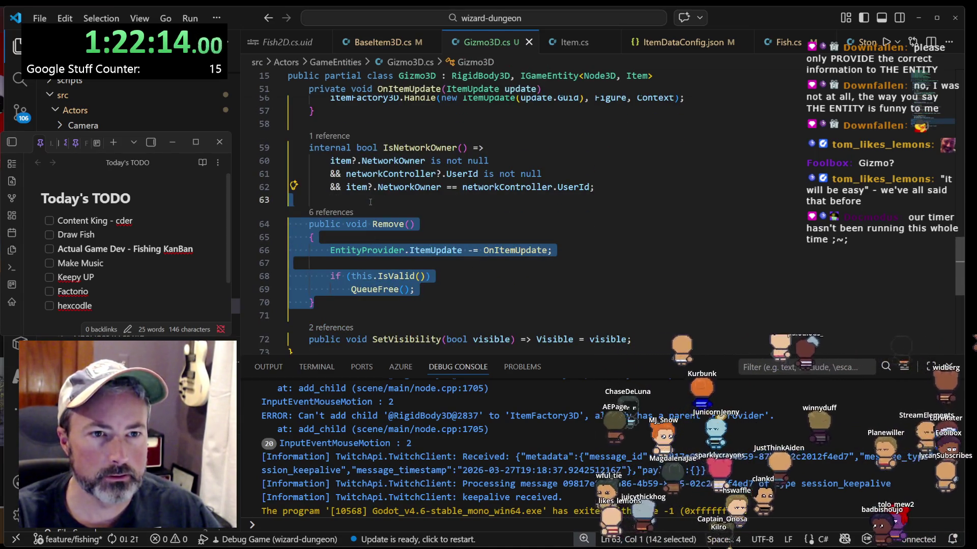
{"action": "key", "text": "Delete"}
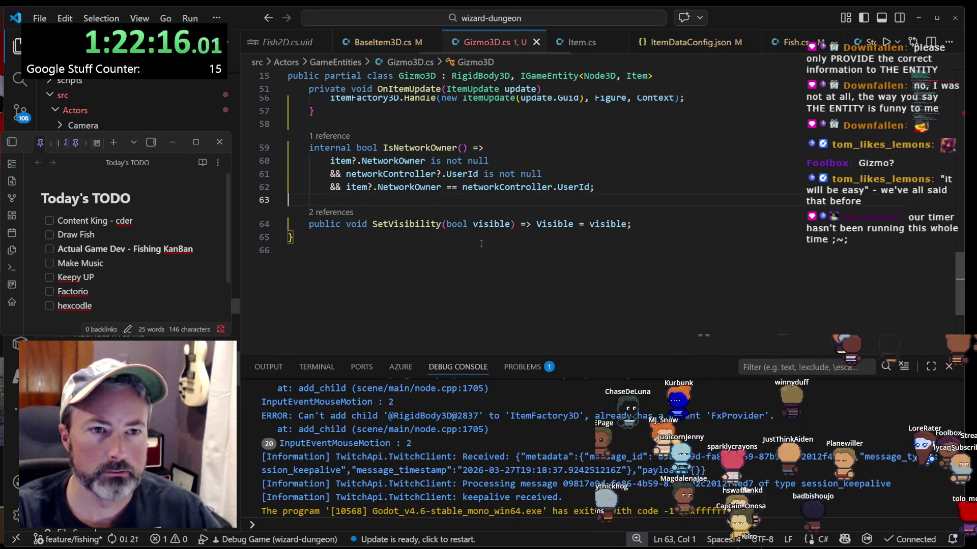
{"action": "left_click", "coordinate": [409, 224]}
{"action": "scroll", "coordinate": [410, 223], "scroll_direction": "up", "scroll_amount": 3}
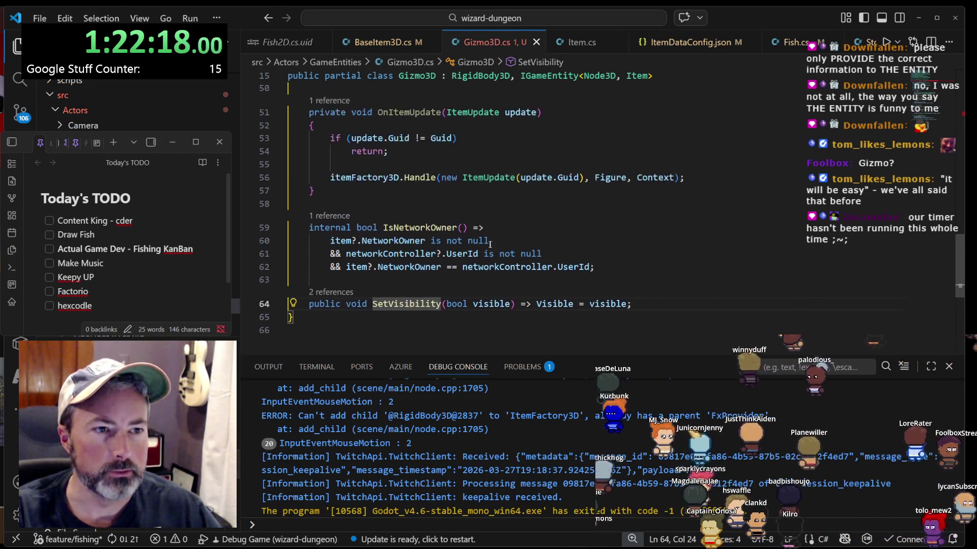
{"action": "left_click", "coordinate": [410, 247]}
{"action": "scroll", "coordinate": [410, 247], "scroll_direction": "up", "scroll_amount": 2}
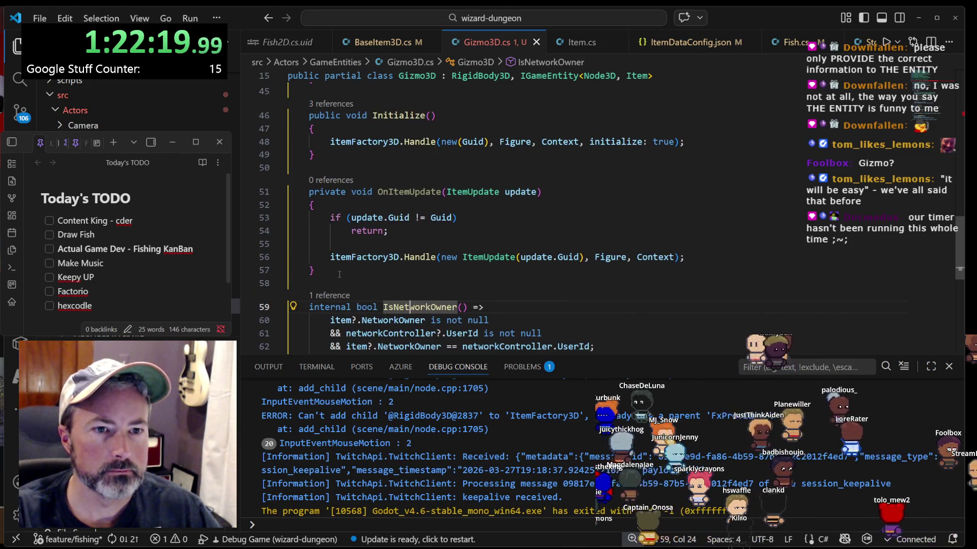
{"action": "mouse_move", "coordinate": [339, 275]}
{"action": "left_mouse_down"}
{"action": "mouse_move", "coordinate": [328, 217]}
{"action": "mouse_move", "coordinate": [376, 185]}
{"action": "left_mouse_up"}
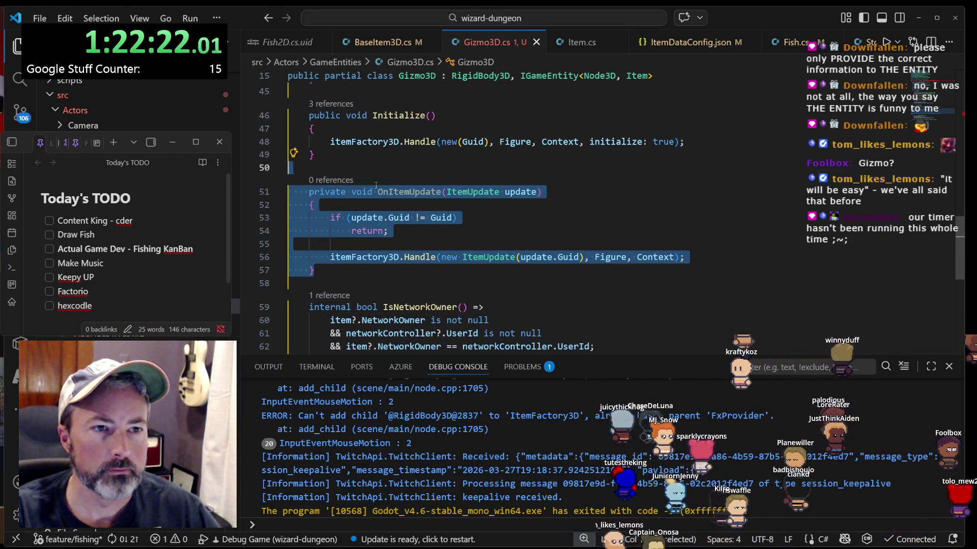
{"action": "scroll", "coordinate": [376, 186], "scroll_direction": "down", "scroll_amount": 3}
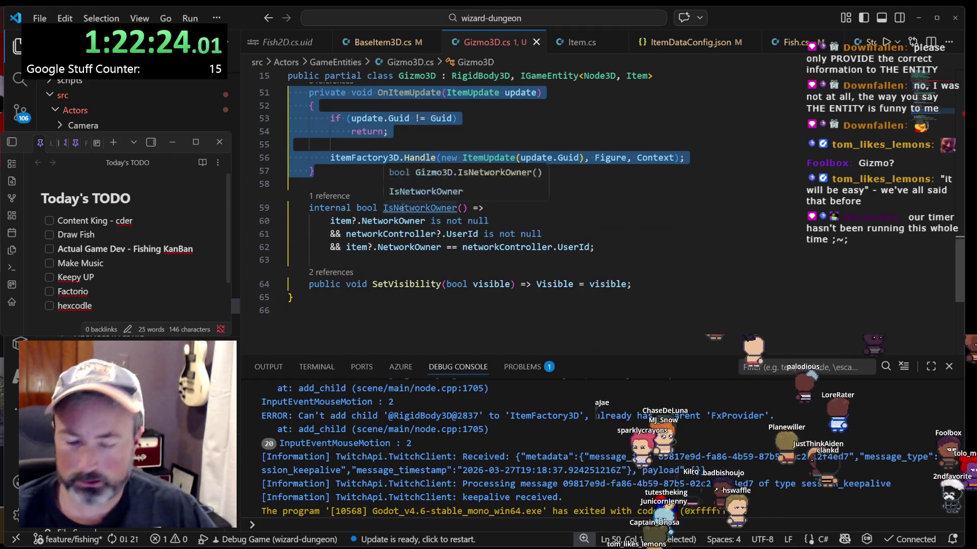
{"action": "key", "text": "ctrl+z"}
{"action": "scroll", "coordinate": [500, 270], "scroll_direction": "down", "scroll_amount": 1}
{"action": "left_click", "coordinate": [501, 270]}
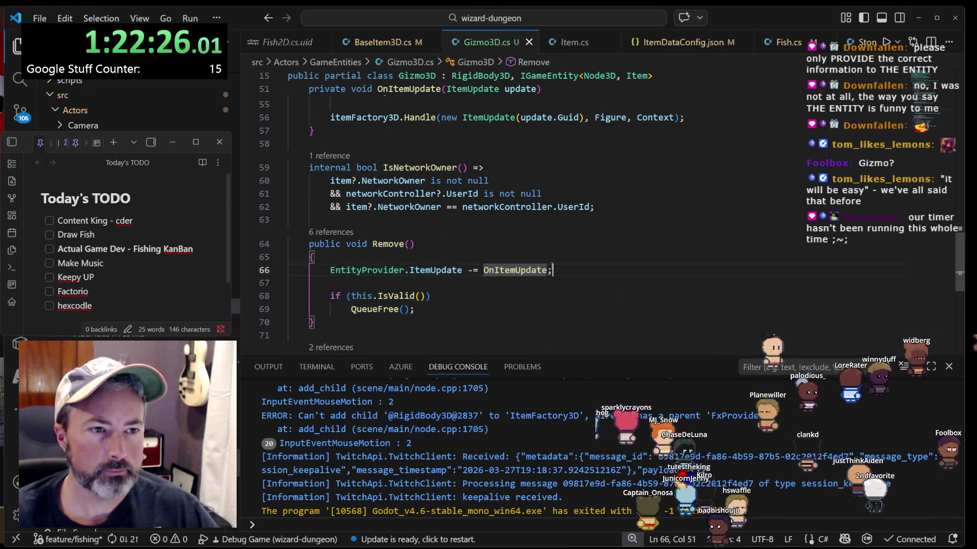
{"action": "left_click_drag", "start_coordinate": [552, 270], "coordinate": [553, 260]}
{"action": "key", "text": "ctrl+c"}
{"action": "scroll", "coordinate": [553, 261], "scroll_direction": "up", "scroll_amount": 10}
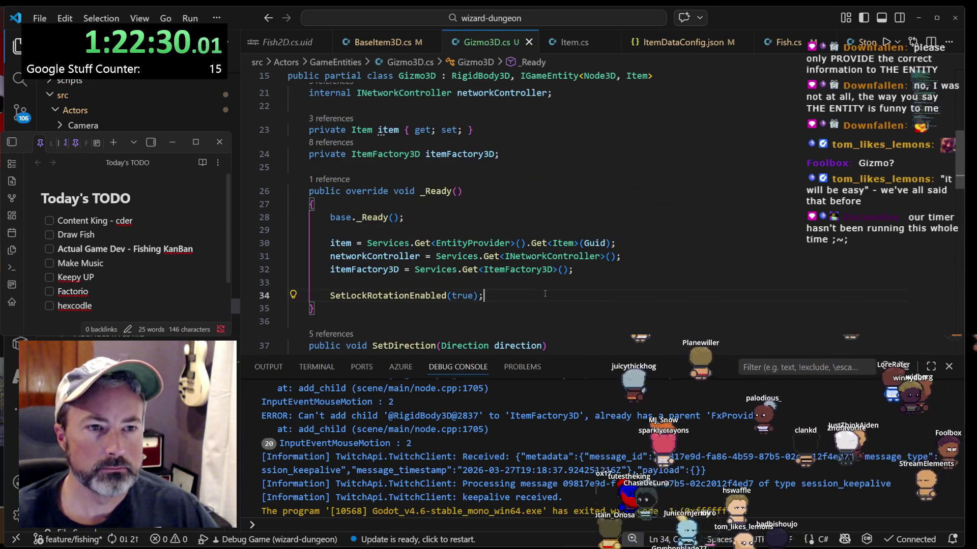
{"action": "left_click", "coordinate": [544, 293]}
{"action": "key", "text": "ctrl+v"}
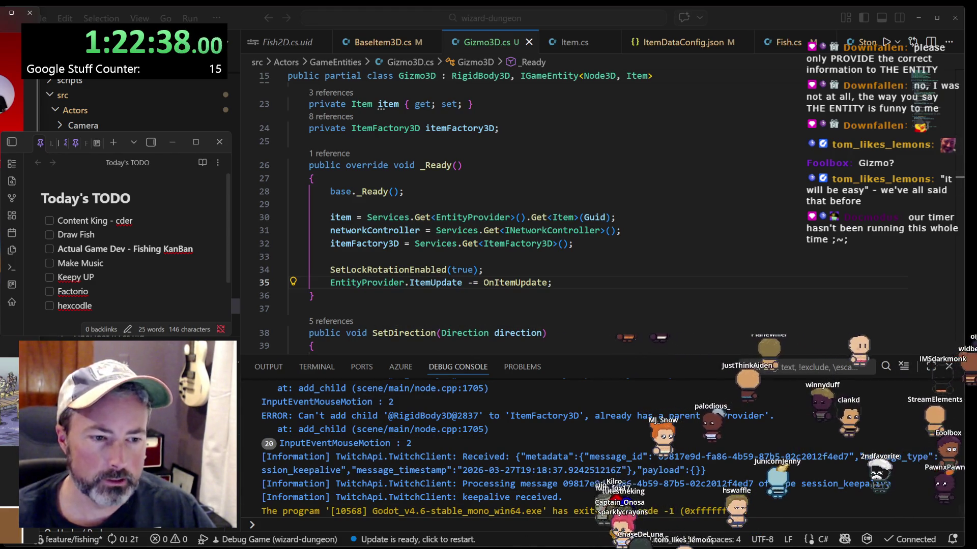
- Change the new EntityProvider.ItemUpdate line in _Ready from -= to += OnItemUpdate
{"action": "mouse_move", "coordinate": [497, 548]}
{"action": "mouse_move", "coordinate": [427, 548]}
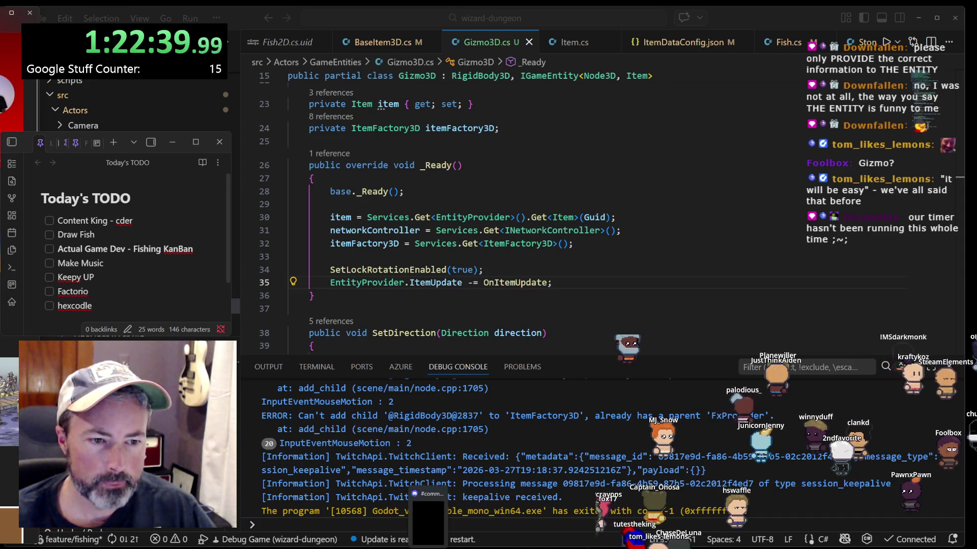
{"action": "mouse_move", "coordinate": [463, 548]}
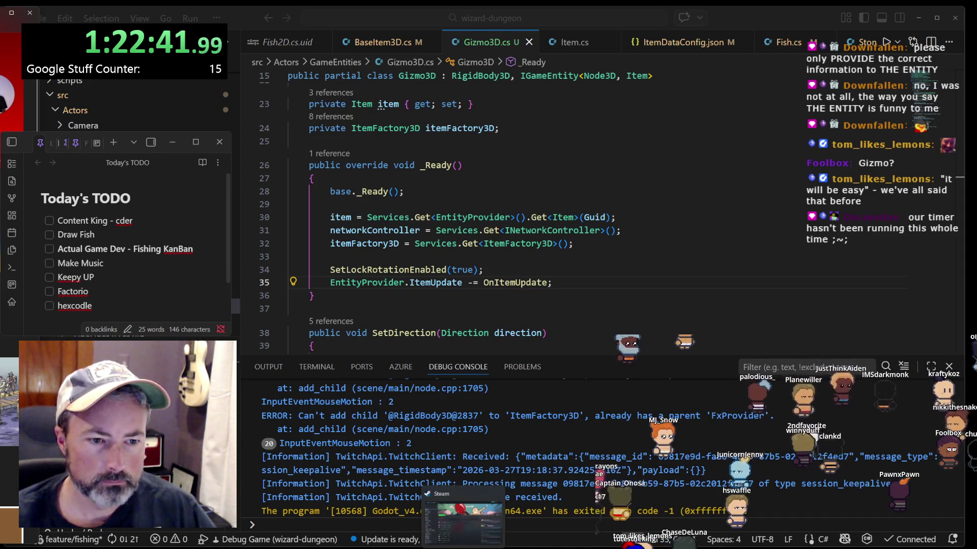
{"action": "left_click", "coordinate": [573, 273]}
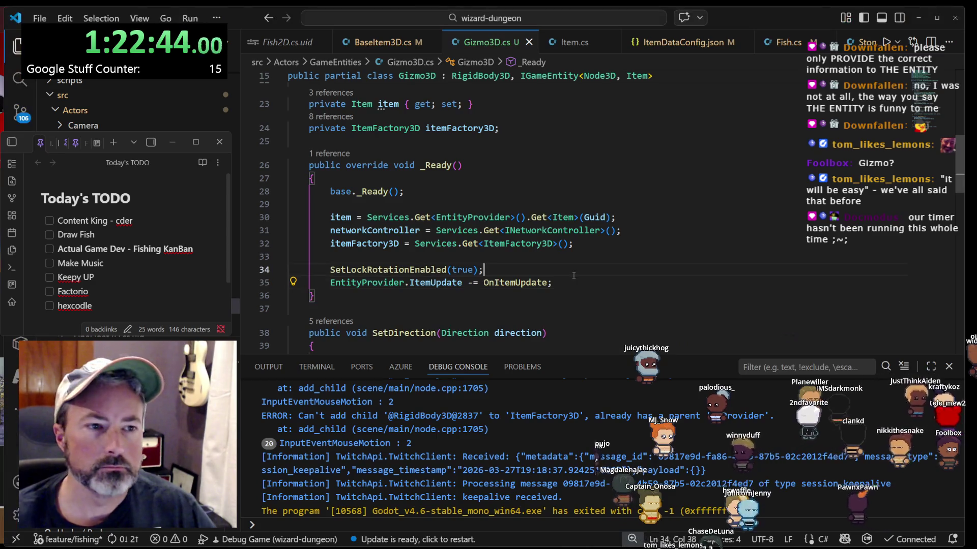
{"action": "left_click", "coordinate": [533, 283]}
{"action": "double_click", "coordinate": [472, 283]}
{"action": "type", "text": "+"}
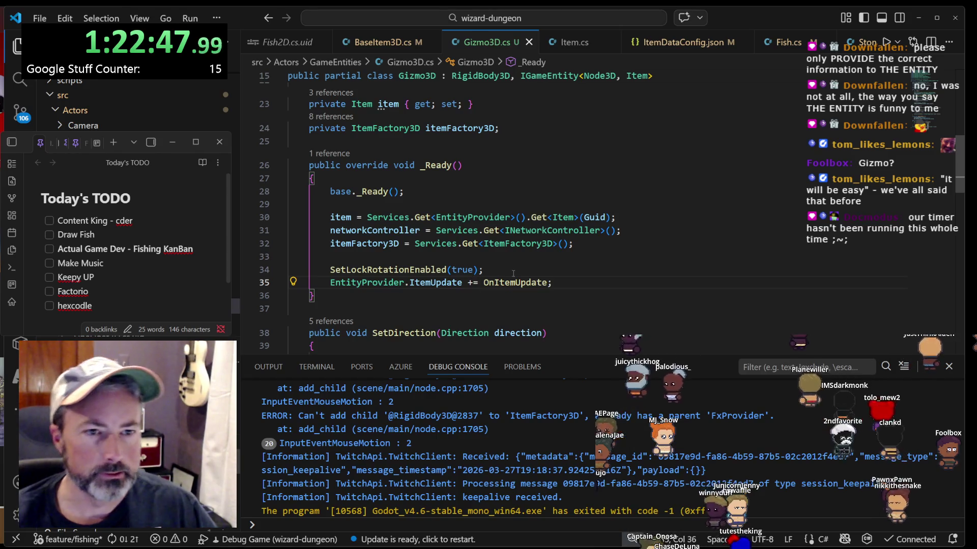
{"action": "left_click", "coordinate": [530, 279]}
{"action": "double_click", "coordinate": [435, 282]}
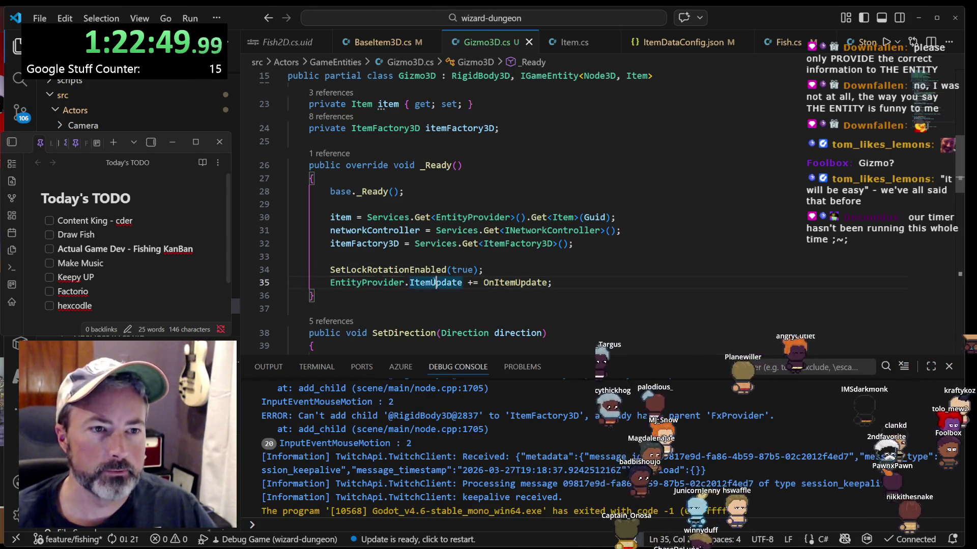
- Review itemFactory3D in Initialize, OnItemUpdate usages and the SetDirection method
{"action": "scroll", "coordinate": [564, 276], "scroll_direction": "up", "scroll_amount": 4}
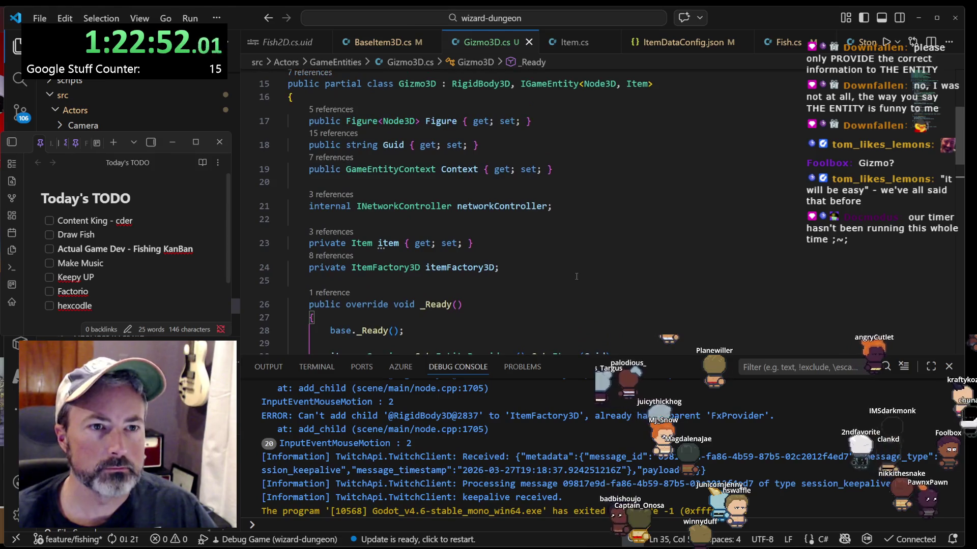
{"action": "scroll", "coordinate": [577, 276], "scroll_direction": "down", "scroll_amount": 5}
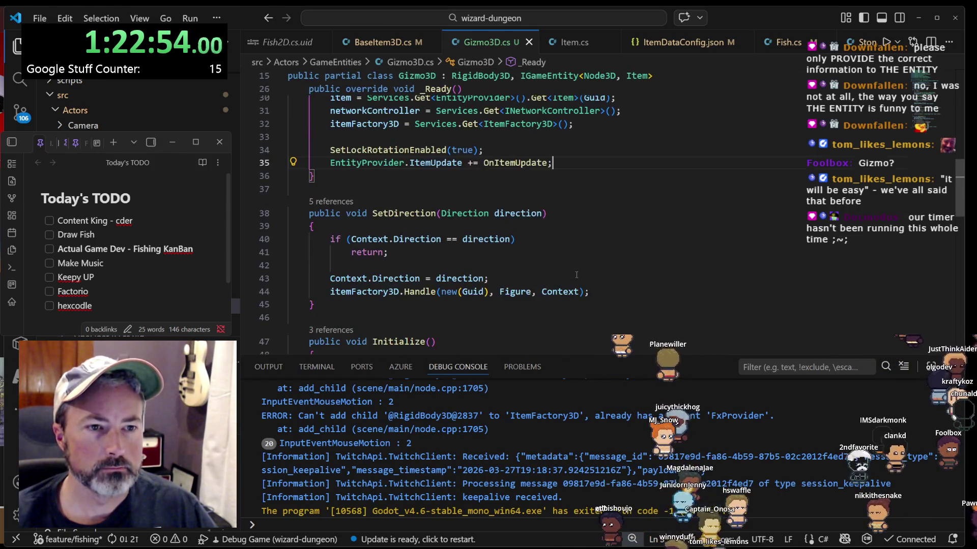
{"action": "scroll", "coordinate": [544, 261], "scroll_direction": "down", "scroll_amount": 2}
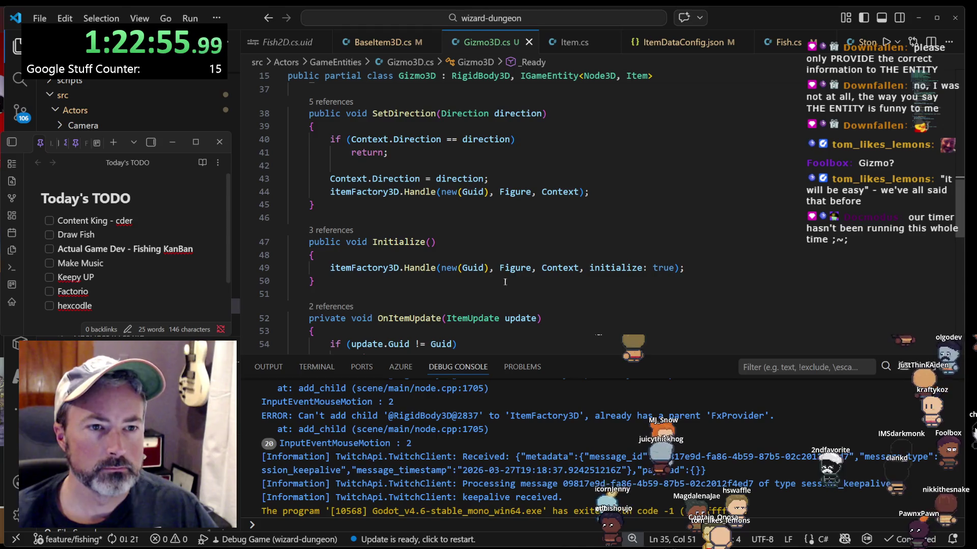
{"action": "key", "text": "Up"}
{"action": "key", "text": "Home"}
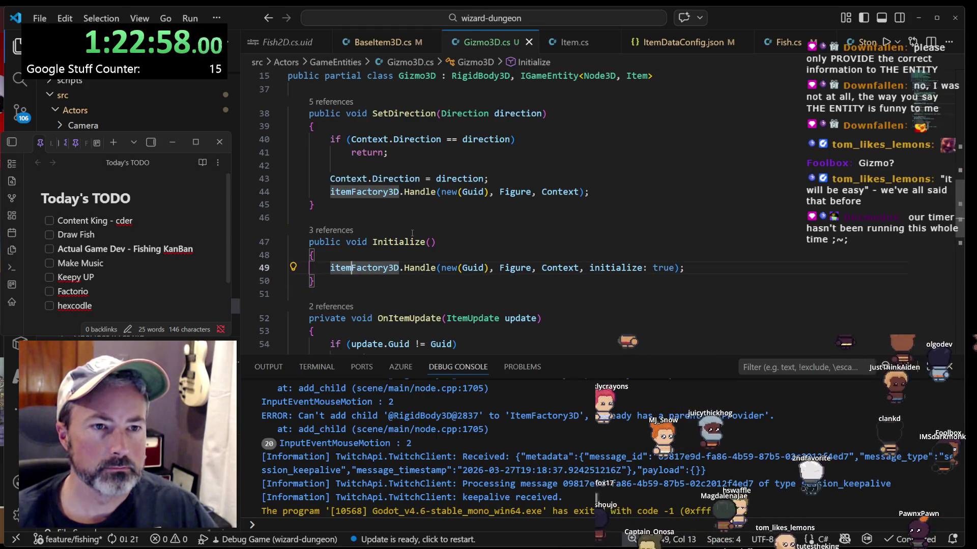
{"action": "scroll", "coordinate": [382, 254], "scroll_direction": "down", "scroll_amount": 2}
{"action": "left_click", "coordinate": [411, 238]}
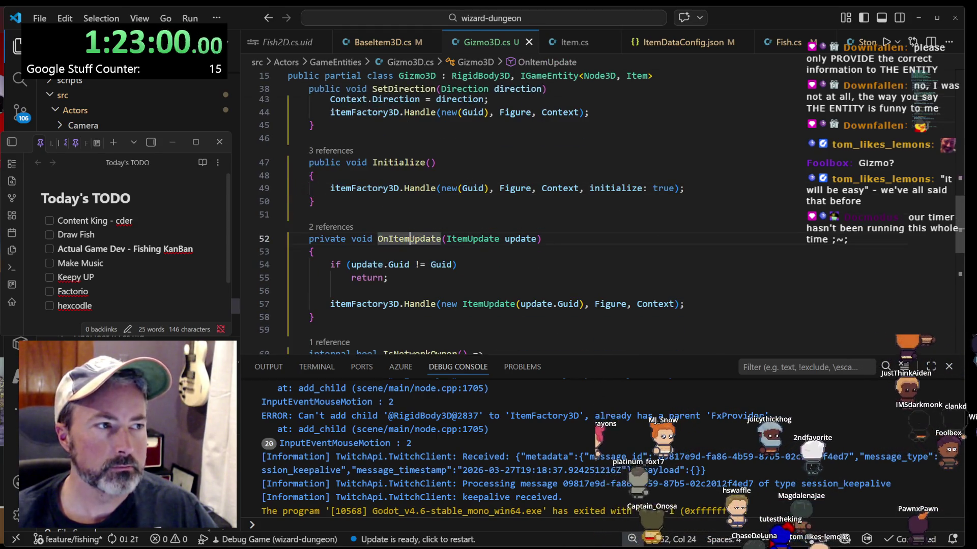
{"action": "scroll", "coordinate": [412, 239], "scroll_direction": "up", "scroll_amount": 5}
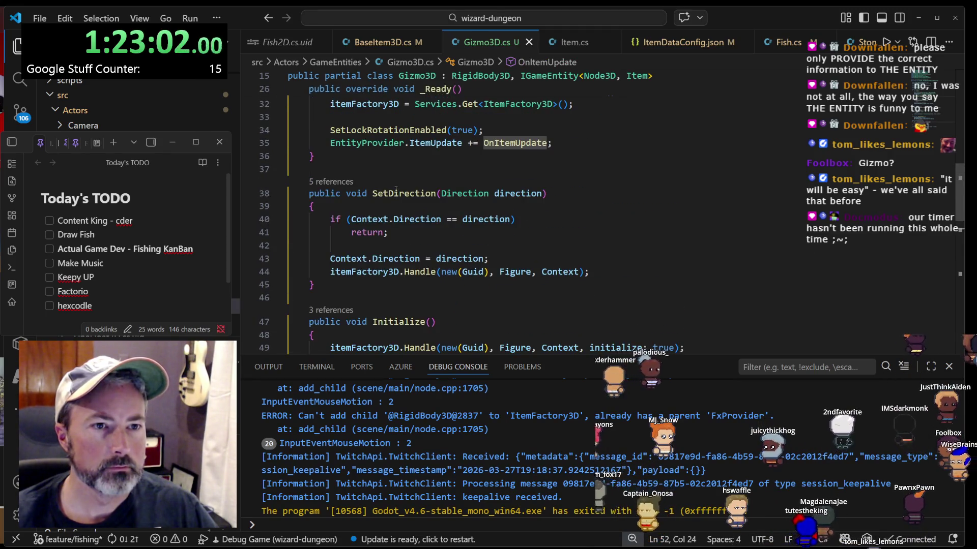
{"action": "left_click", "coordinate": [396, 193]}
- Inspect the SetVisibility and Remove methods at the end of Gizmo3D.cs
{"action": "scroll", "coordinate": [396, 195], "scroll_direction": "down", "scroll_amount": 2}
{"action": "scroll", "coordinate": [395, 199], "scroll_direction": "down", "scroll_amount": 7}
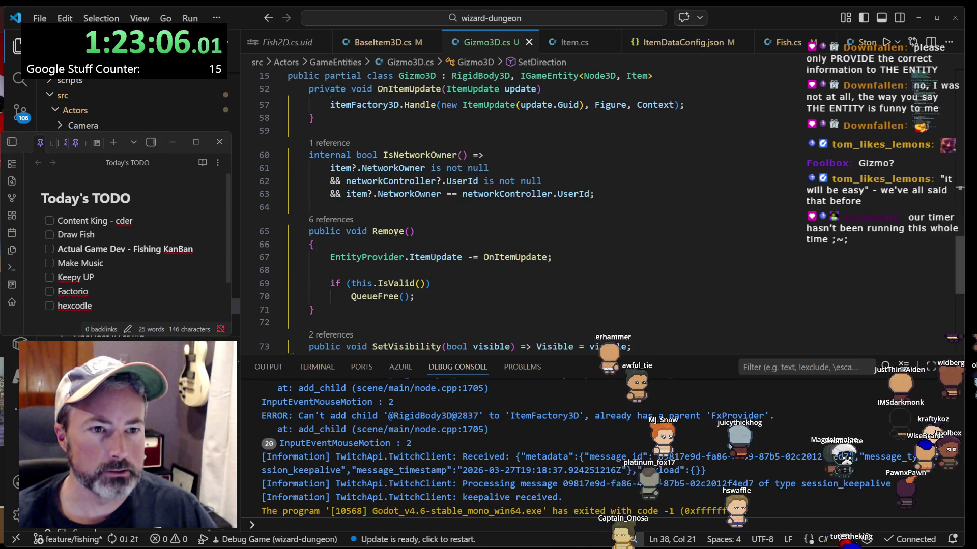
{"action": "scroll", "coordinate": [395, 233], "scroll_direction": "down", "scroll_amount": 2}
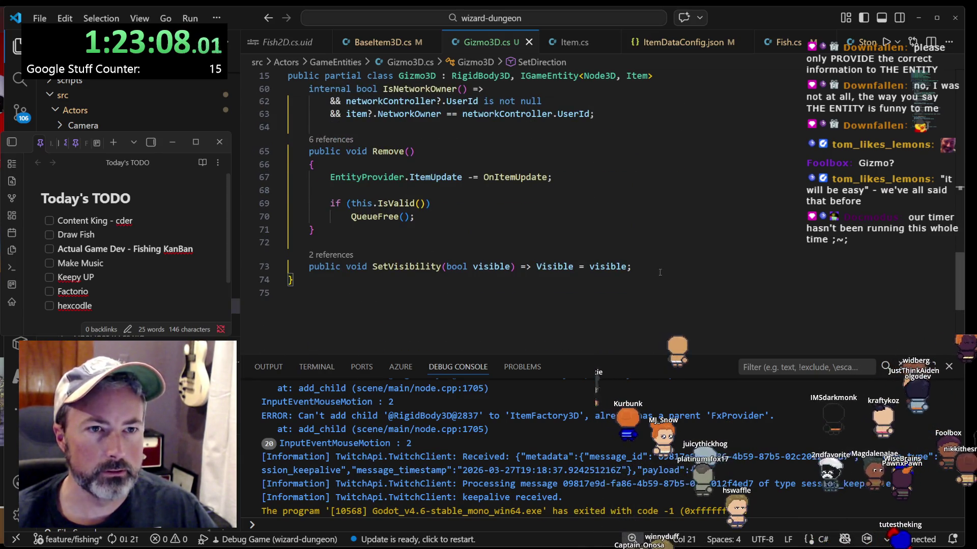
{"action": "left_click_drag", "start_coordinate": [660, 272], "coordinate": [664, 247]}
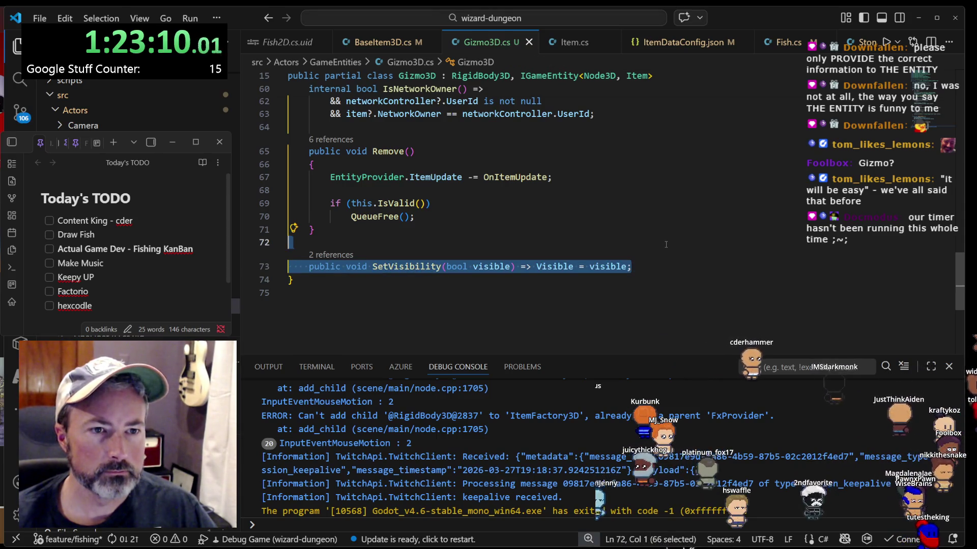
{"action": "scroll", "coordinate": [661, 245], "scroll_direction": "up", "scroll_amount": 14}
{"action": "scroll", "coordinate": [657, 245], "scroll_direction": "up", "scroll_amount": 6}
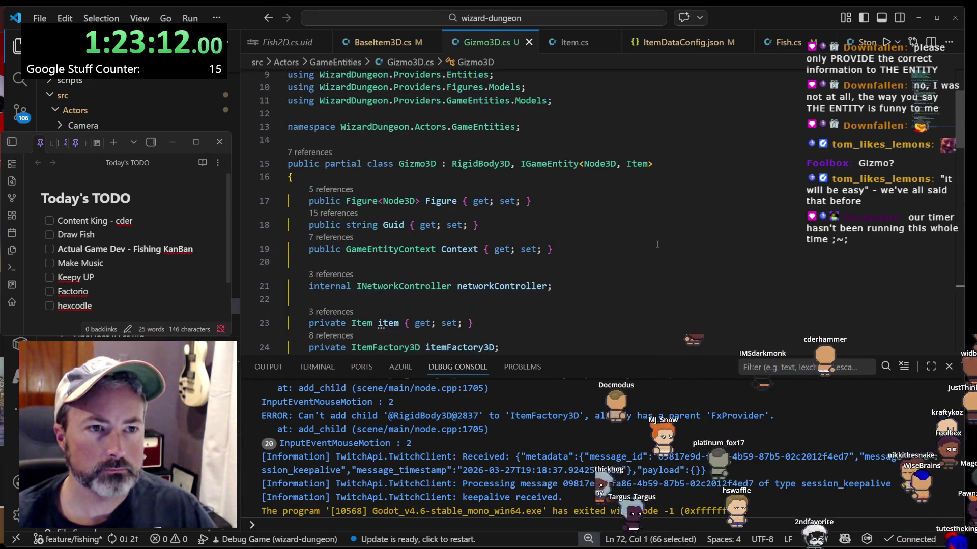
{"action": "scroll", "coordinate": [657, 243], "scroll_direction": "down", "scroll_amount": 20}
{"action": "left_click", "coordinate": [383, 267]}
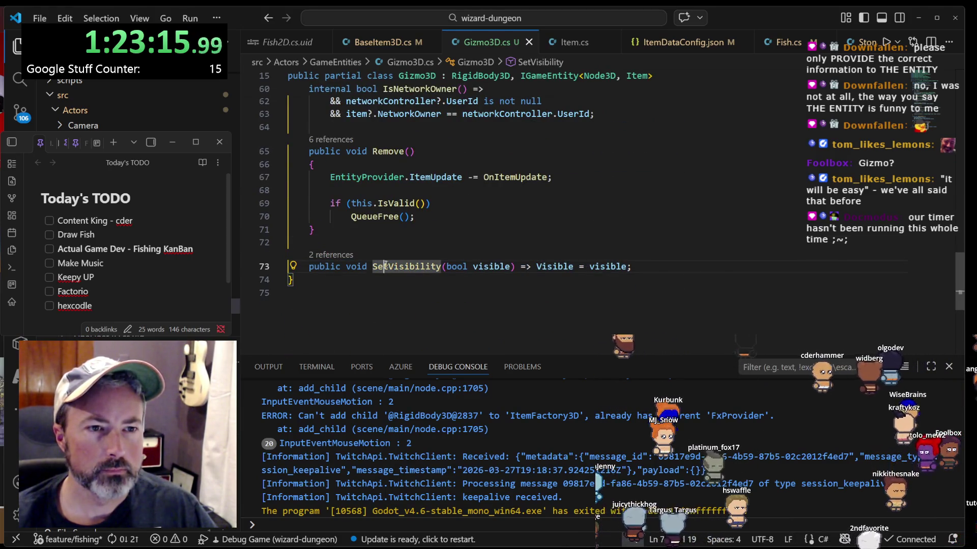
{"action": "scroll", "coordinate": [630, 282], "scroll_direction": "up", "scroll_amount": 19}
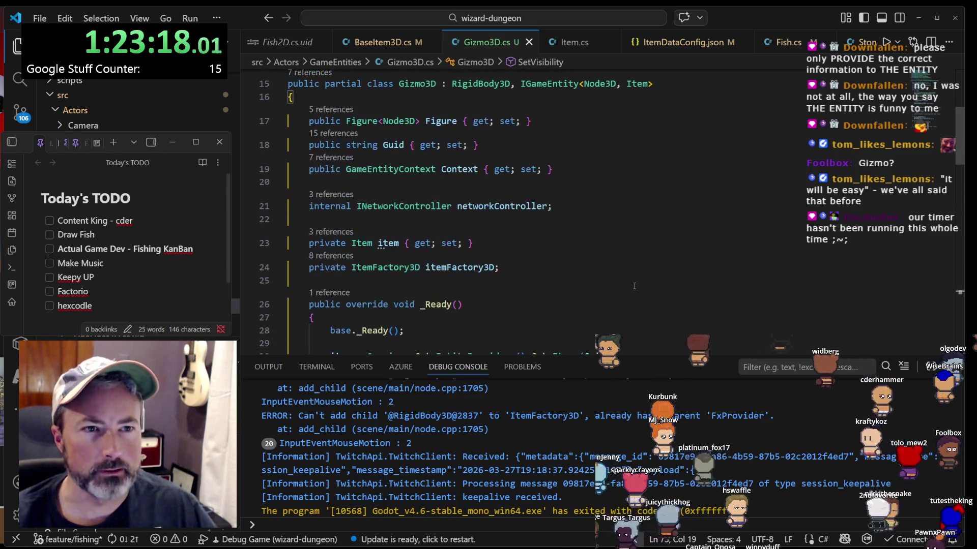
{"action": "scroll", "coordinate": [634, 290], "scroll_direction": "up", "scroll_amount": 1}
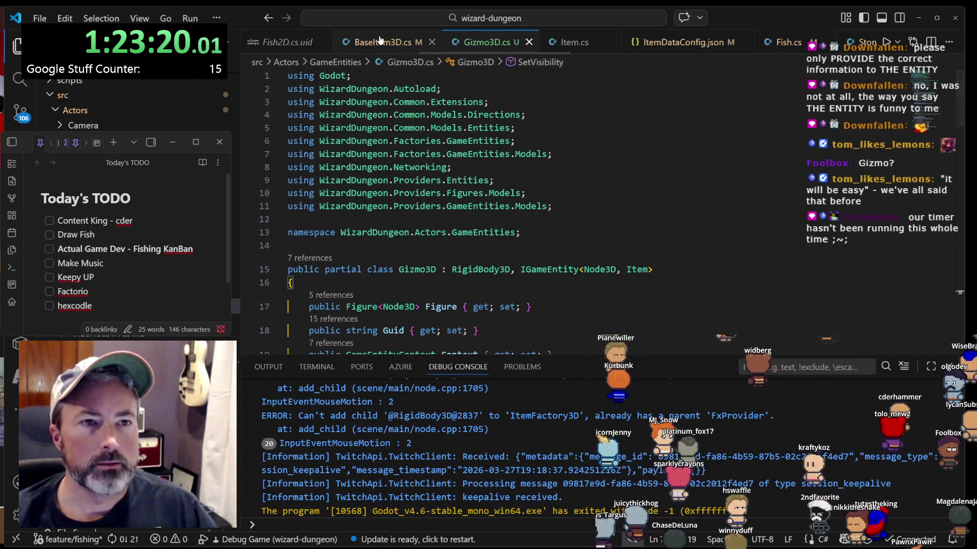
- Navigate from the fishing code to the DrawItem3D definition in FxProvider.cs
{"action": "left_click", "coordinate": [398, 46]}
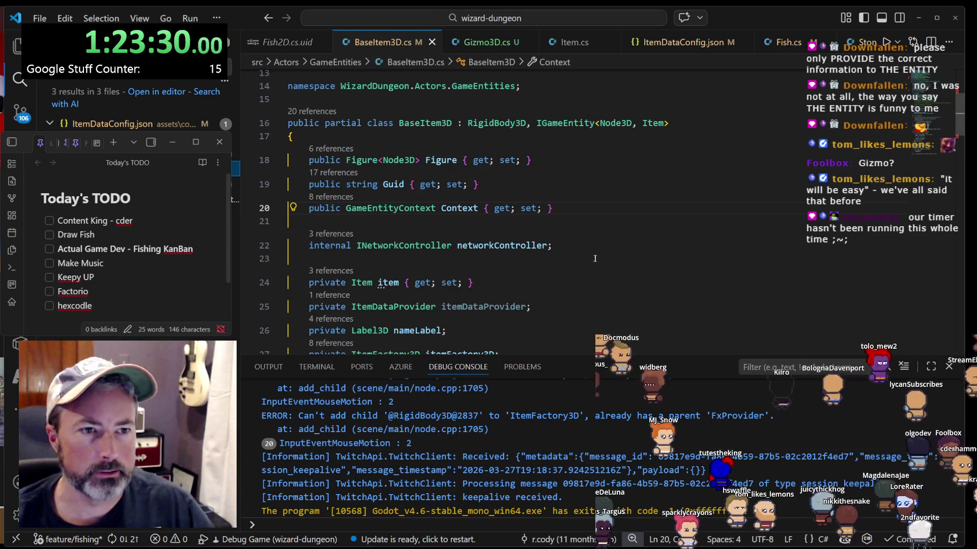
{"action": "key", "text": "alt+Left"}
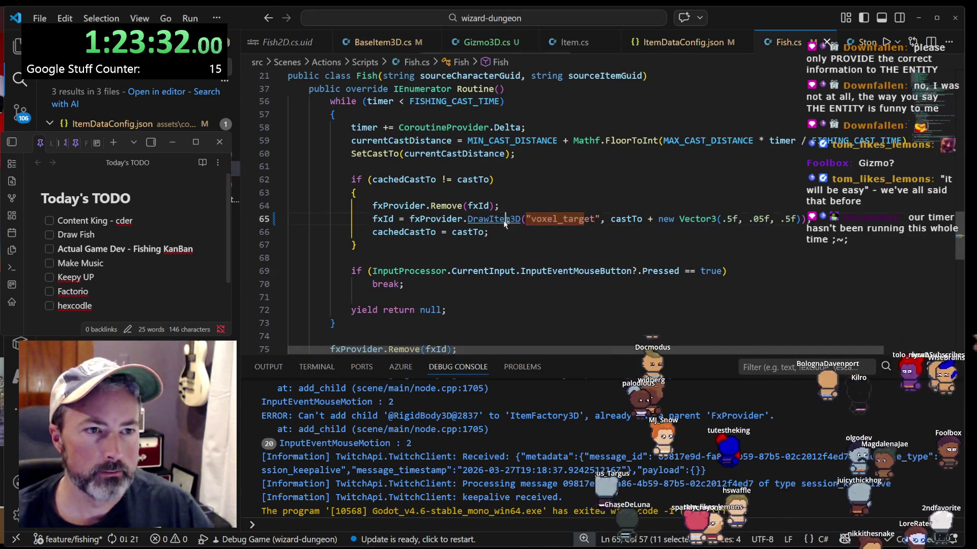
{"action": "left_click", "coordinate": [511, 220], "text": "ctrl"}
- Change line 201 to itemFactory3D.Build<Gizmo3D> and launch a debug build with F5
{"action": "double_click", "coordinate": [551, 221]}
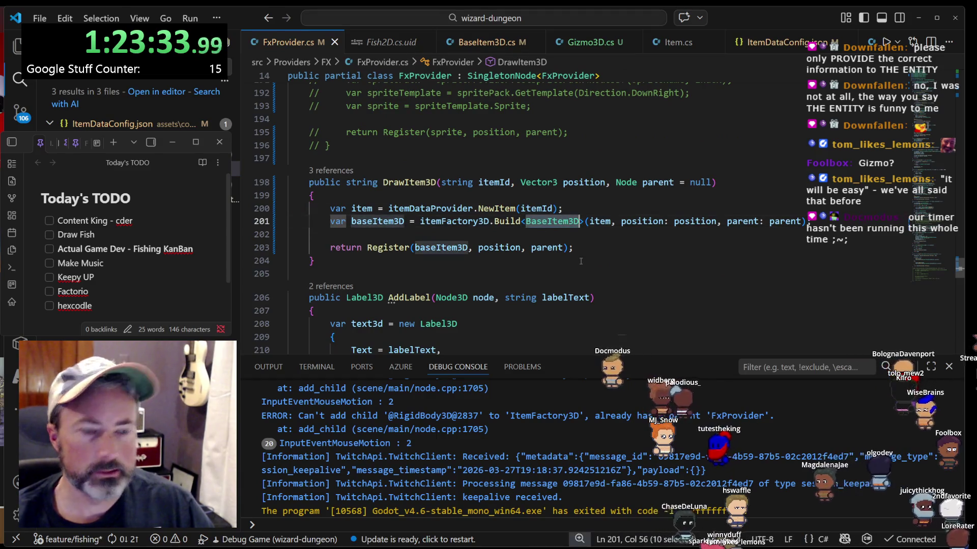
{"action": "type", "text": "Gizmo3d"}
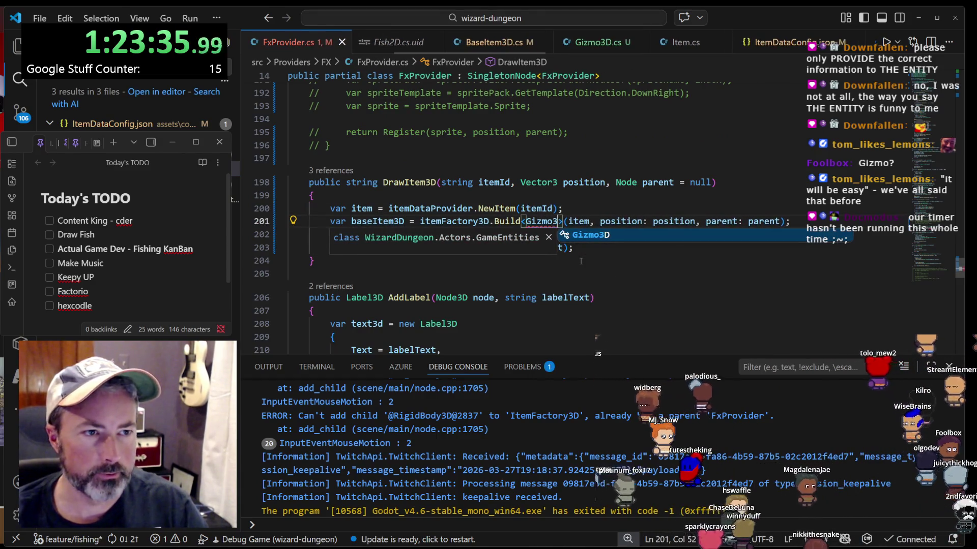
{"action": "key", "text": "BackSpace"}
{"action": "type", "text": "D"}
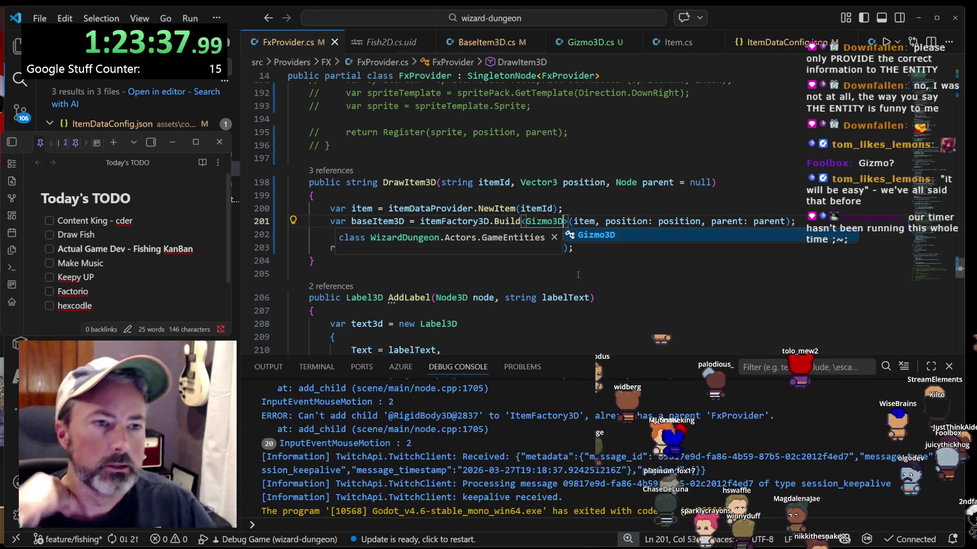
{"action": "key", "text": "Escape"}
{"action": "key", "text": "Down"}
{"action": "left_click", "coordinate": [529, 223]}
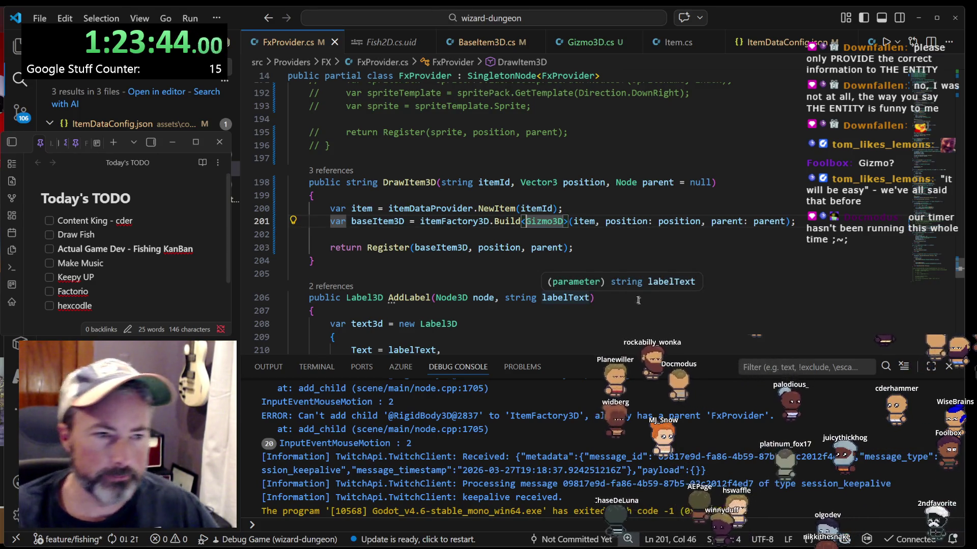
{"action": "left_click", "coordinate": [597, 250]}
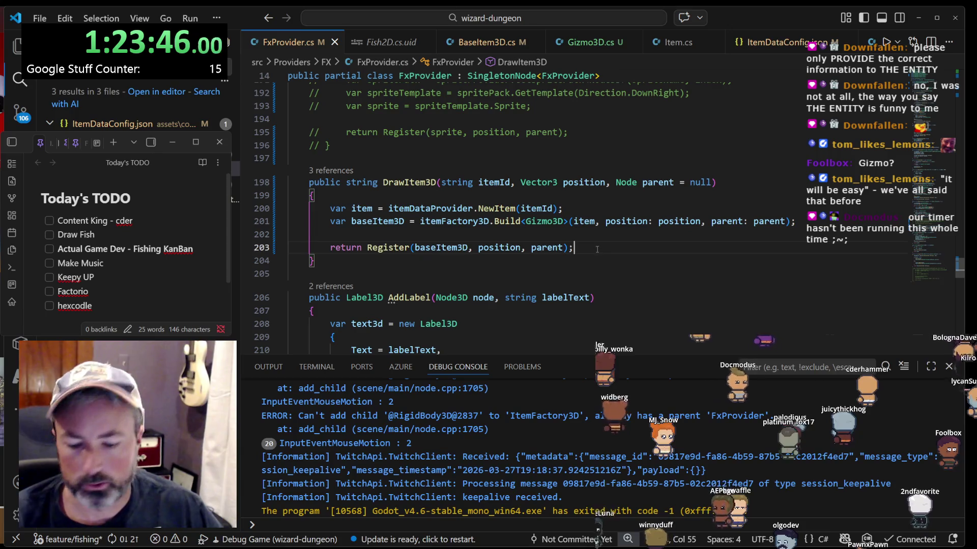
{"action": "key", "text": "F5"}
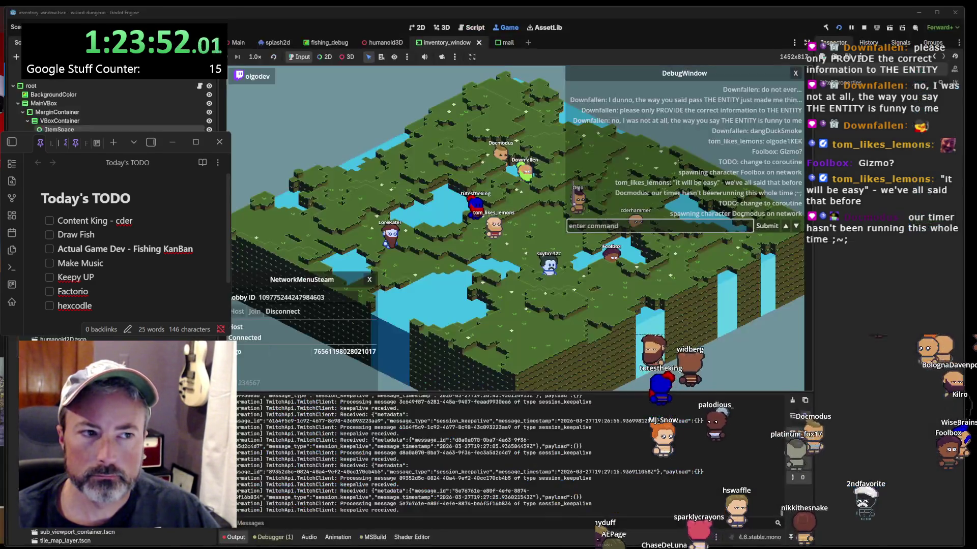
- Stop the running Godot game with F8 and bring Visual Studio Code back to front
{"action": "key", "text": "F8"}
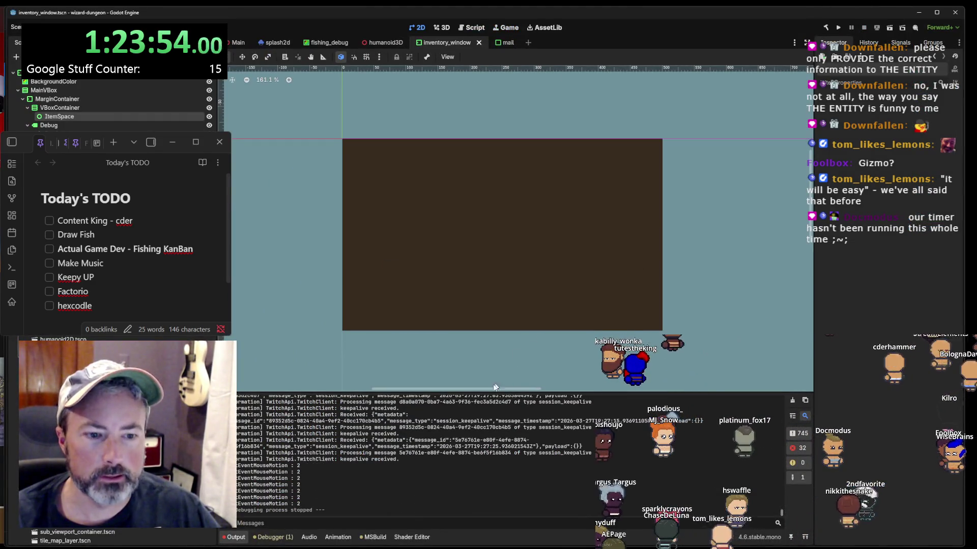
{"action": "left_click", "coordinate": [493, 535]}
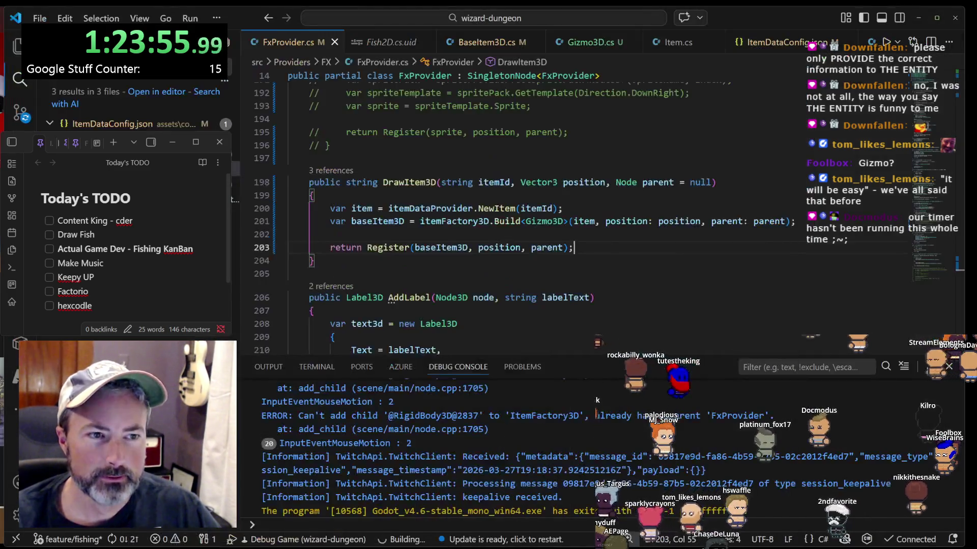
{"action": "left_click", "coordinate": [600, 299]}
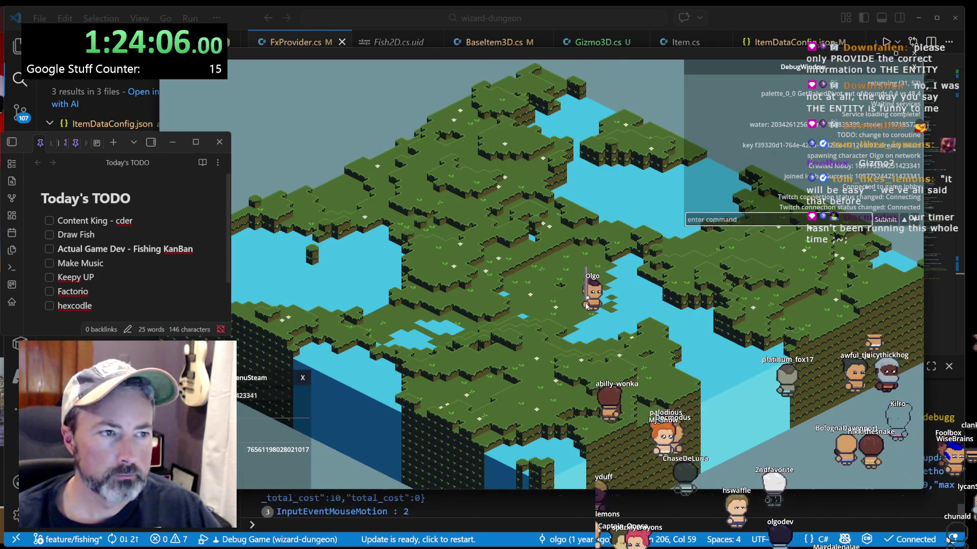
- Open and close the inventory windows, use hotbar slot 2 twice, then close the game
{"action": "left_click", "coordinate": [589, 305]}
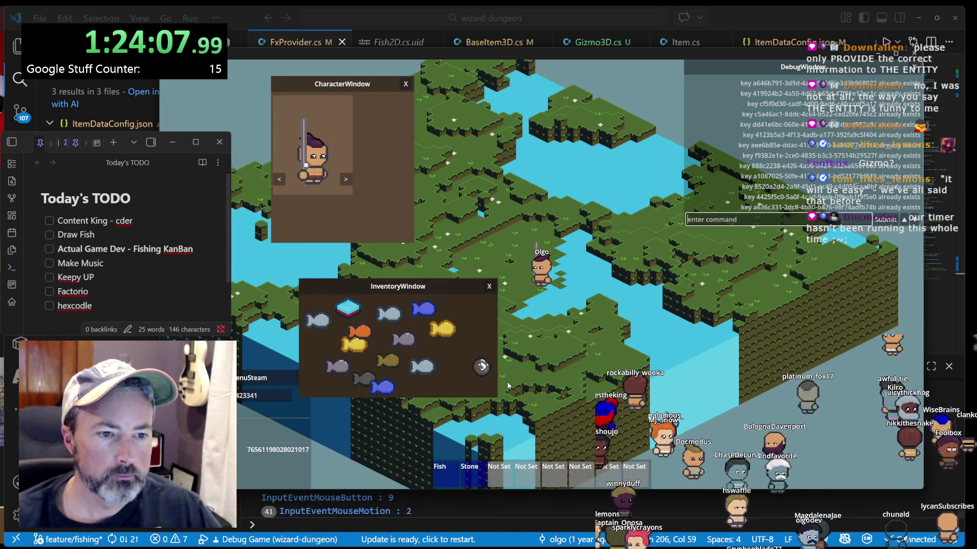
{"action": "key", "text": "Escape"}
{"action": "key", "text": "Escape"}
{"action": "key", "text": "2"}
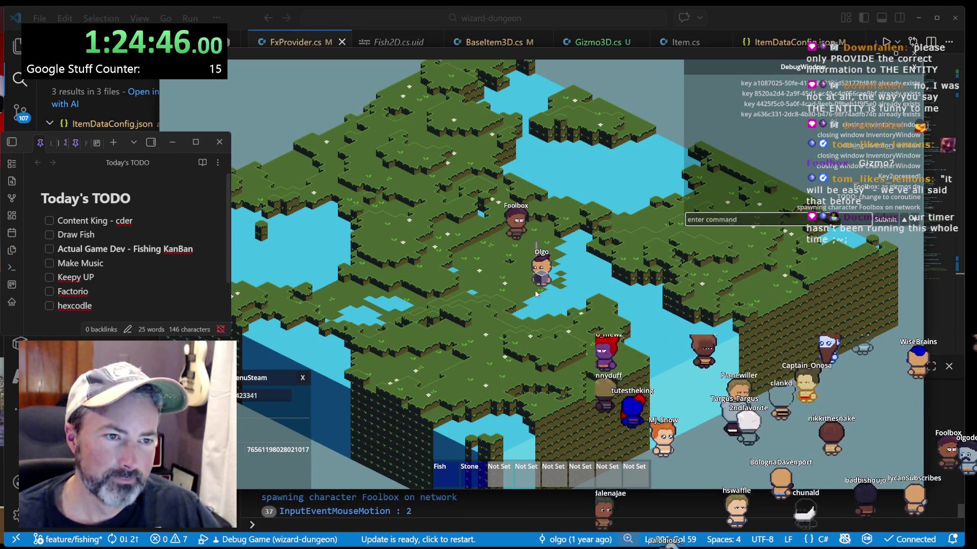
{"action": "key", "text": "2"}
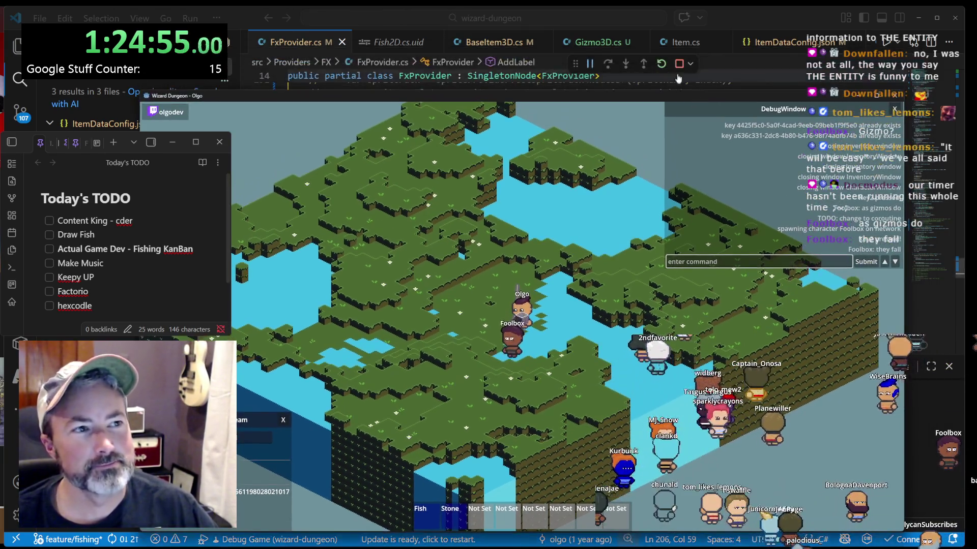
{"action": "left_click", "coordinate": [679, 64]}
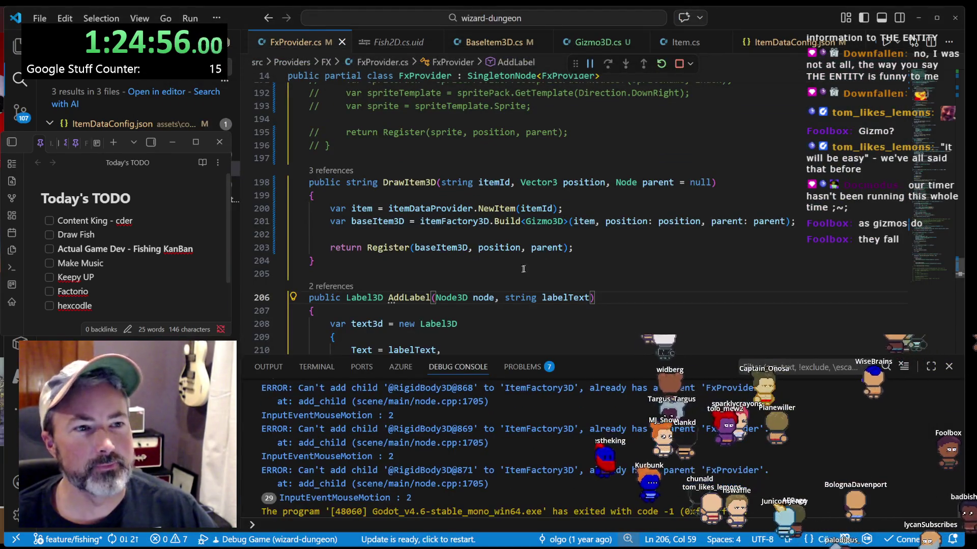
- In Gizmo3D.cs, add 'GravityScale = 0' on a new line in the _Ready method
{"action": "scroll", "coordinate": [524, 269], "scroll_direction": "up", "scroll_amount": 15}
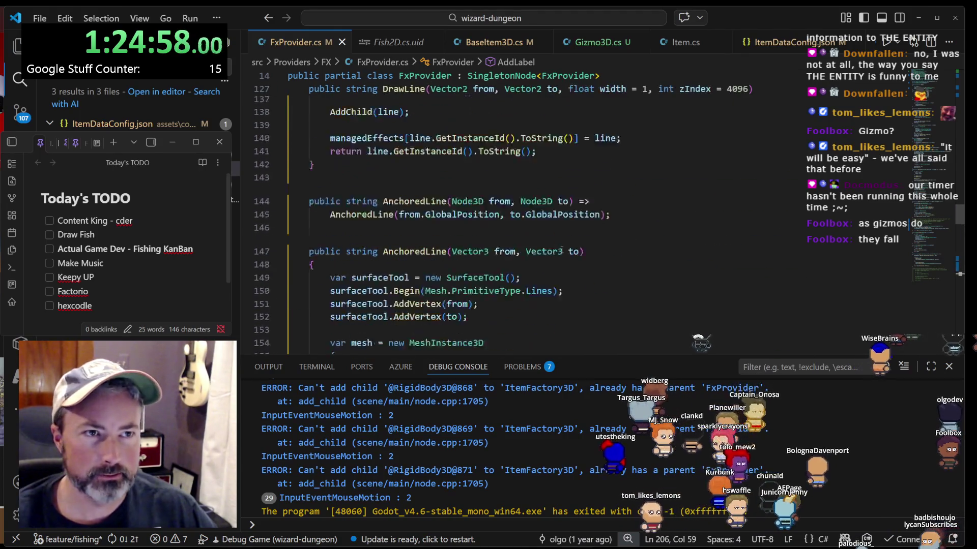
{"action": "scroll", "coordinate": [561, 250], "scroll_direction": "up", "scroll_amount": 5}
{"action": "left_click", "coordinate": [599, 42]}
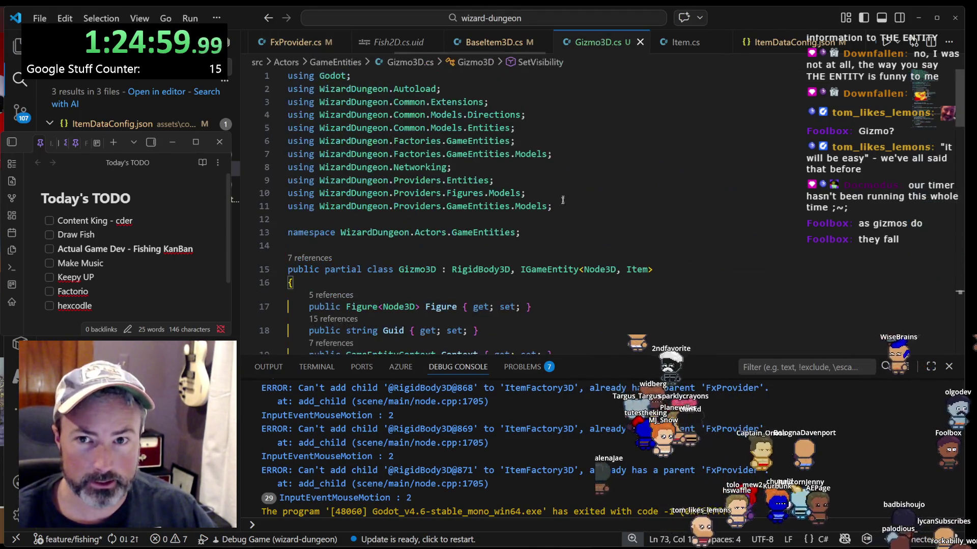
{"action": "scroll", "coordinate": [568, 232], "scroll_direction": "down", "scroll_amount": 5}
{"action": "scroll", "coordinate": [515, 279], "scroll_direction": "down", "scroll_amount": 3}
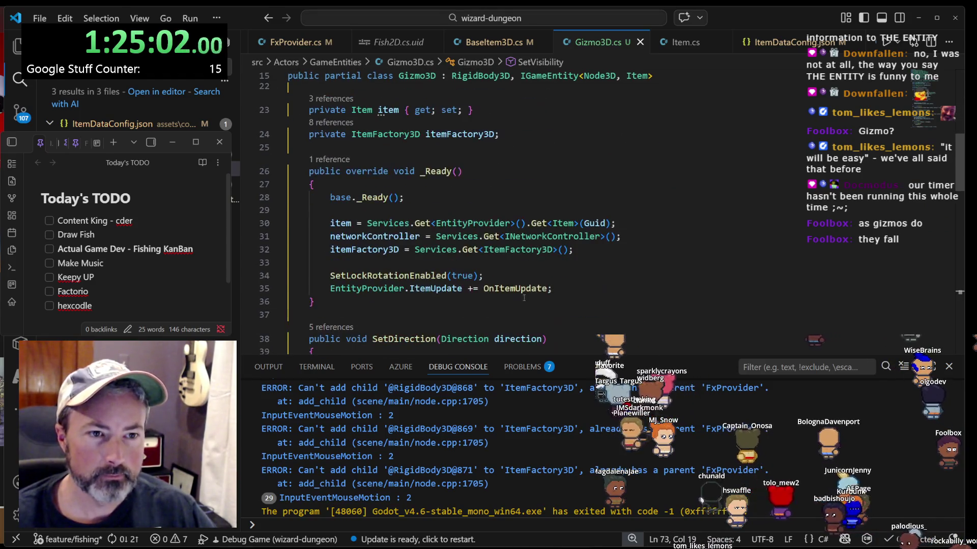
{"action": "left_click", "coordinate": [611, 279]}
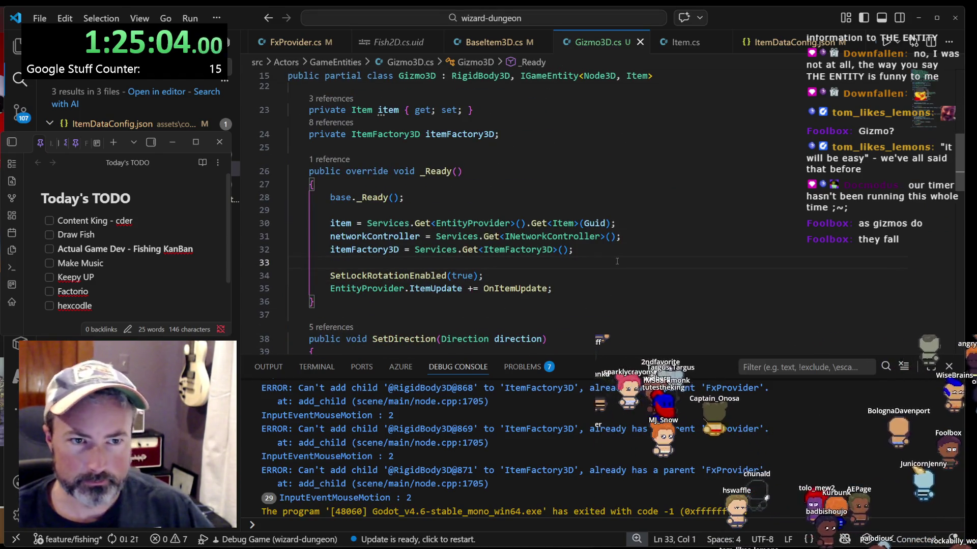
{"action": "key", "text": "Return"}
{"action": "key", "text": "Return"}
{"action": "key", "text": "Up"}
{"action": "type", "text": "Grav"}
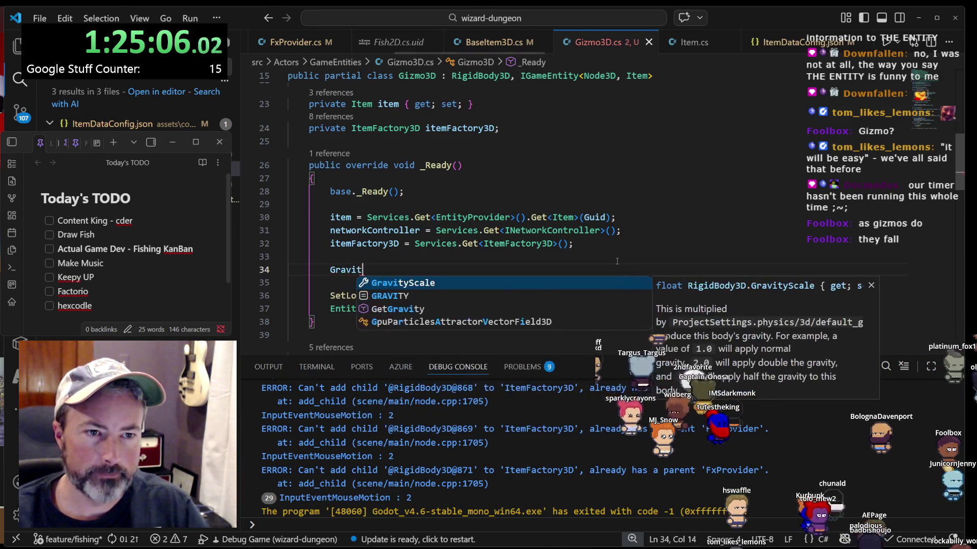
{"action": "key", "text": "Tab"}
{"action": "type", "text": "= 0"}
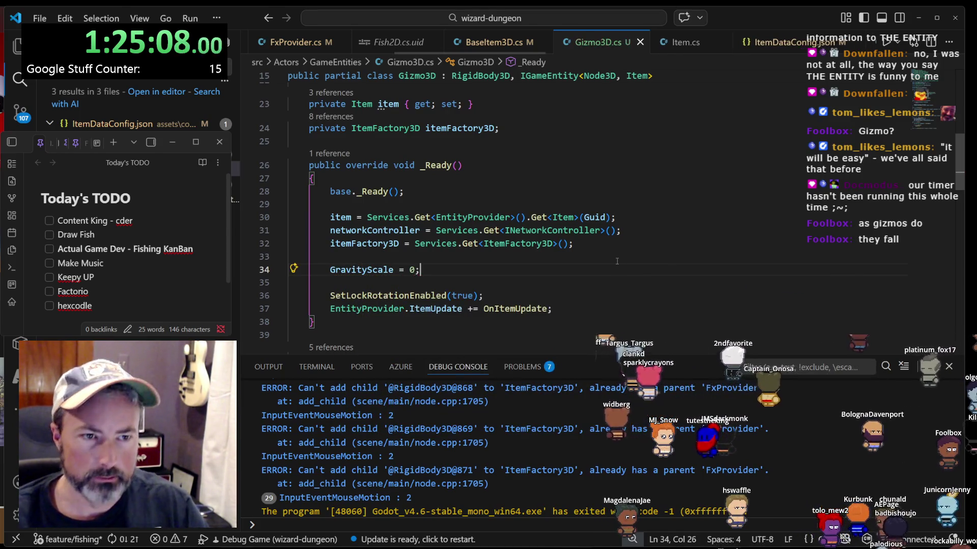
- Search the file for 'gravi' to verify the GravityScale line and check its documentation
{"action": "scroll", "coordinate": [596, 236], "scroll_direction": "down", "scroll_amount": 5}
{"action": "key", "text": "ctrl+f"}
{"action": "type", "text": "gravi"}
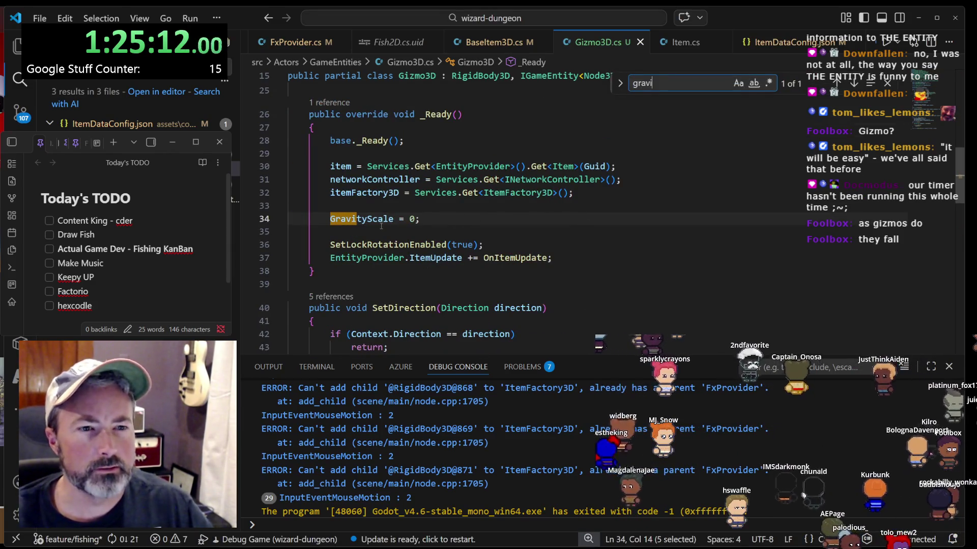
{"action": "mouse_move", "coordinate": [381, 219]}
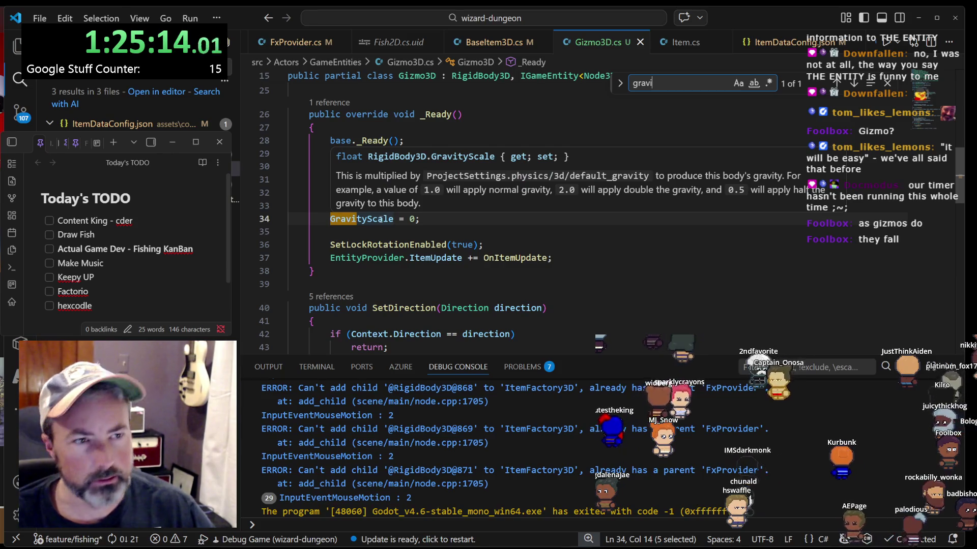
{"action": "key", "text": "Escape"}
{"action": "left_click", "coordinate": [455, 227]}
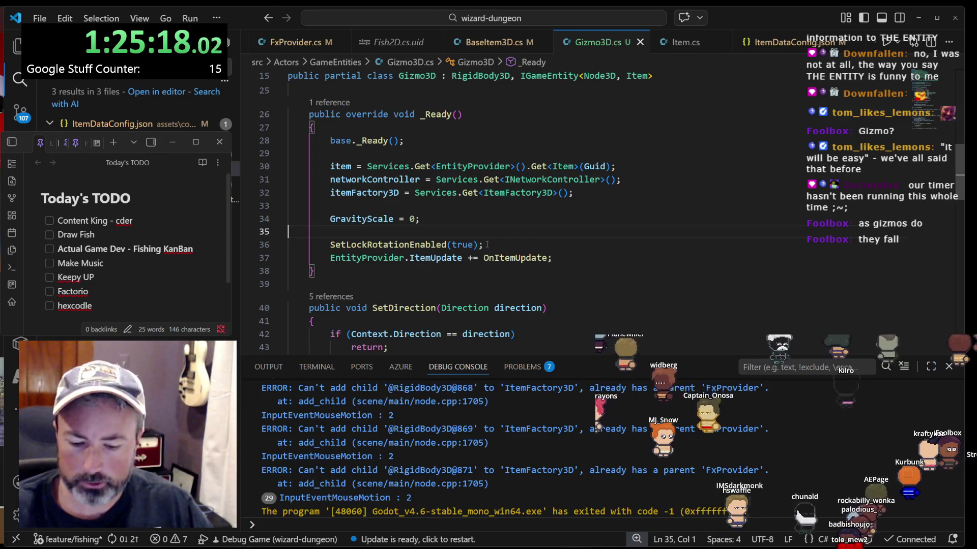
{"action": "mouse_move", "coordinate": [476, 246]}
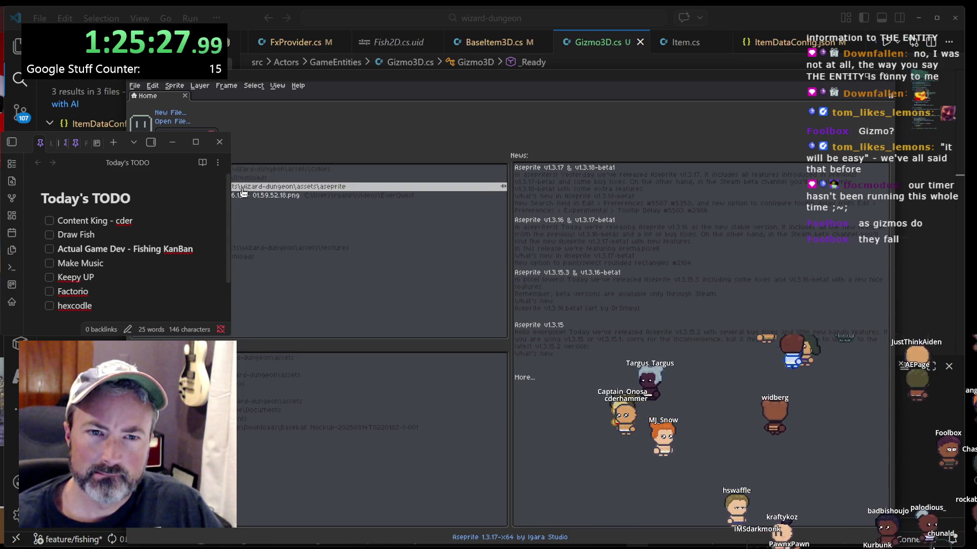
- Open the recent item.aseprite sprite in Aseprite, then return to Visual Studio Code
{"action": "left_click", "coordinate": [242, 188]}
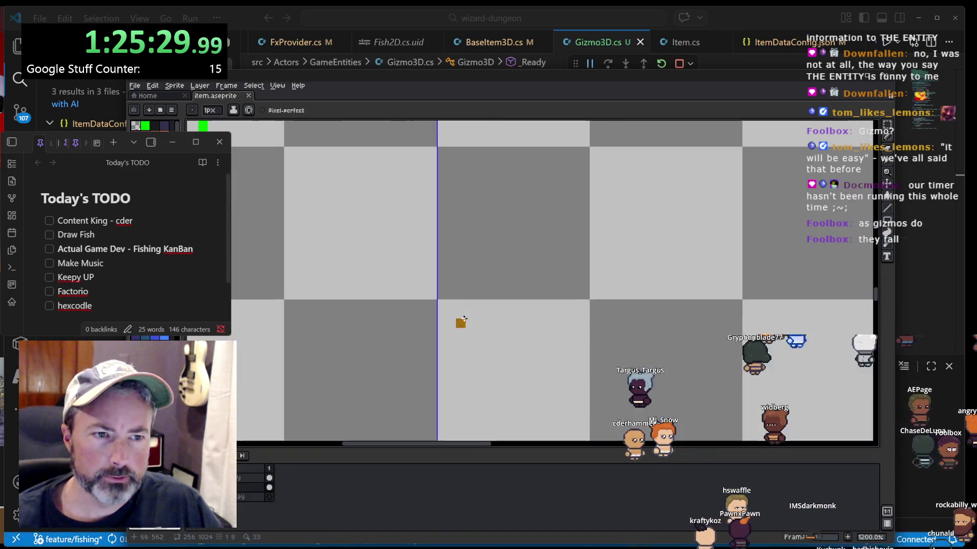
{"action": "scroll", "coordinate": [451, 283], "scroll_direction": "down", "scroll_amount": 1}
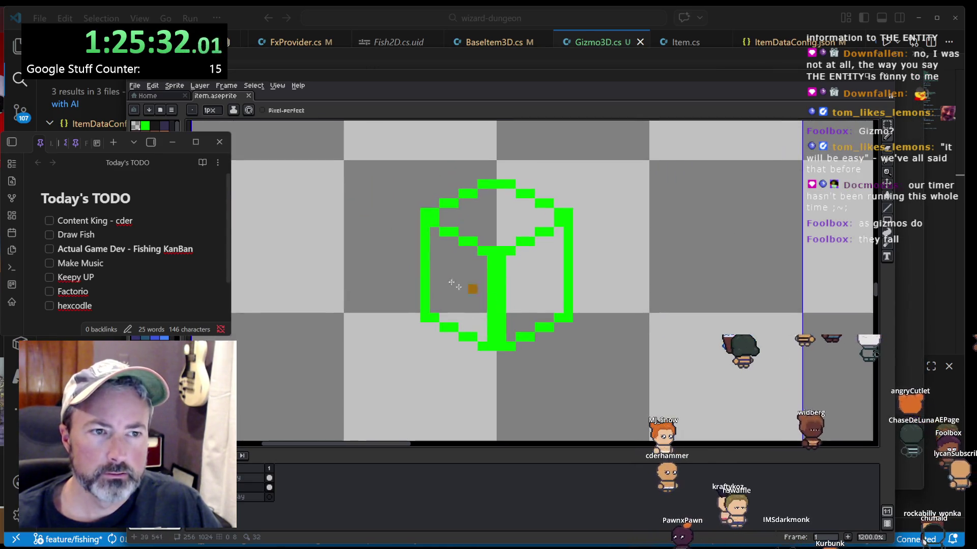
{"action": "left_click", "coordinate": [726, 21]}
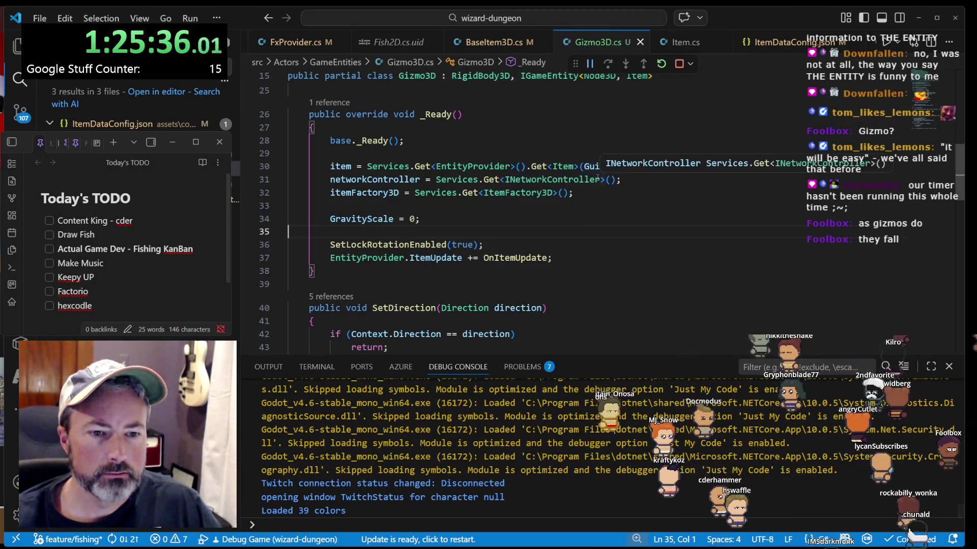
- Switch to the wizard-dungeon game, dismiss the debug overlay, and open the character and inventory windows
{"action": "key", "text": "alt+Tab"}
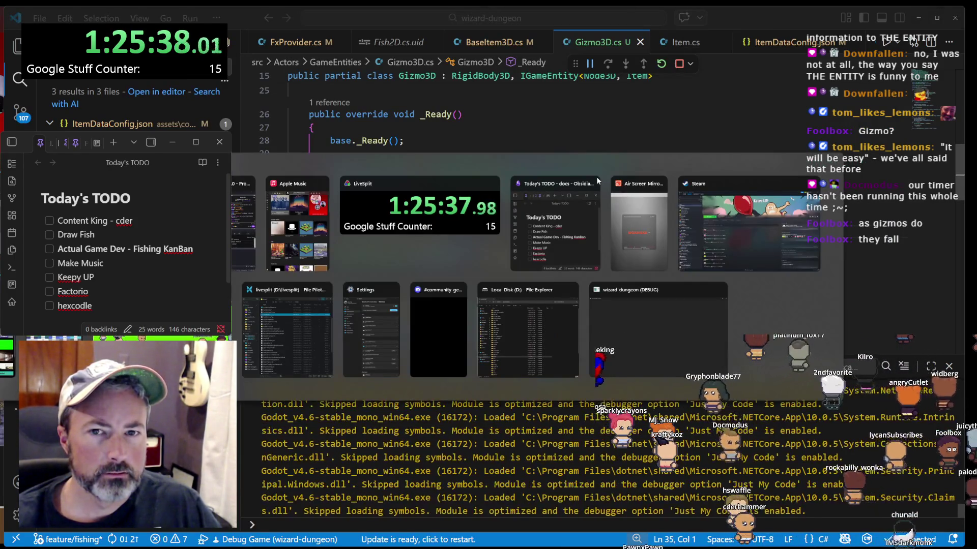
{"action": "left_click", "coordinate": [663, 351]}
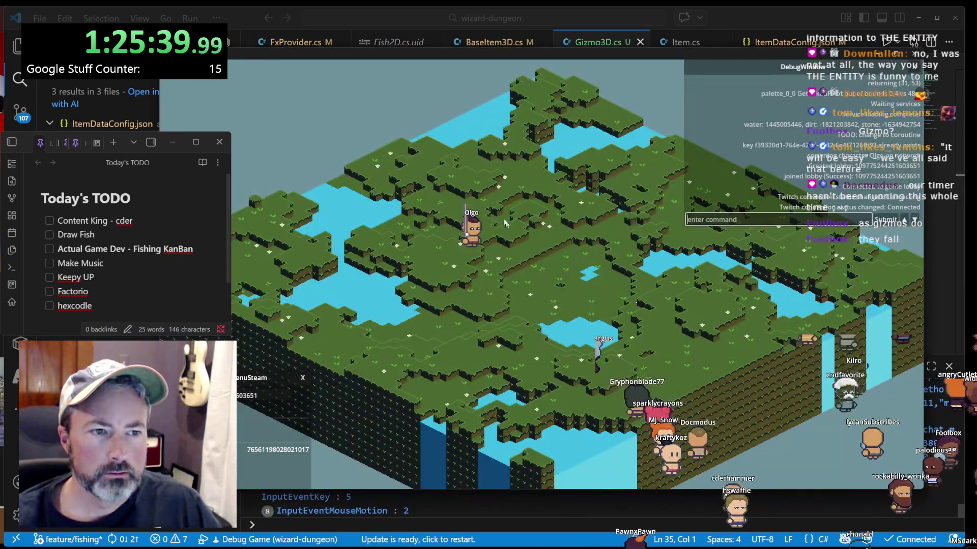
{"action": "key", "text": "Escape"}
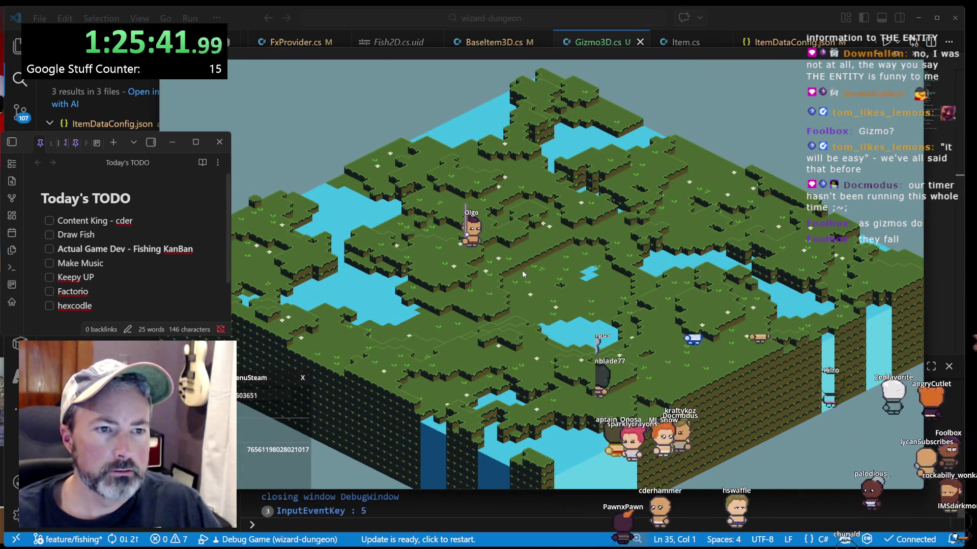
{"action": "left_click", "coordinate": [437, 279]}
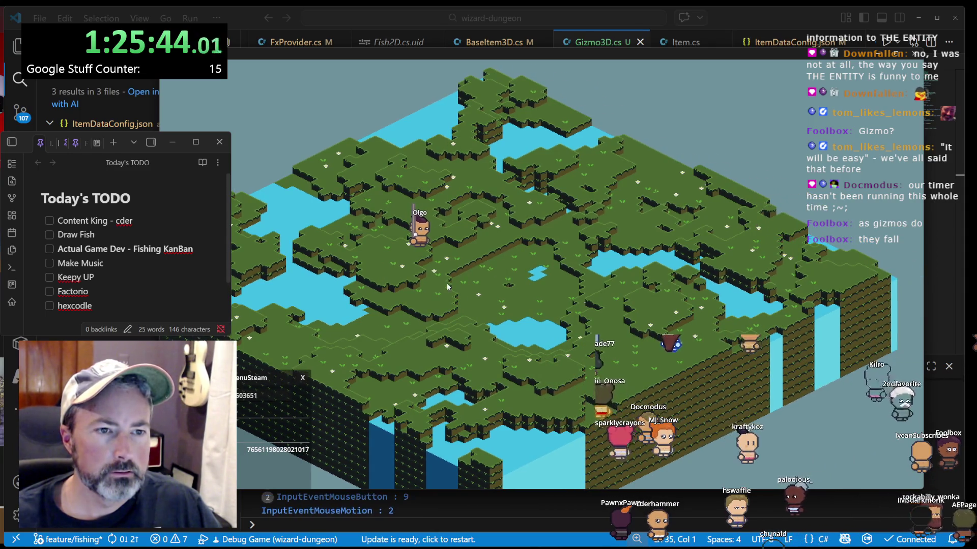
{"action": "key", "text": "i"}
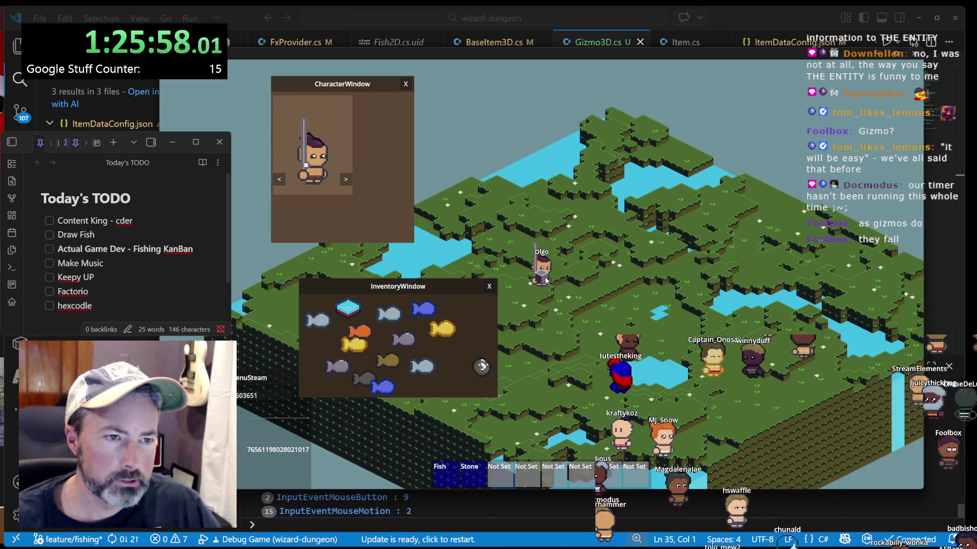
- Walk Olgo over, stand a grey stone block upright beside him, and zoom in on it
{"action": "key", "text": "w"}
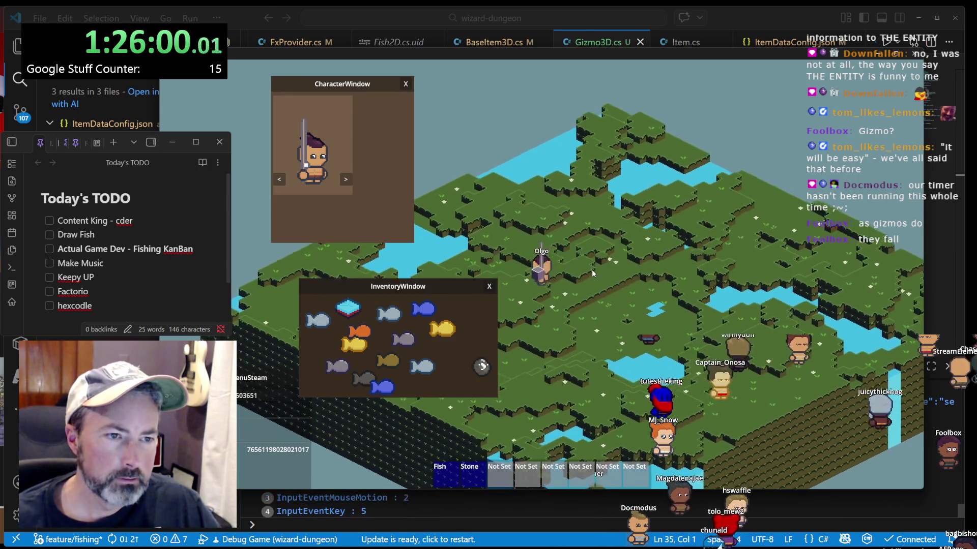
{"action": "left_click", "coordinate": [559, 287]}
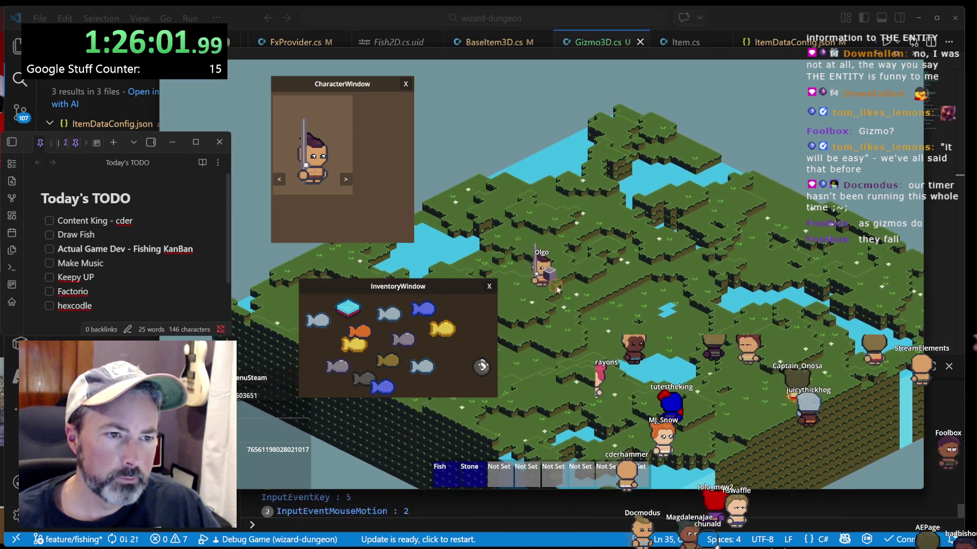
{"action": "key", "text": "a"}
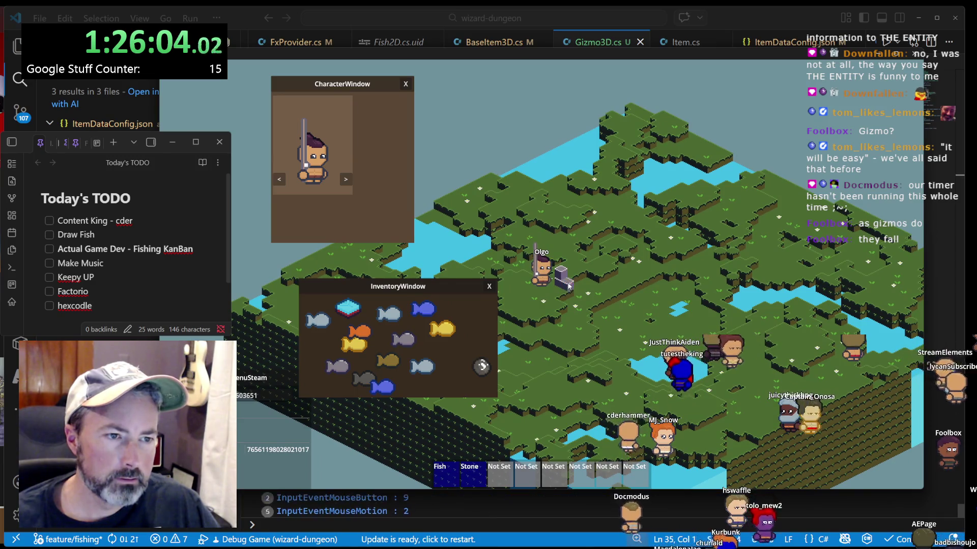
{"action": "left_click", "coordinate": [570, 277]}
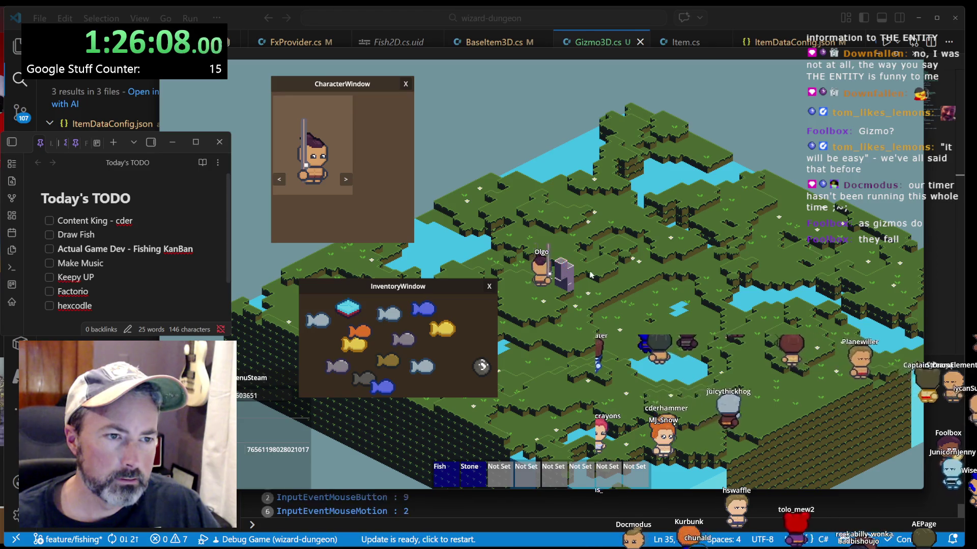
{"action": "scroll", "coordinate": [600, 275], "scroll_direction": "up", "scroll_amount": 2}
{"action": "scroll", "coordinate": [597, 274], "scroll_direction": "up", "scroll_amount": 5}
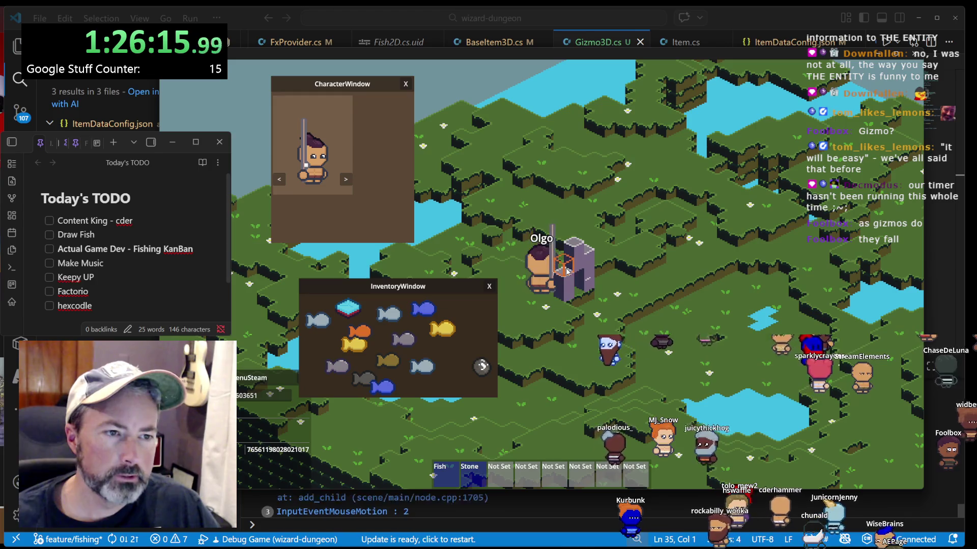
{"action": "key", "text": "w"}
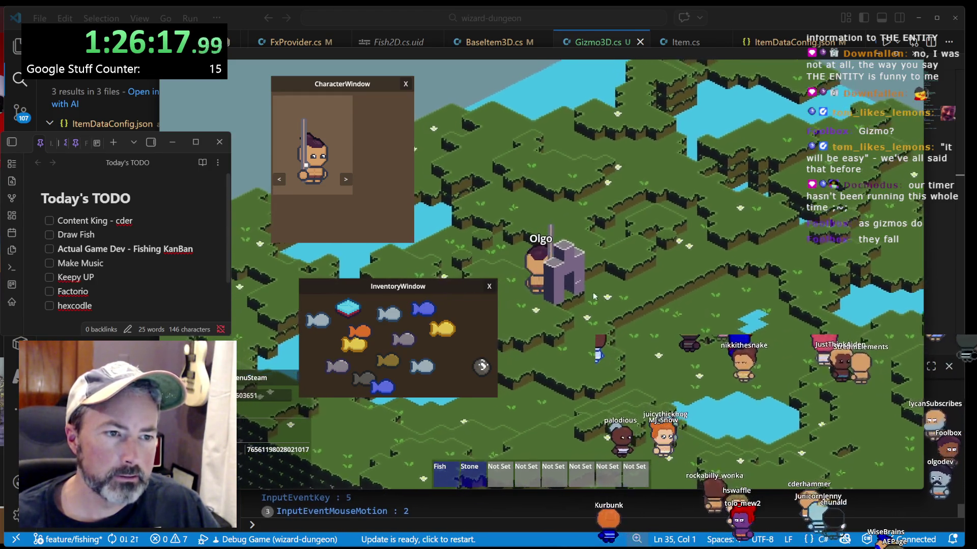
{"action": "left_click", "coordinate": [542, 263]}
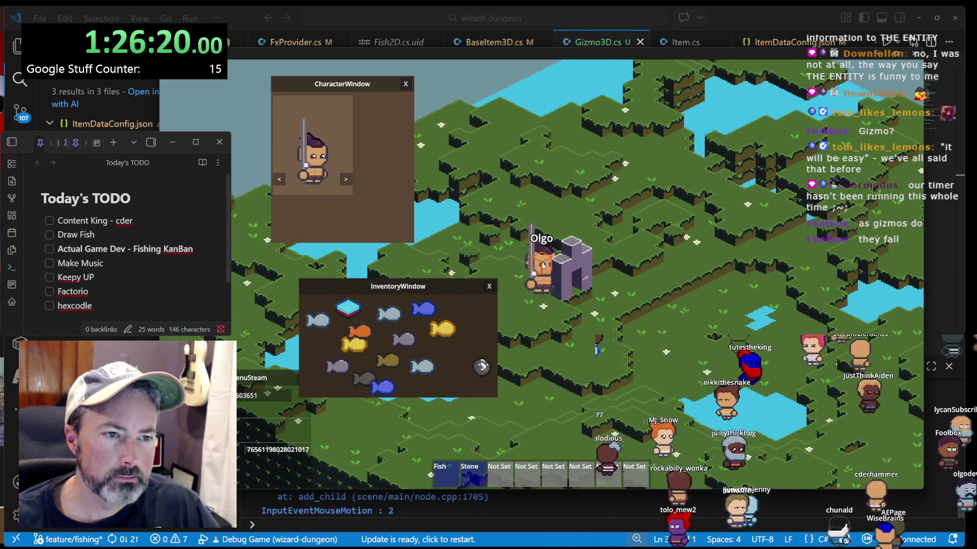
{"action": "scroll", "coordinate": [543, 265], "scroll_direction": "up", "scroll_amount": 2}
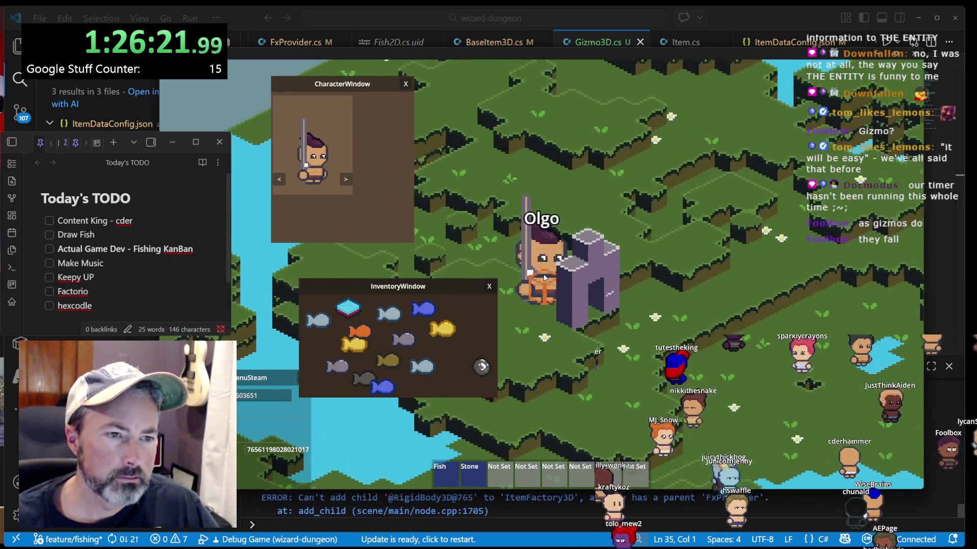
{"action": "scroll", "coordinate": [543, 277], "scroll_direction": "up", "scroll_amount": 2}
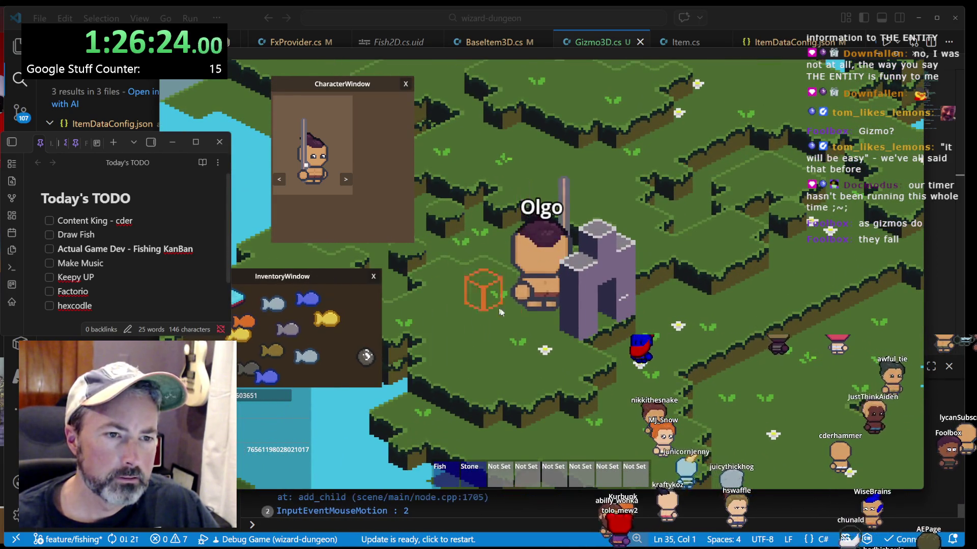
- Place and stack eight stone blocks beside Olgo into a tower with a ledge extending down-right
{"action": "key", "text": "d"}
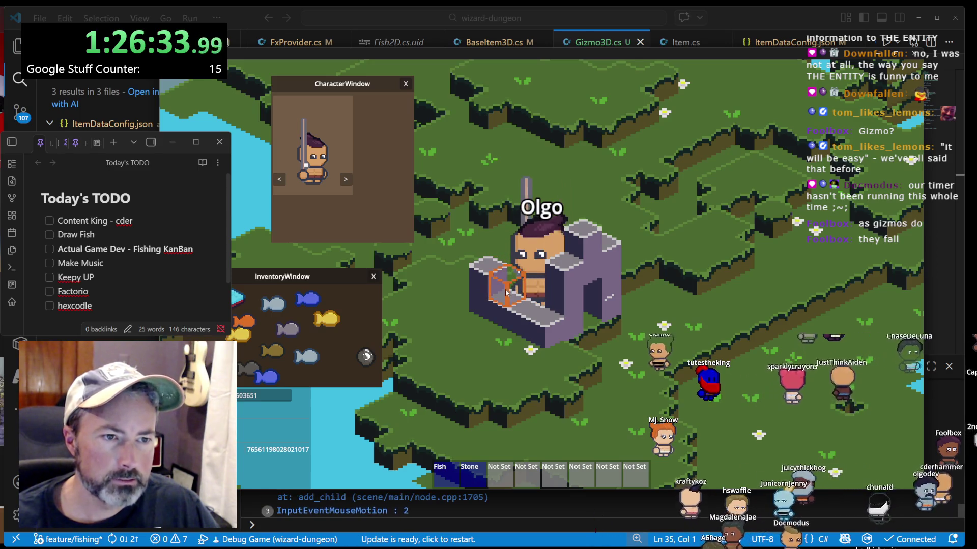
{"action": "left_click", "coordinate": [499, 282]}
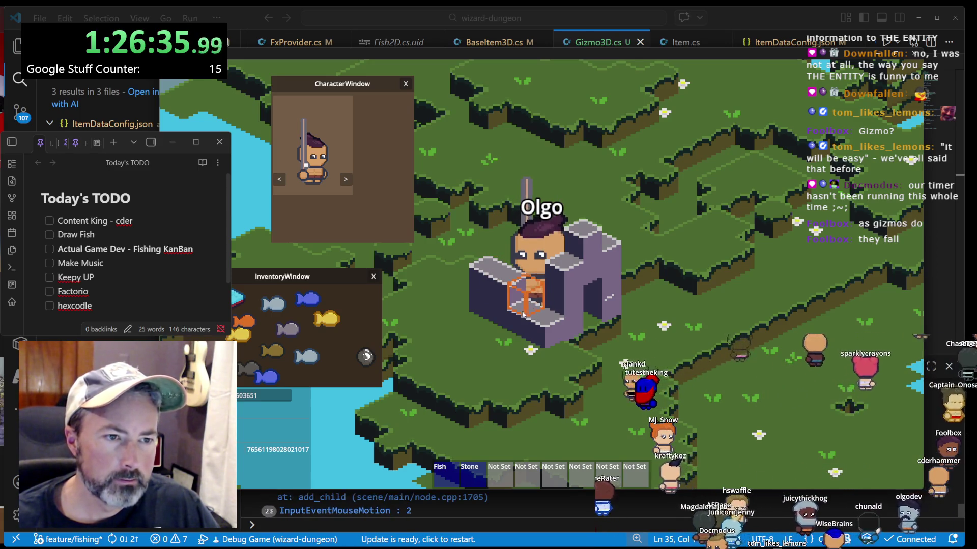
{"action": "left_click", "coordinate": [478, 309]}
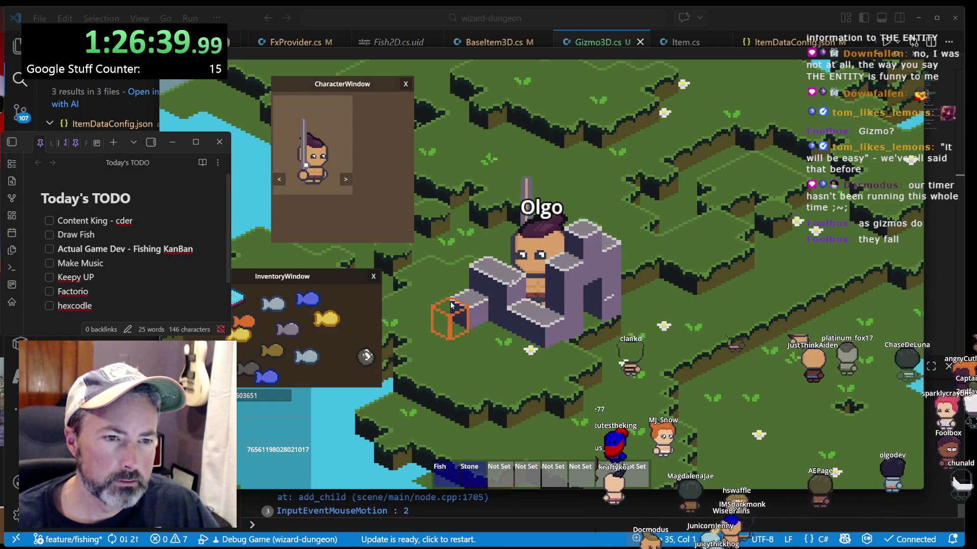
{"action": "left_click", "coordinate": [452, 305]}
{"action": "left_click", "coordinate": [485, 313]}
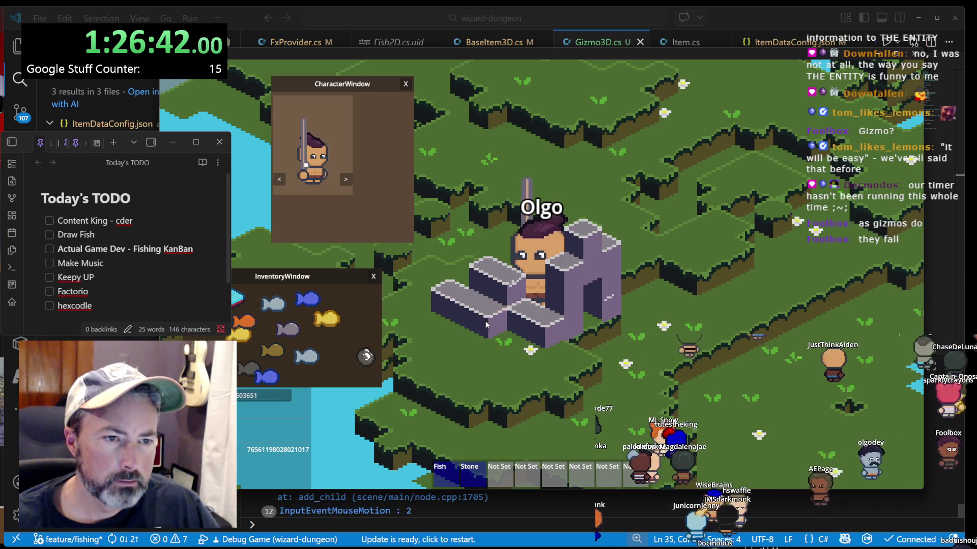
{"action": "left_click", "coordinate": [524, 336]}
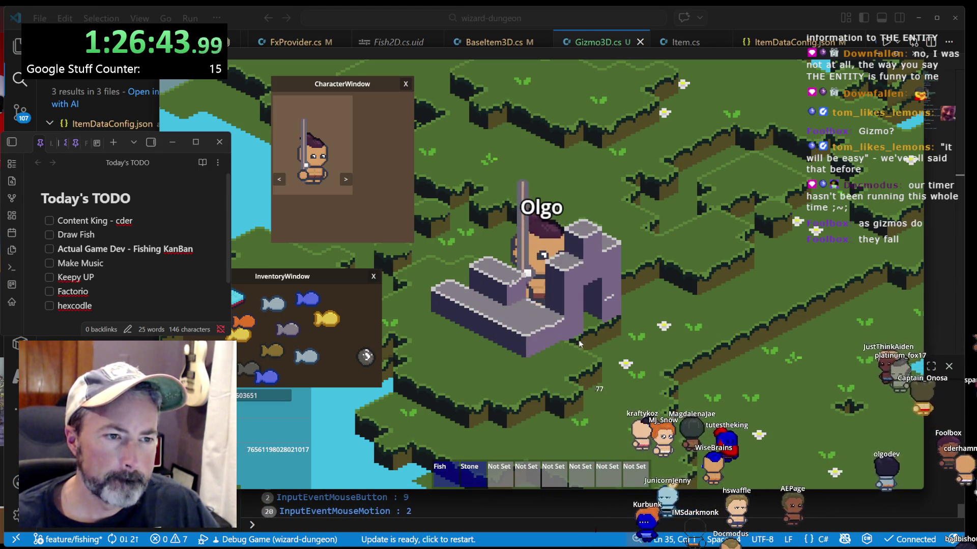
{"action": "left_click", "coordinate": [529, 287]}
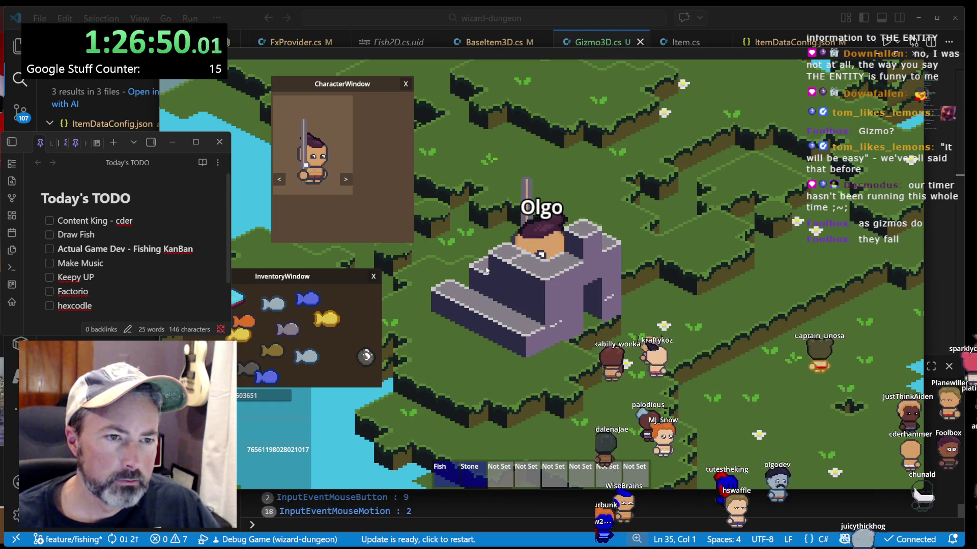
{"action": "left_click", "coordinate": [547, 270]}
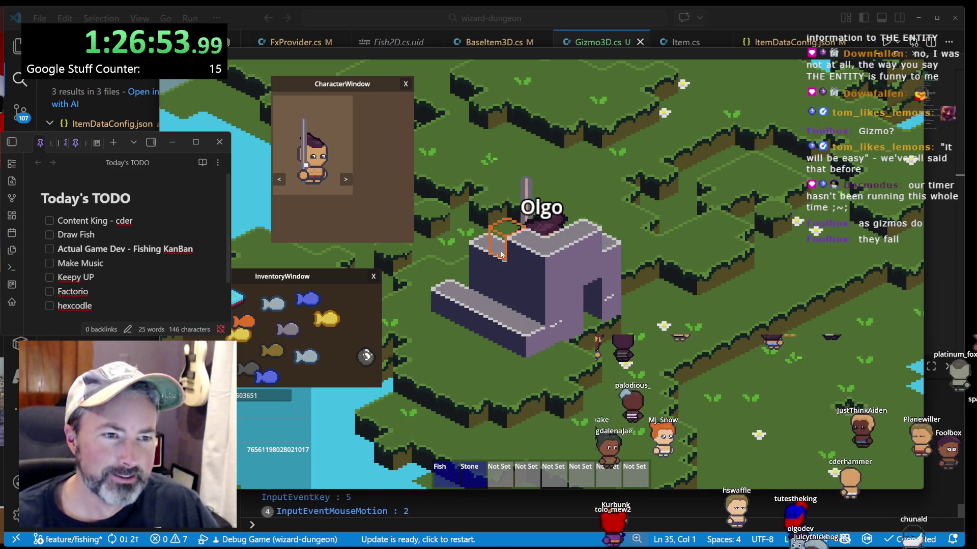
{"action": "left_click", "coordinate": [501, 255]}
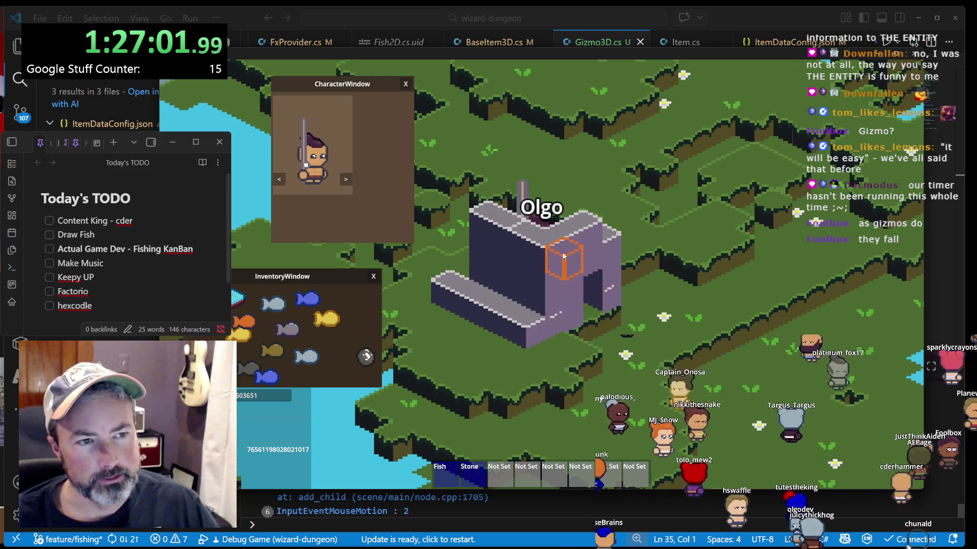
{"action": "scroll", "coordinate": [598, 250], "scroll_direction": "up", "scroll_amount": 5}
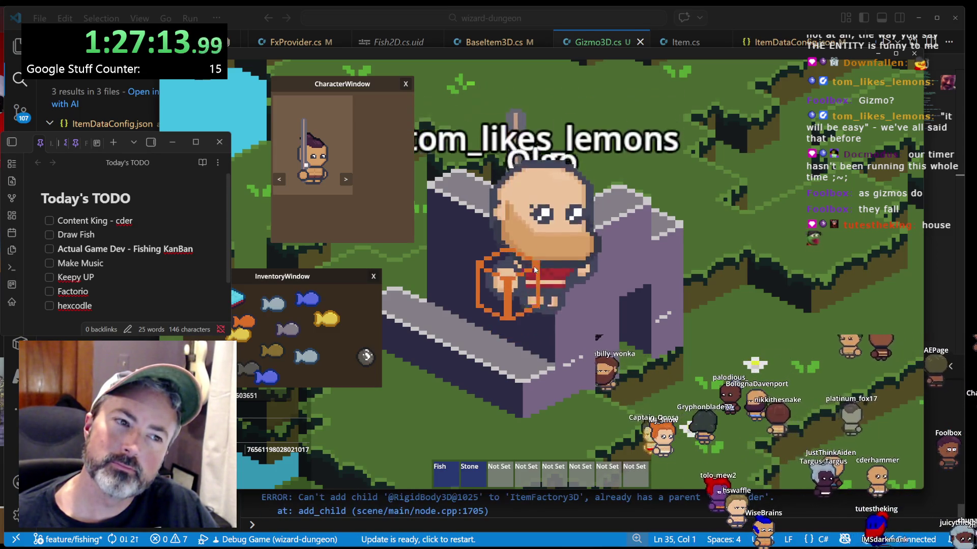
- Lay a grey stone wall beside the tower, extending it left with a corner and right
{"action": "scroll", "coordinate": [533, 267], "scroll_direction": "down", "scroll_amount": 5}
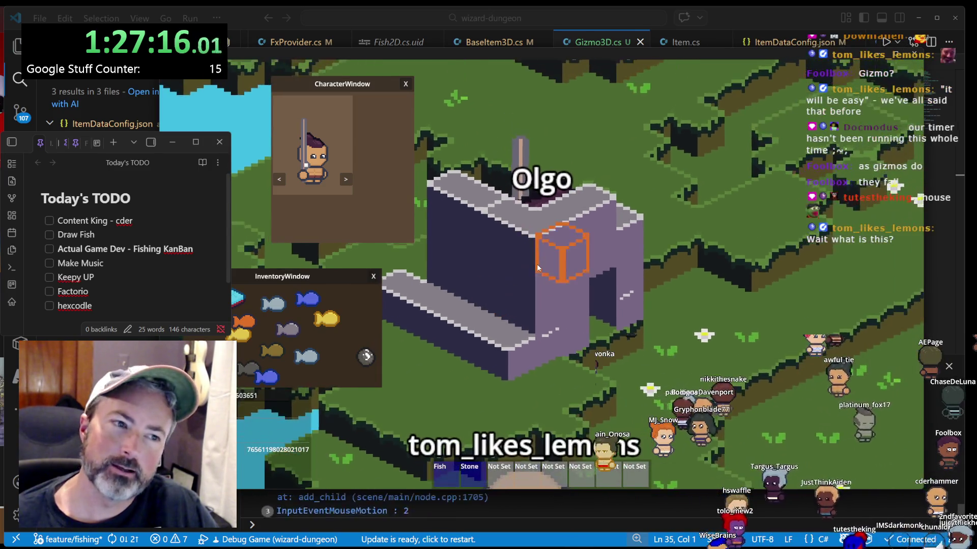
{"action": "left_click", "coordinate": [564, 321]}
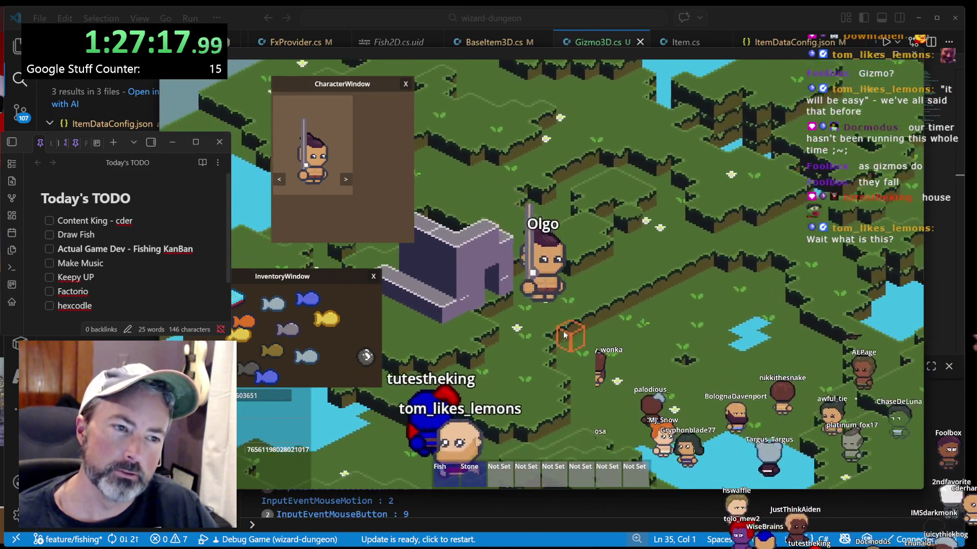
{"action": "left_click", "coordinate": [564, 321]}
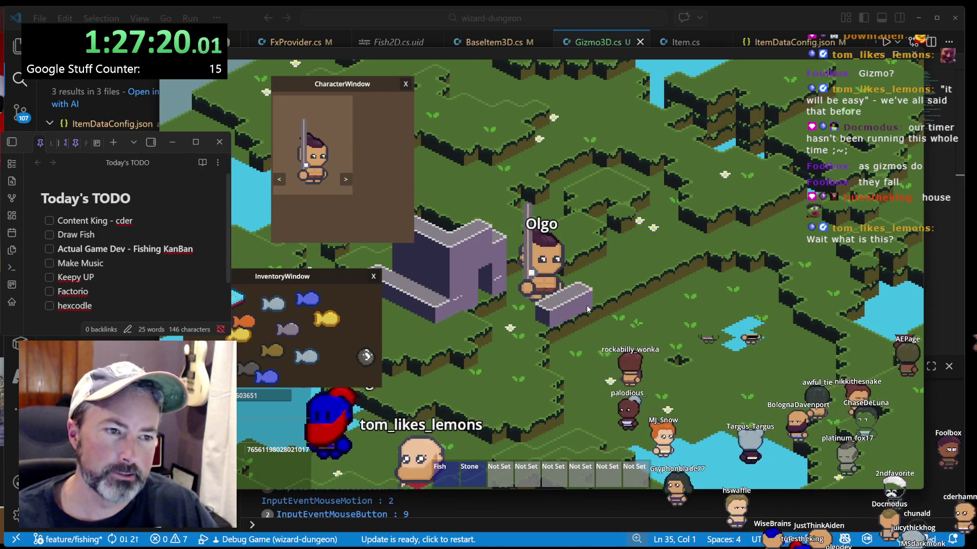
{"action": "left_click", "coordinate": [513, 325]}
{"action": "left_click", "coordinate": [506, 327]}
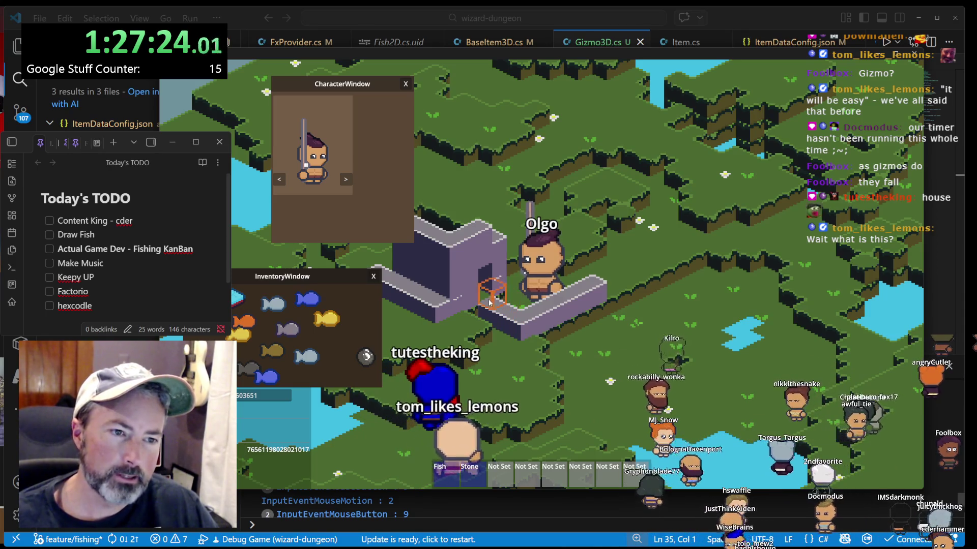
{"action": "left_click", "coordinate": [608, 289]}
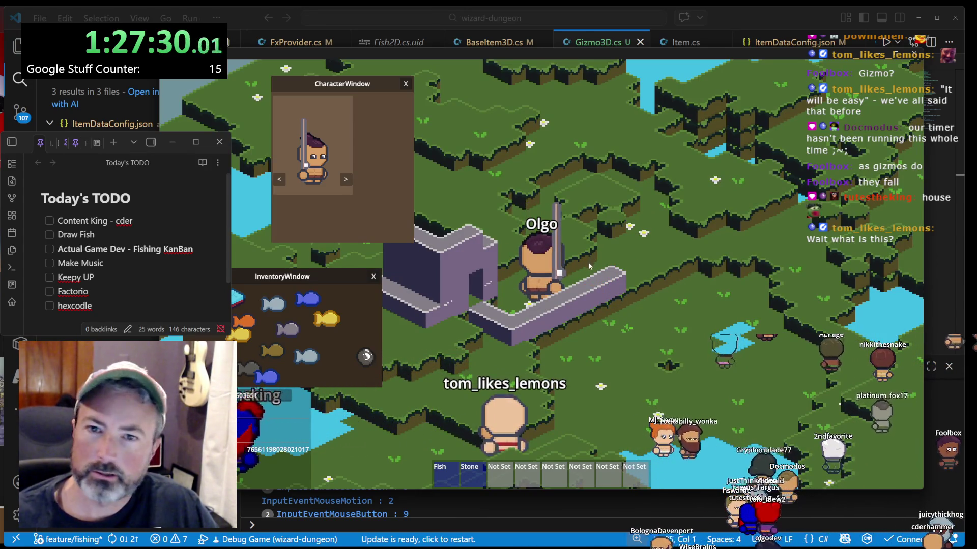
- Close the inventory and character windows and place five stone blocks beside the blue player
{"action": "key", "text": "i"}
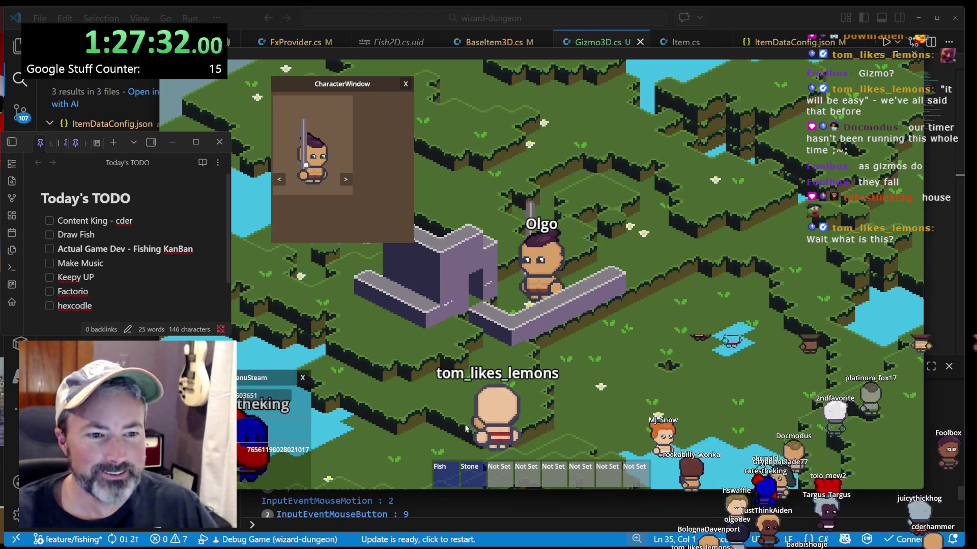
{"action": "key", "text": "c"}
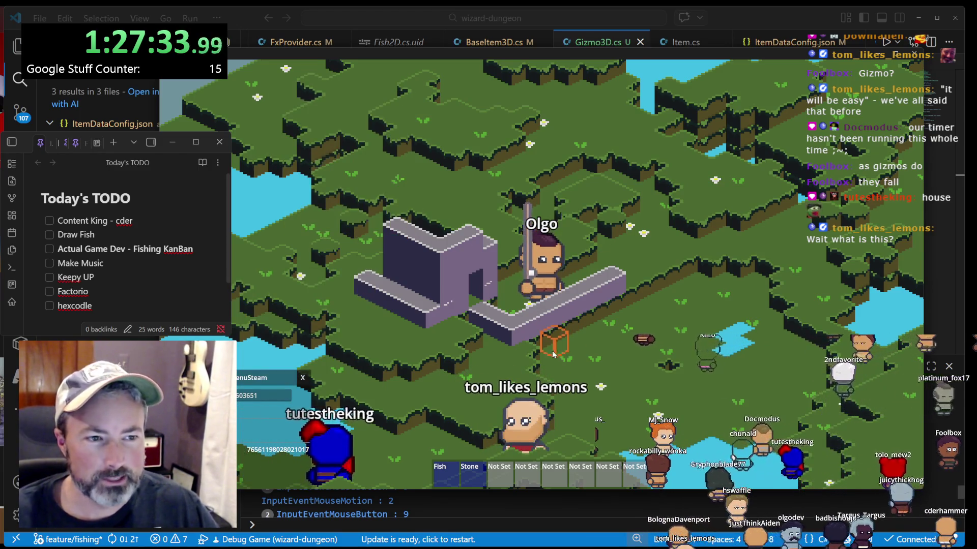
{"action": "key", "text": "s"}
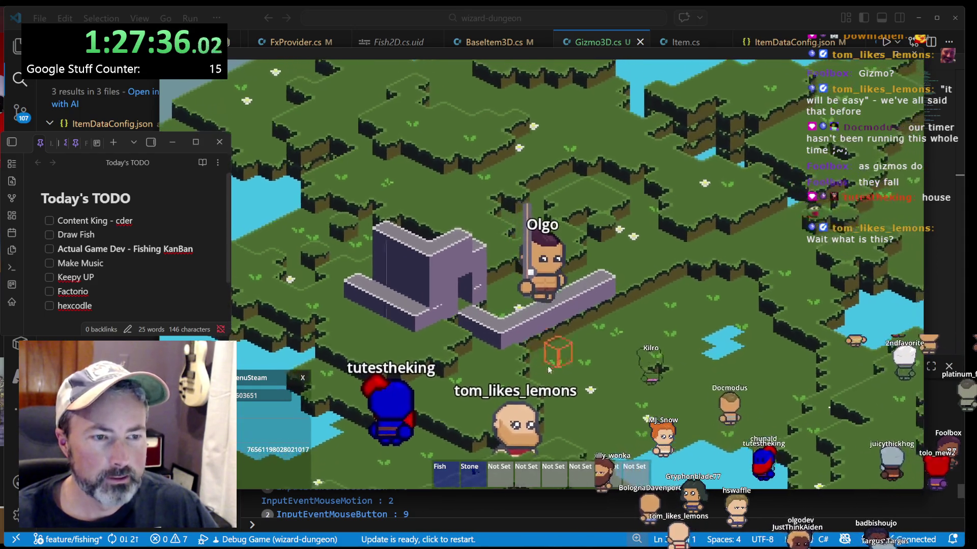
{"action": "left_click", "coordinate": [414, 362]}
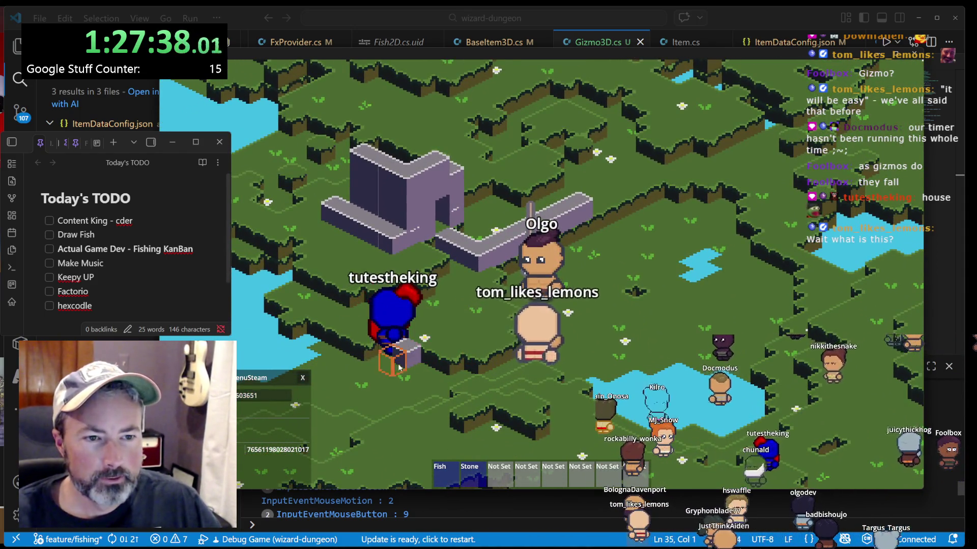
{"action": "left_click", "coordinate": [384, 361]}
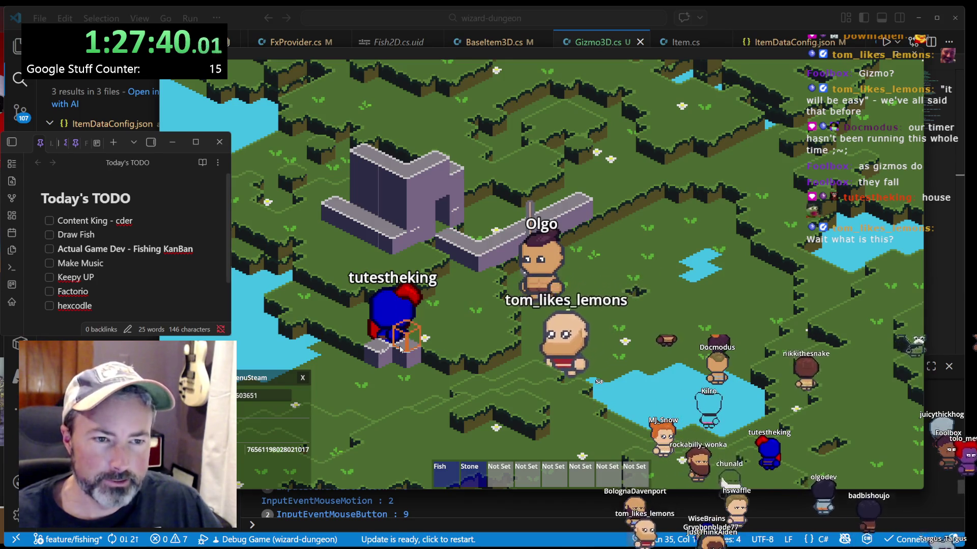
{"action": "left_click", "coordinate": [412, 364]}
{"action": "left_click", "coordinate": [364, 344]}
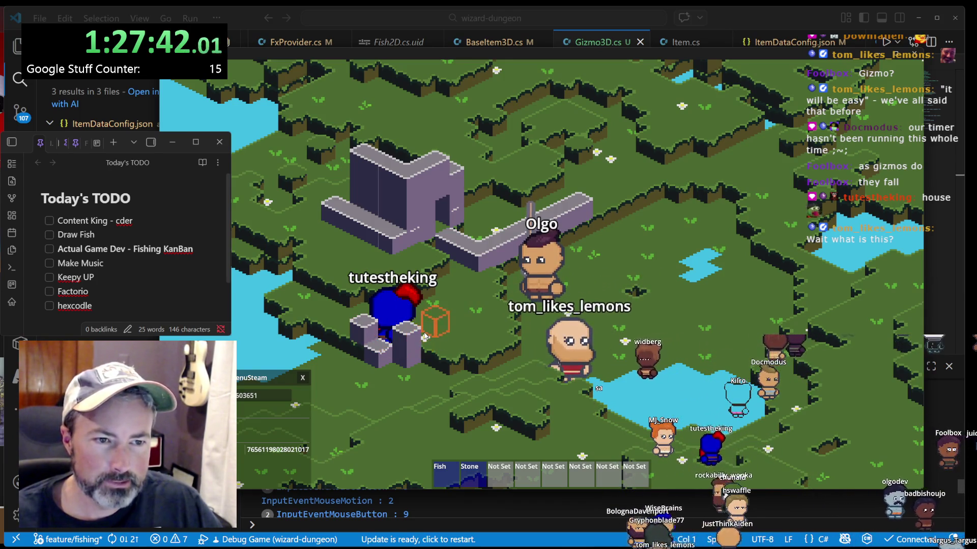
{"action": "left_click", "coordinate": [425, 341]}
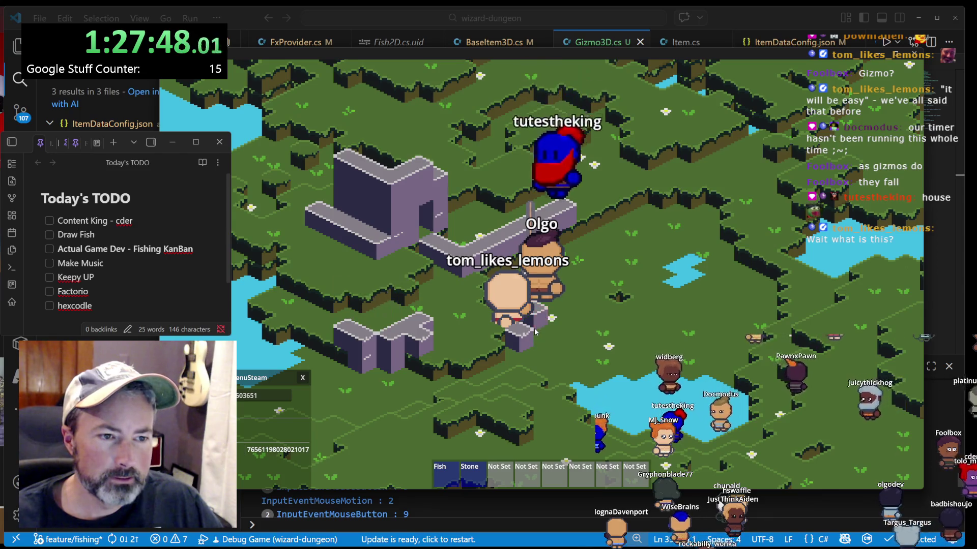
- Walk up and raise the low wall with six more stacked stone blocks
{"action": "key", "text": "w"}
{"action": "key", "text": "w"}
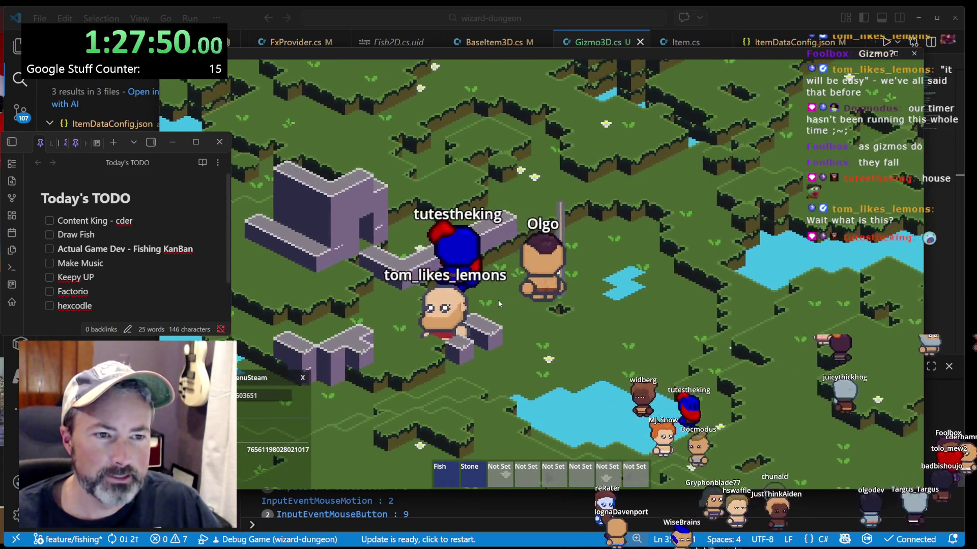
{"action": "left_click", "coordinate": [501, 304]}
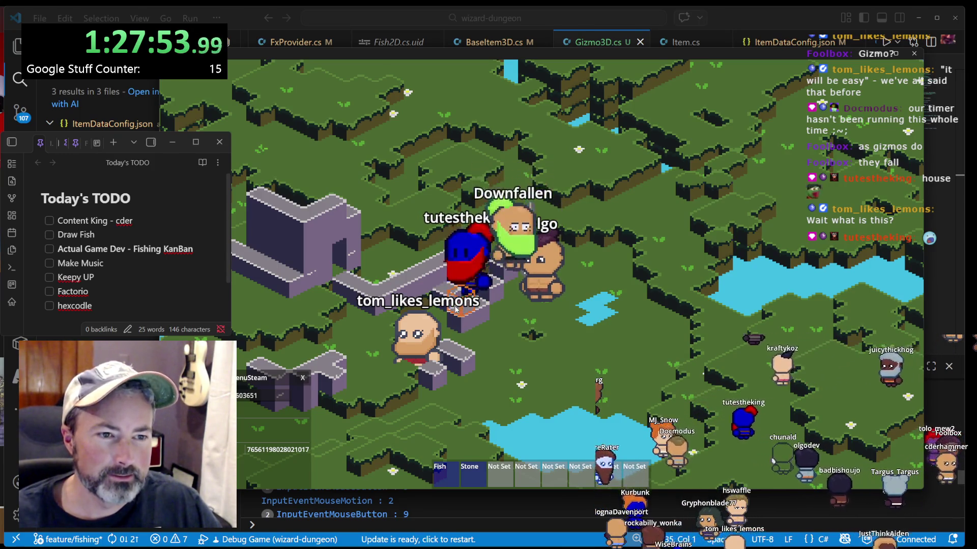
{"action": "left_click", "coordinate": [511, 374]}
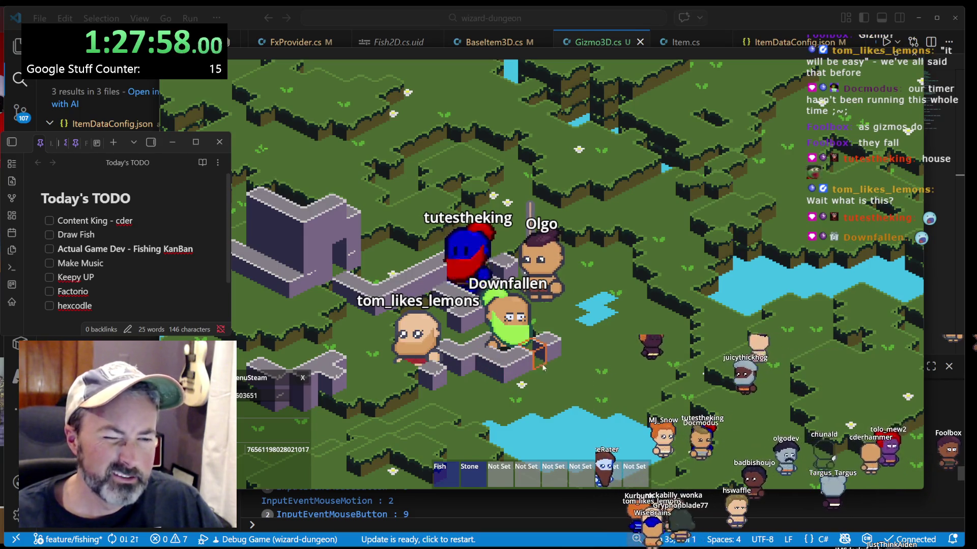
{"action": "left_click", "coordinate": [534, 351]}
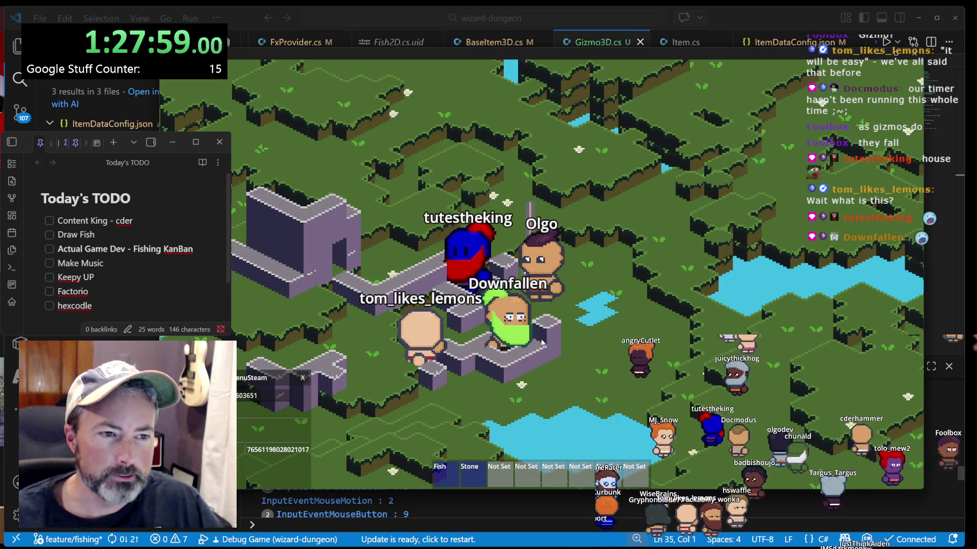
{"action": "left_click", "coordinate": [501, 351]}
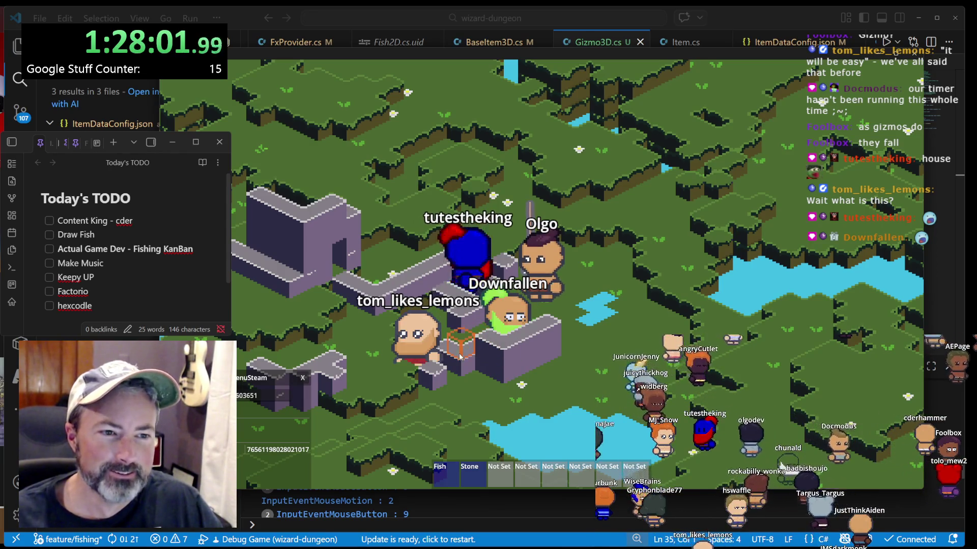
{"action": "left_click", "coordinate": [486, 340]}
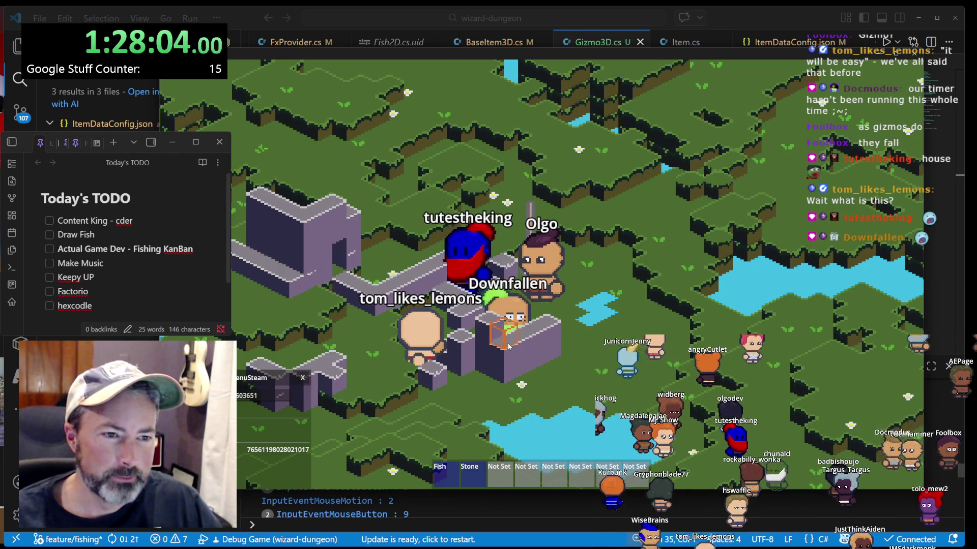
{"action": "left_click", "coordinate": [524, 331]}
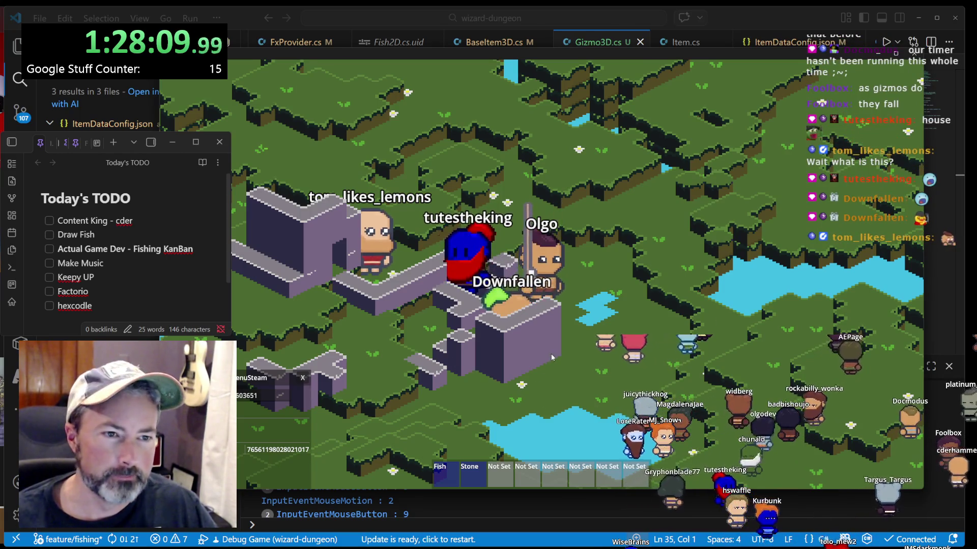
{"action": "scroll", "coordinate": [550, 352], "scroll_direction": "down", "scroll_amount": 3}
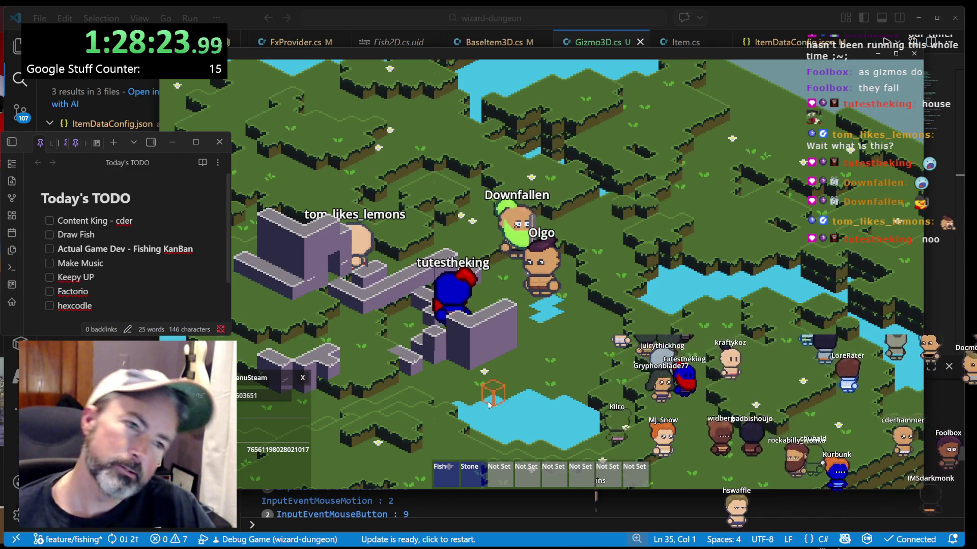
- Place two more stone blocks while walking right, then click the water to open the FishingWindow
{"action": "left_click", "coordinate": [579, 341]}
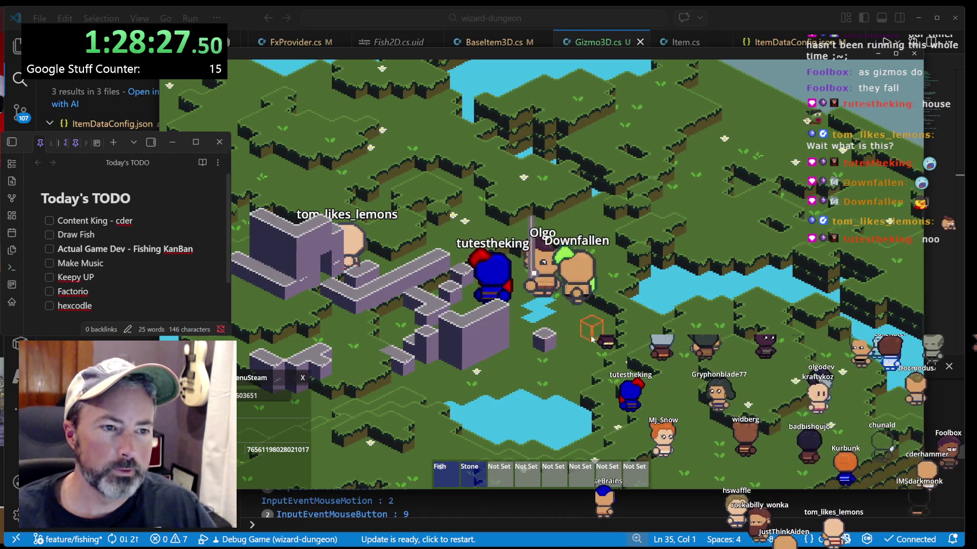
{"action": "key", "text": "d"}
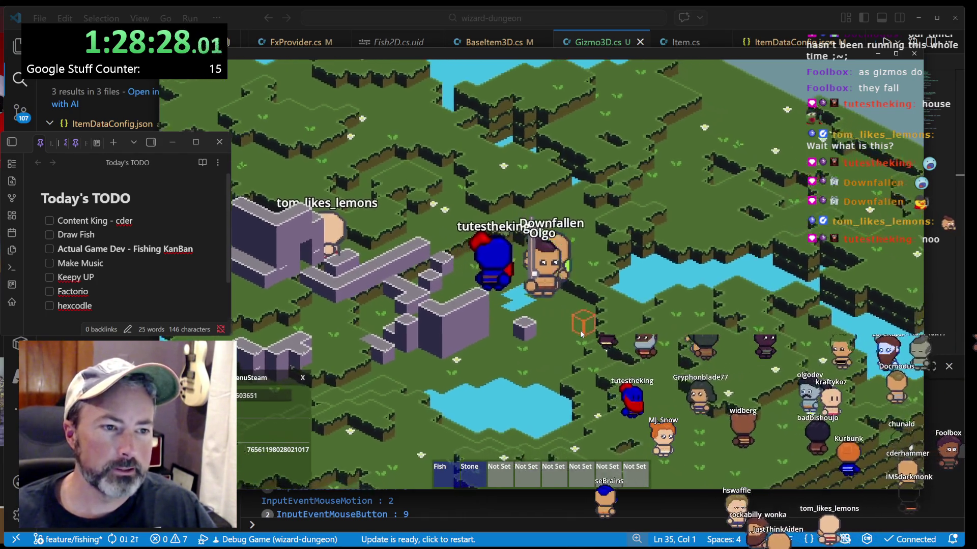
{"action": "left_click", "coordinate": [536, 331]}
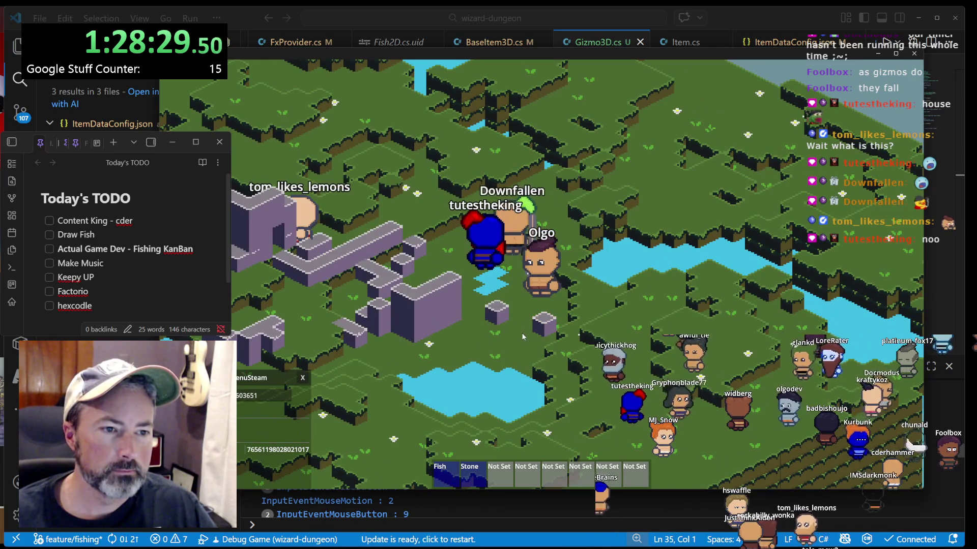
{"action": "key", "text": "d"}
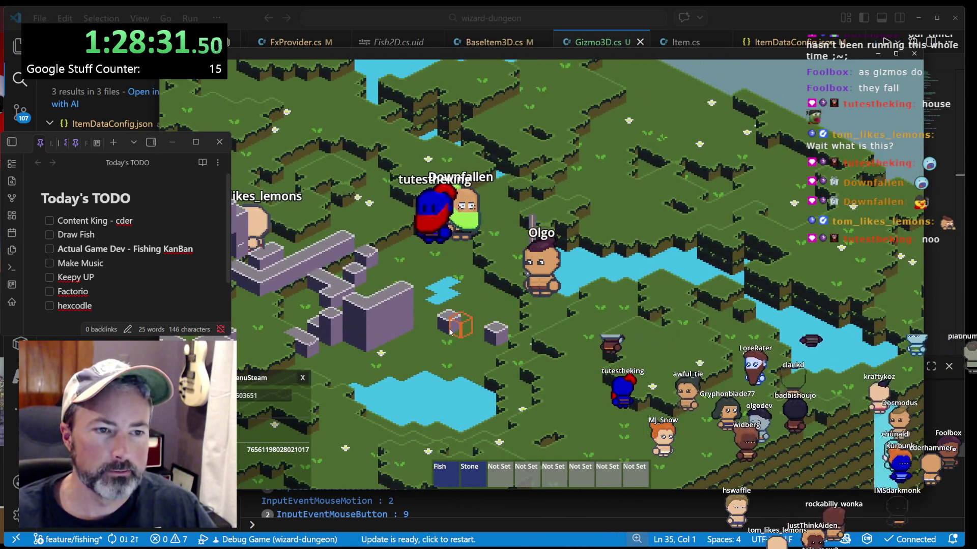
{"action": "left_click", "coordinate": [450, 331]}
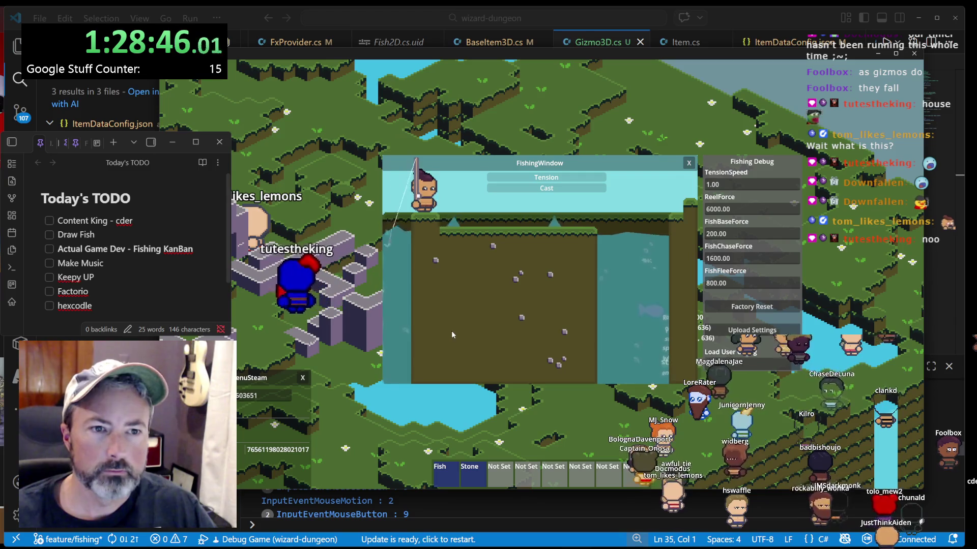
- Close the fishing minigame, walk to the pond and cast, then switch the notes to What Is This Game
{"action": "key", "text": "Escape"}
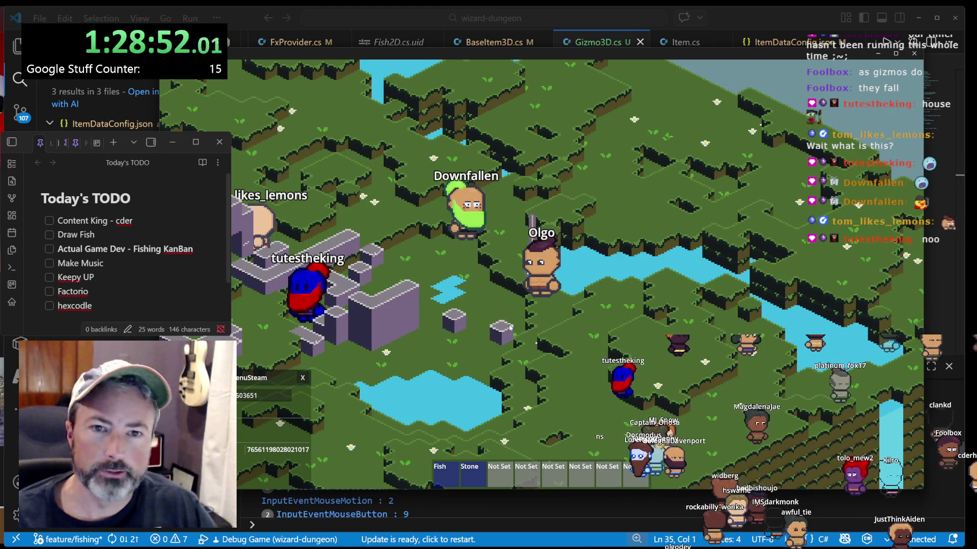
{"action": "left_click", "coordinate": [510, 328]}
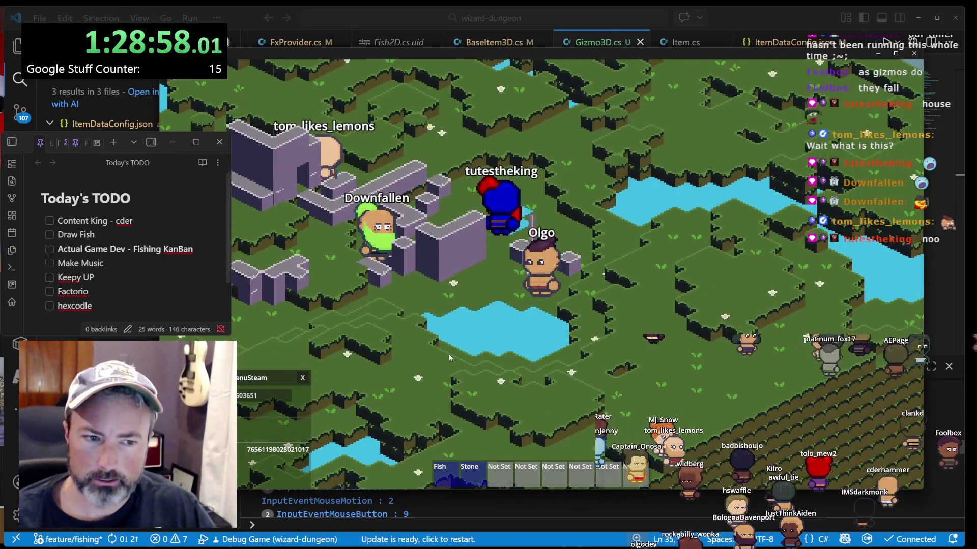
{"action": "left_click", "coordinate": [447, 352]}
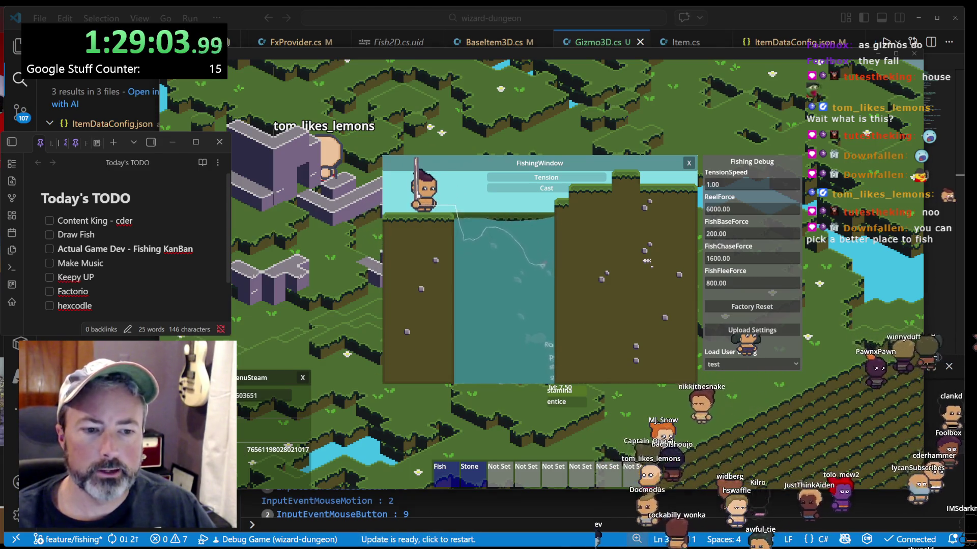
{"action": "left_click", "coordinate": [74, 152]}
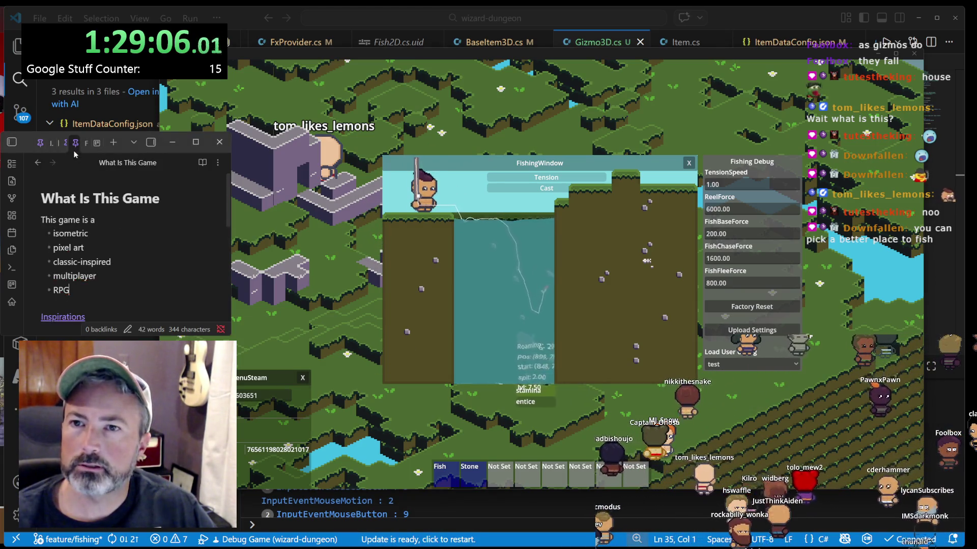
- On the Kanban - Fishing board, edit the Water surface is buggy card, typing a new bullet line
{"action": "left_click", "coordinate": [60, 152]}
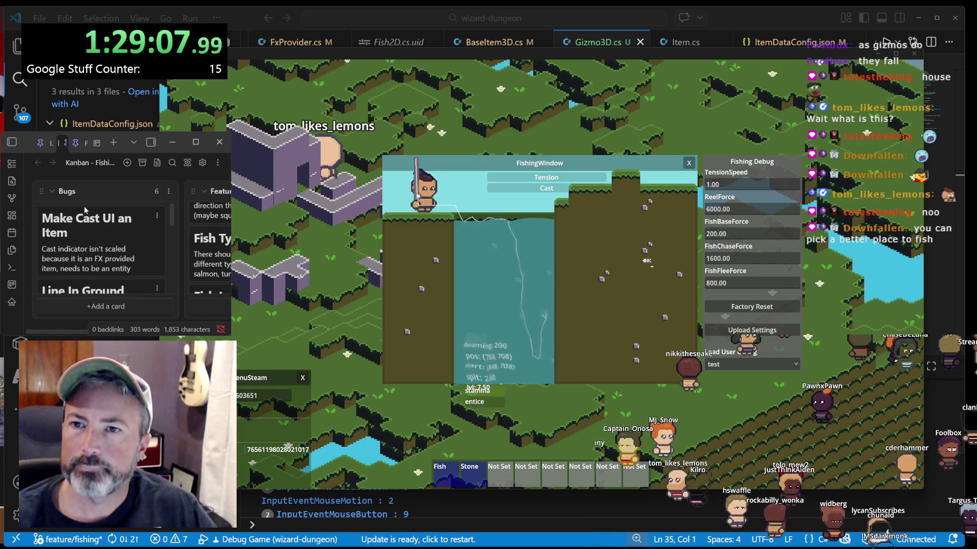
{"action": "scroll", "coordinate": [84, 209], "scroll_direction": "down", "scroll_amount": 5}
{"action": "scroll", "coordinate": [84, 214], "scroll_direction": "up", "scroll_amount": 3}
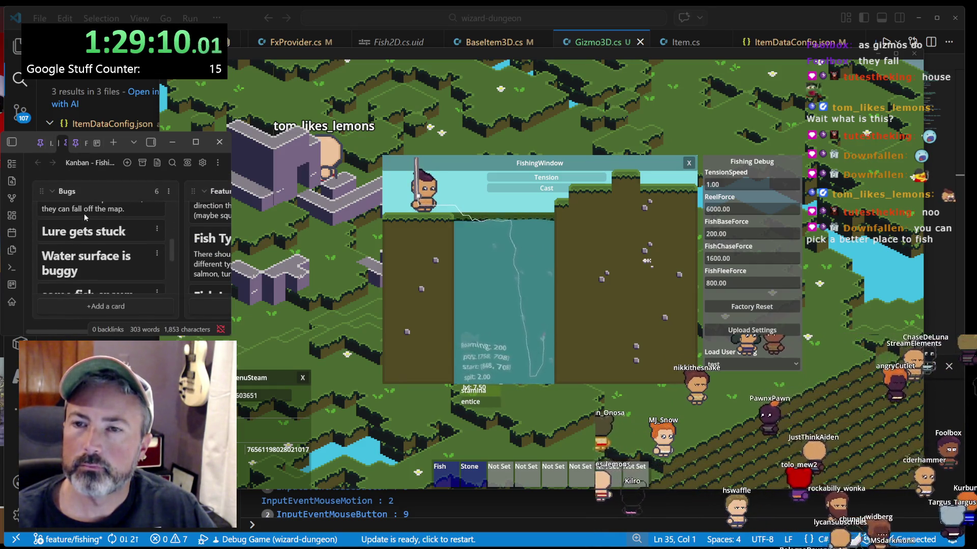
{"action": "scroll", "coordinate": [86, 229], "scroll_direction": "down", "scroll_amount": 2}
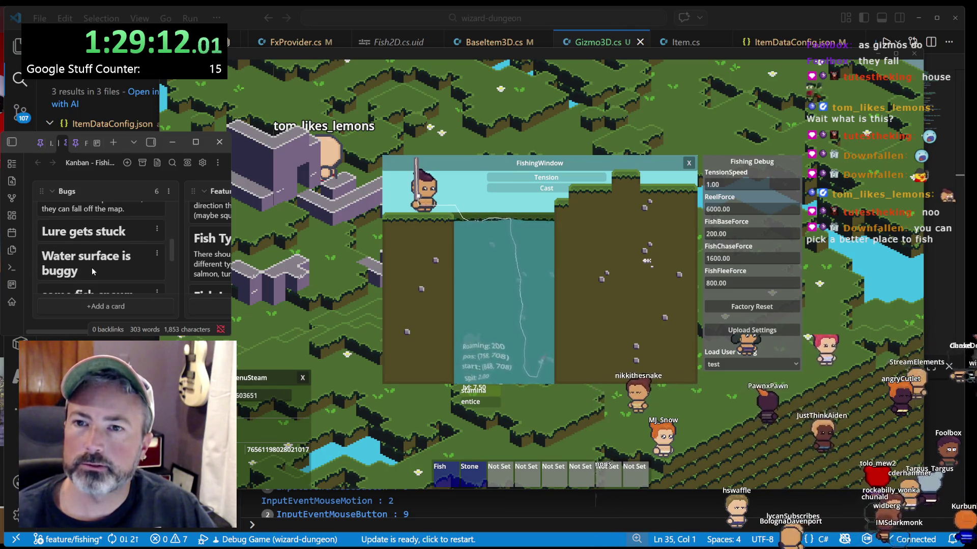
{"action": "scroll", "coordinate": [92, 268], "scroll_direction": "down", "scroll_amount": 2}
{"action": "scroll", "coordinate": [87, 274], "scroll_direction": "up", "scroll_amount": 2}
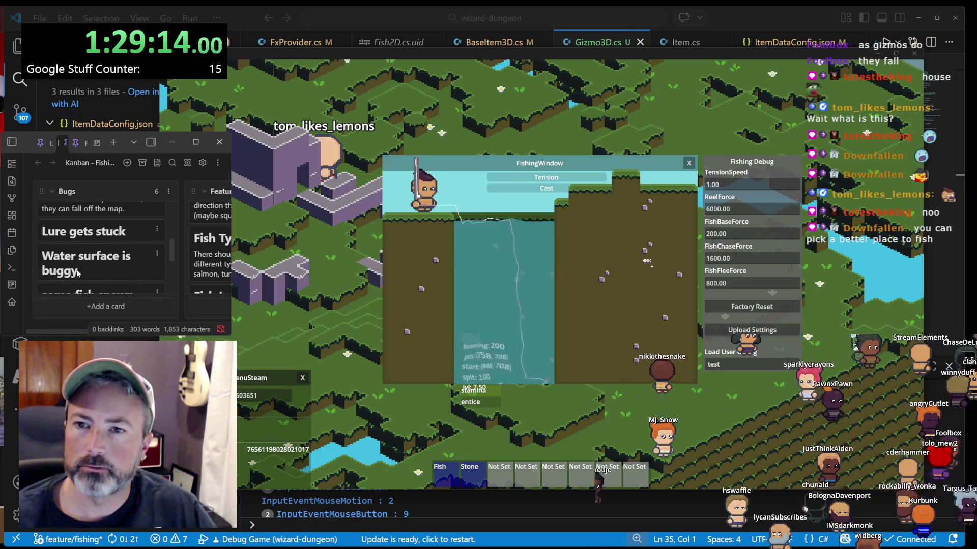
{"action": "left_click", "coordinate": [153, 251]}
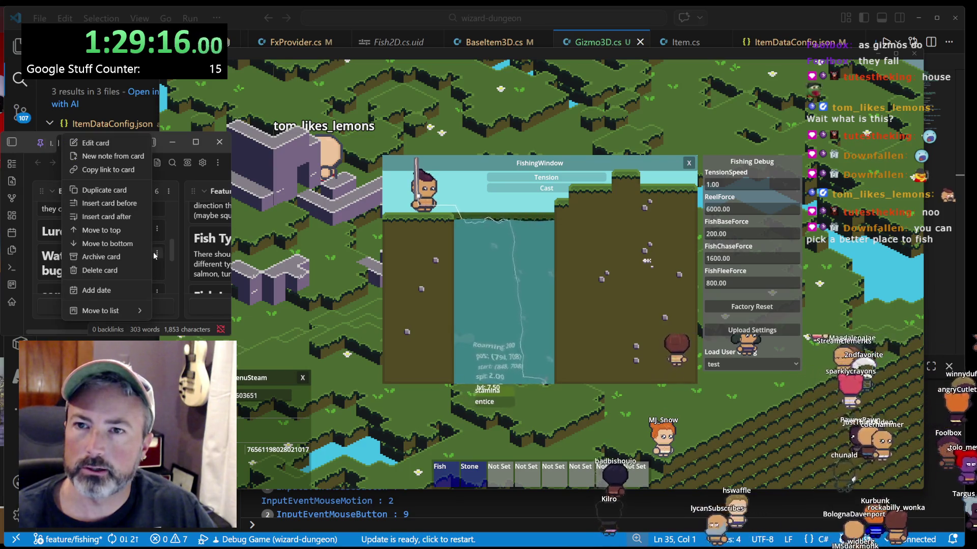
{"action": "left_click", "coordinate": [92, 149]}
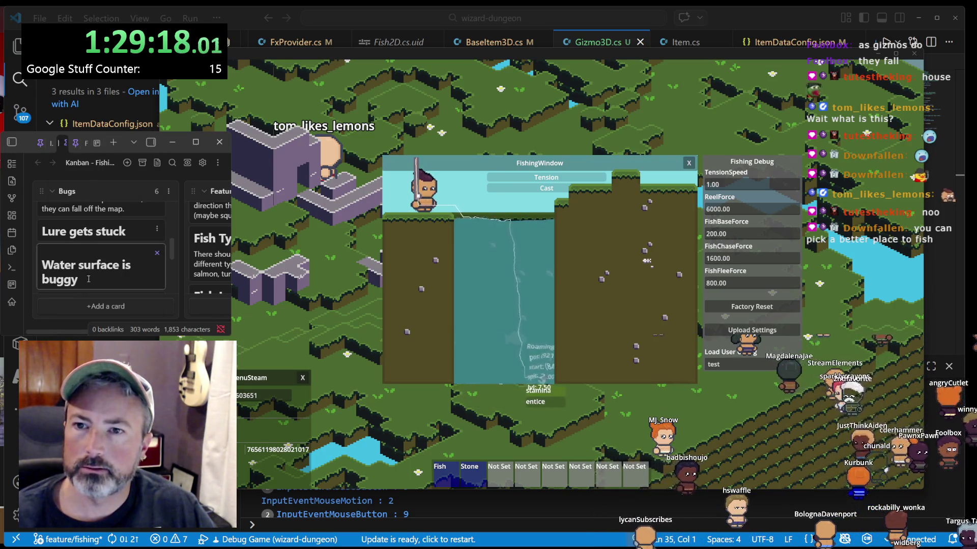
{"action": "key", "text": "Return"}
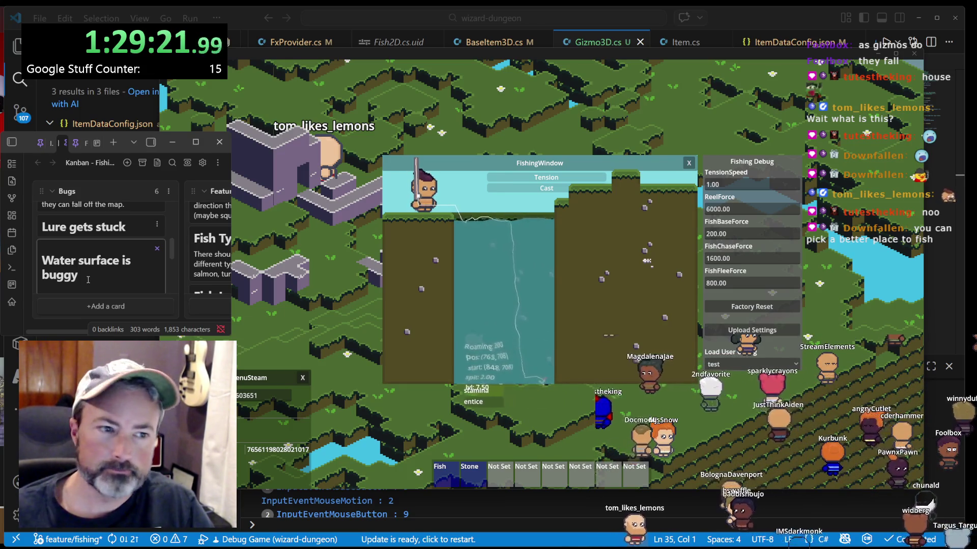
{"action": "type", "text": "- someti"}
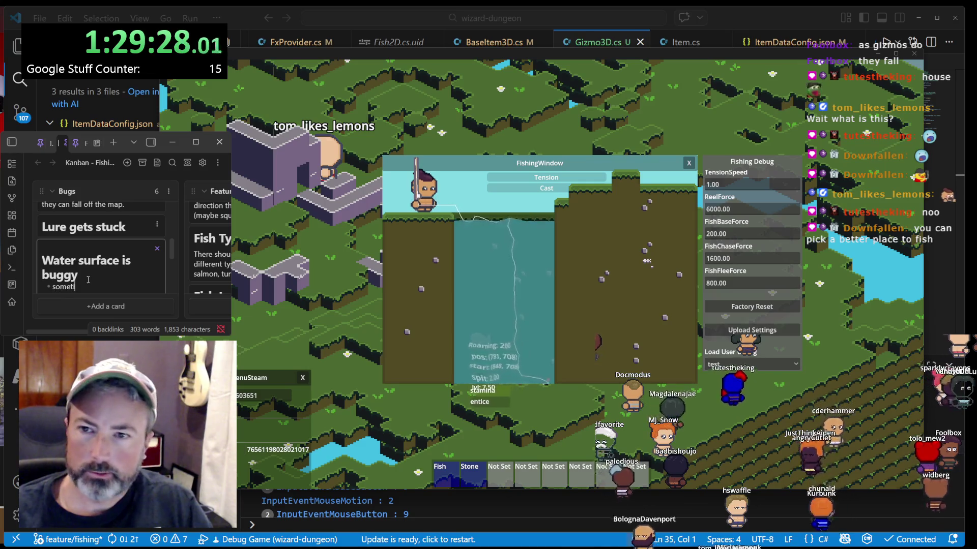
{"action": "type", "text": "mes we get 2 surfa"}
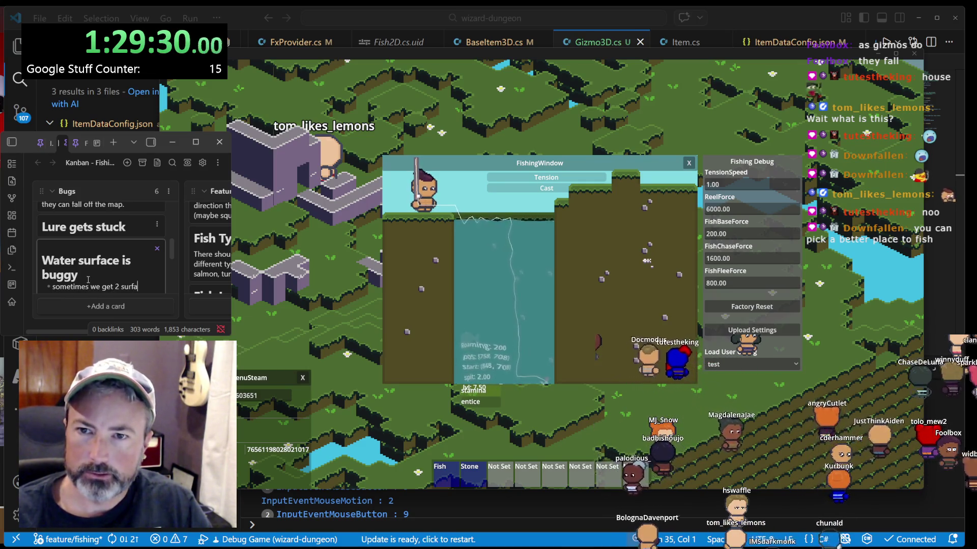
{"action": "type", "text": "ces in one plac"}
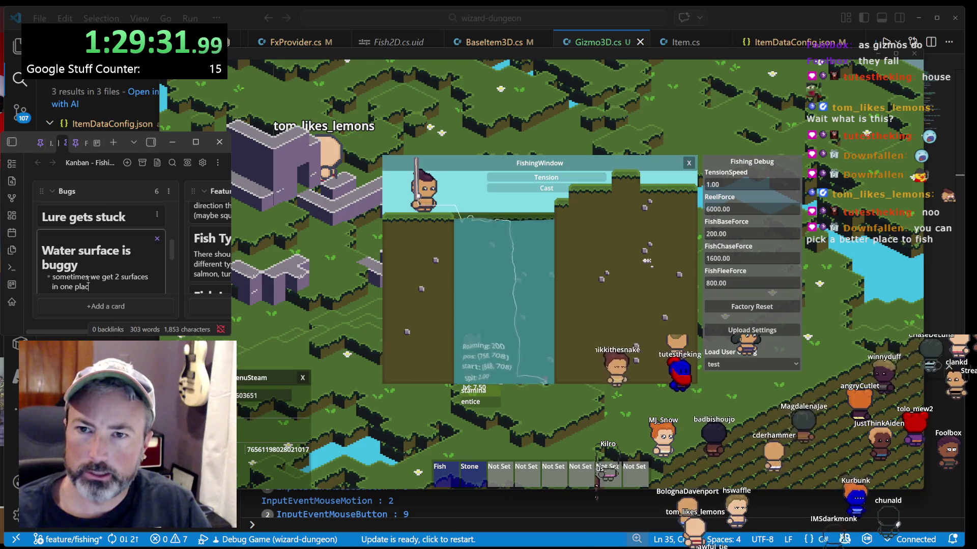
{"action": "type", "text": "e"}
{"action": "key", "text": "Escape"}
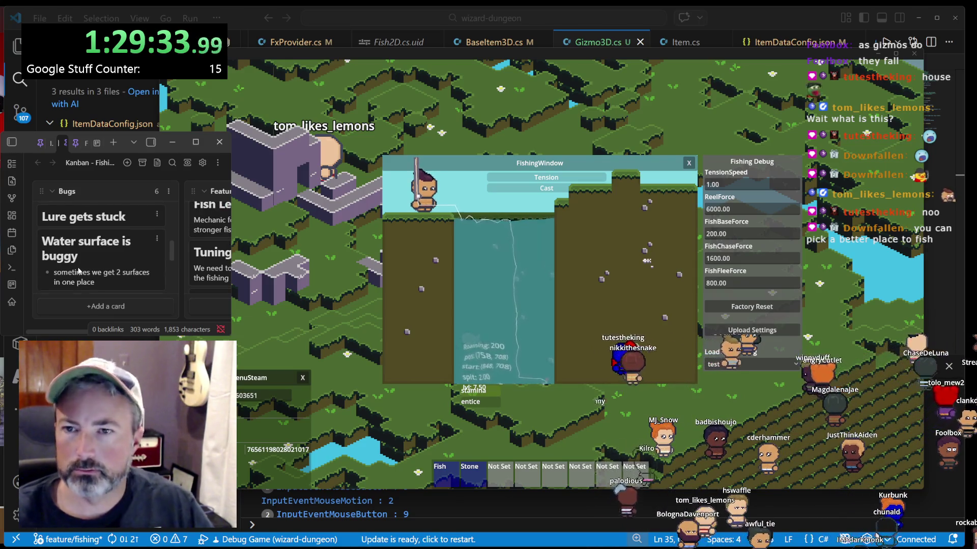
- Re-edit the card to finish the bullet ending 'limit them', then open What Is This Game
{"action": "scroll", "coordinate": [102, 241], "scroll_direction": "down", "scroll_amount": 3}
{"action": "scroll", "coordinate": [102, 242], "scroll_direction": "up", "scroll_amount": 2}
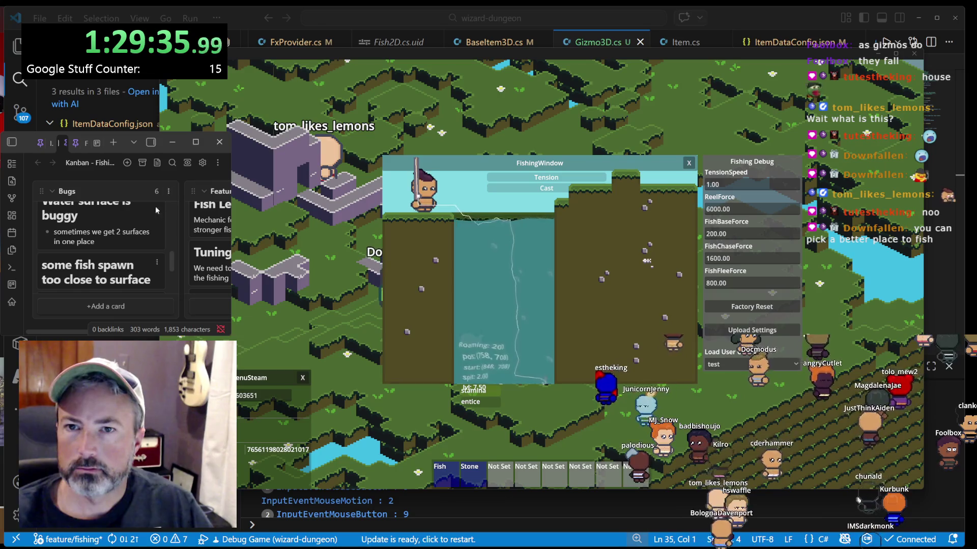
{"action": "scroll", "coordinate": [140, 232], "scroll_direction": "up", "scroll_amount": 2}
{"action": "left_click", "coordinate": [157, 238]}
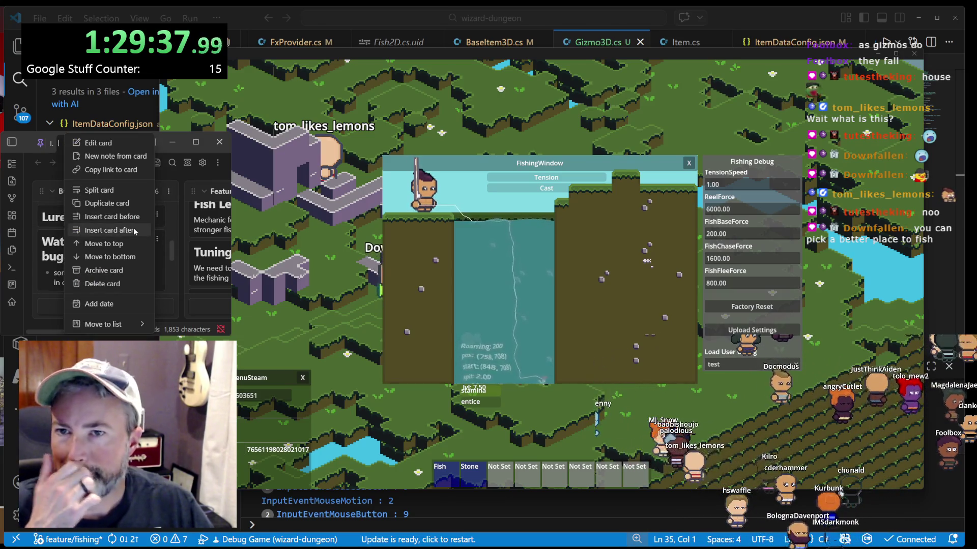
{"action": "left_click", "coordinate": [105, 146]}
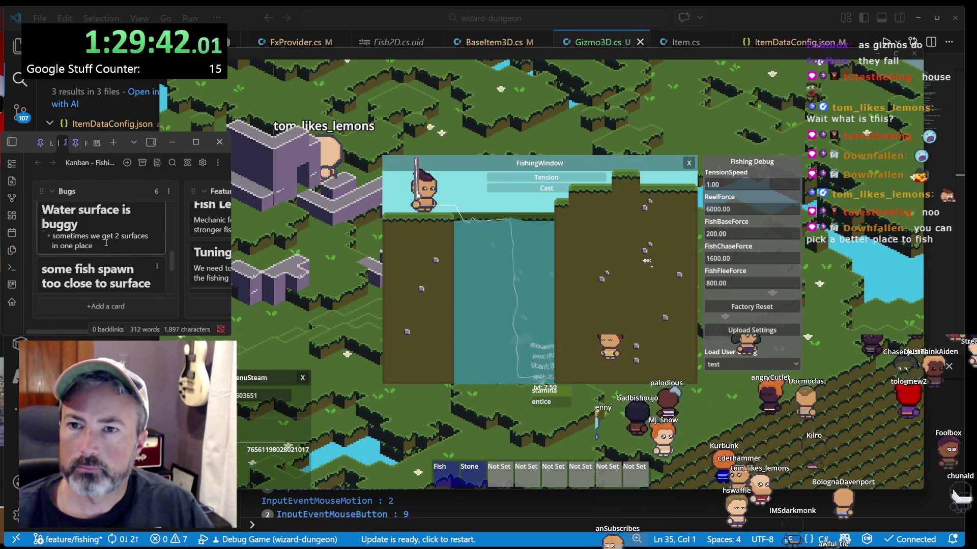
{"action": "key", "text": "Return"}
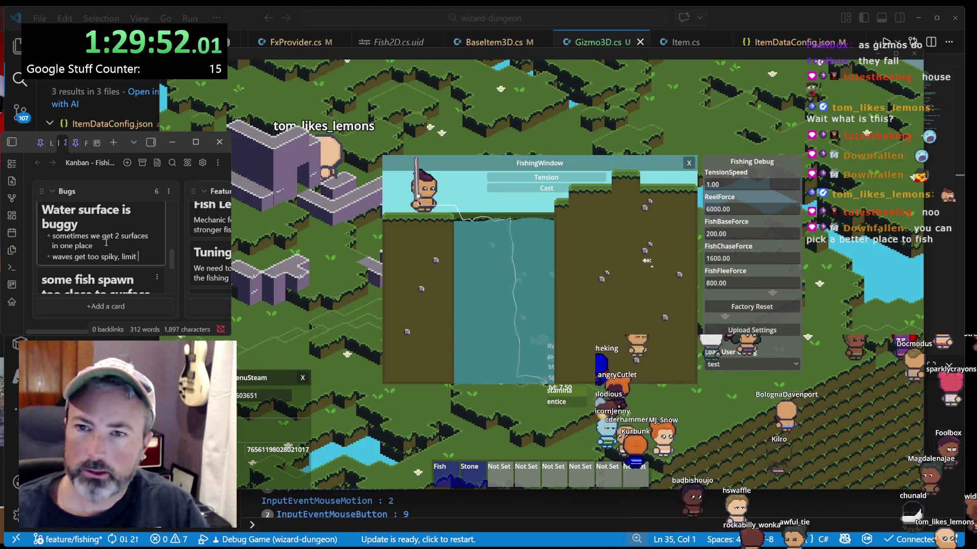
{"action": "type", "text": "them"}
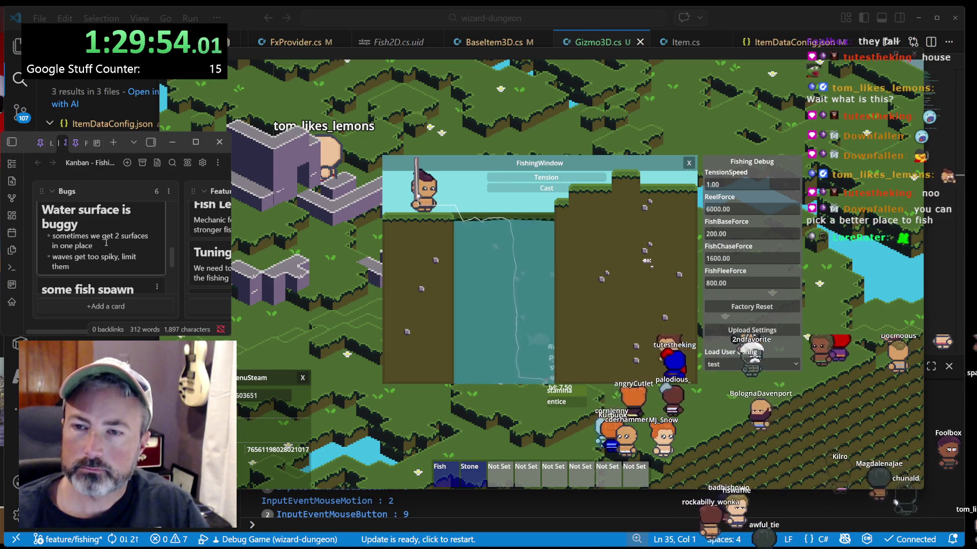
{"action": "key", "text": "Escape"}
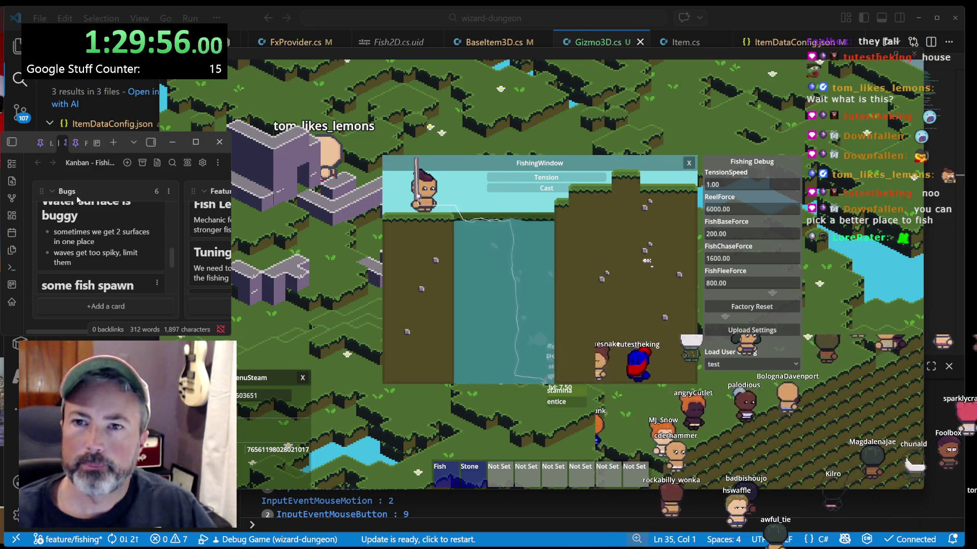
{"action": "left_click", "coordinate": [74, 151]}
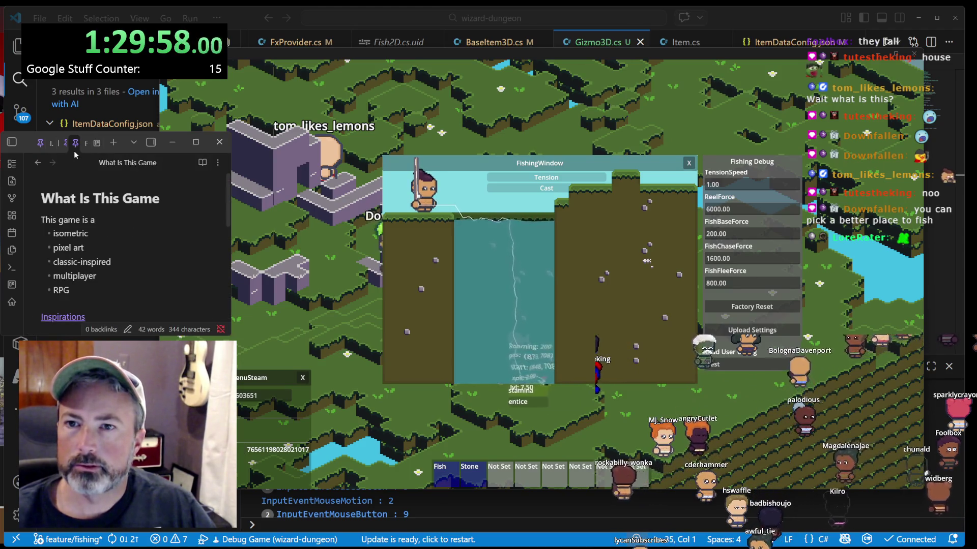
- Switch Obsidian to the Today's TODO note, then walk up in the game and cast into the water
{"action": "left_click", "coordinate": [83, 151]}
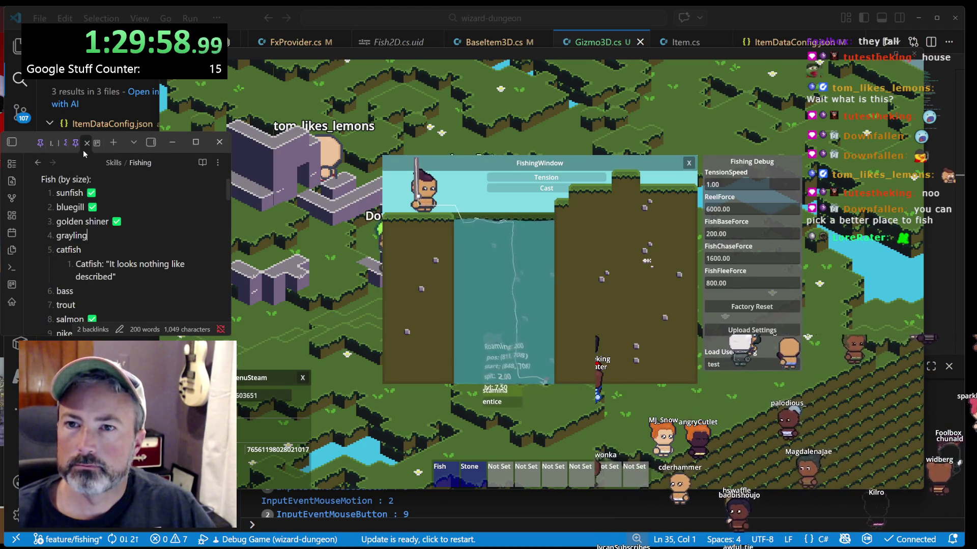
{"action": "left_click", "coordinate": [38, 151]}
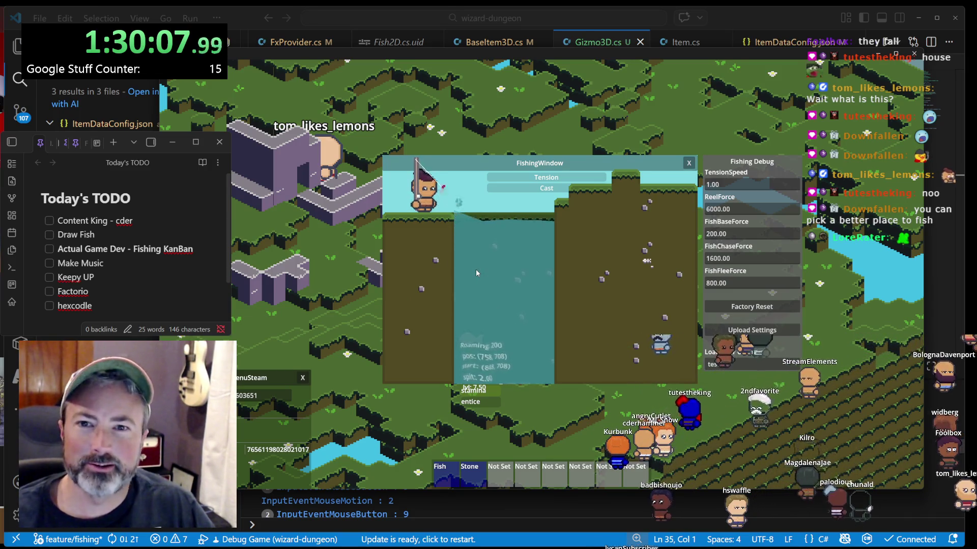
{"action": "key", "text": "w"}
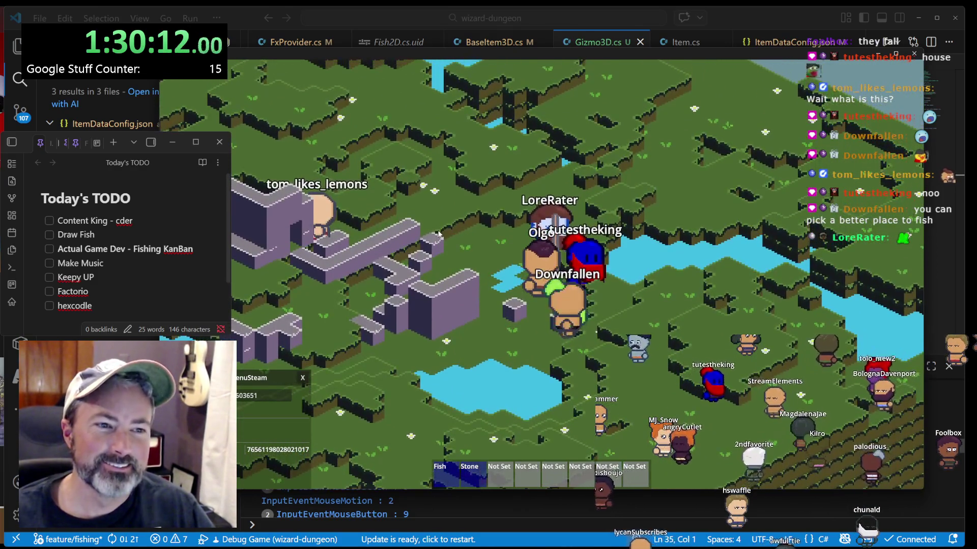
{"action": "left_click", "coordinate": [438, 231]}
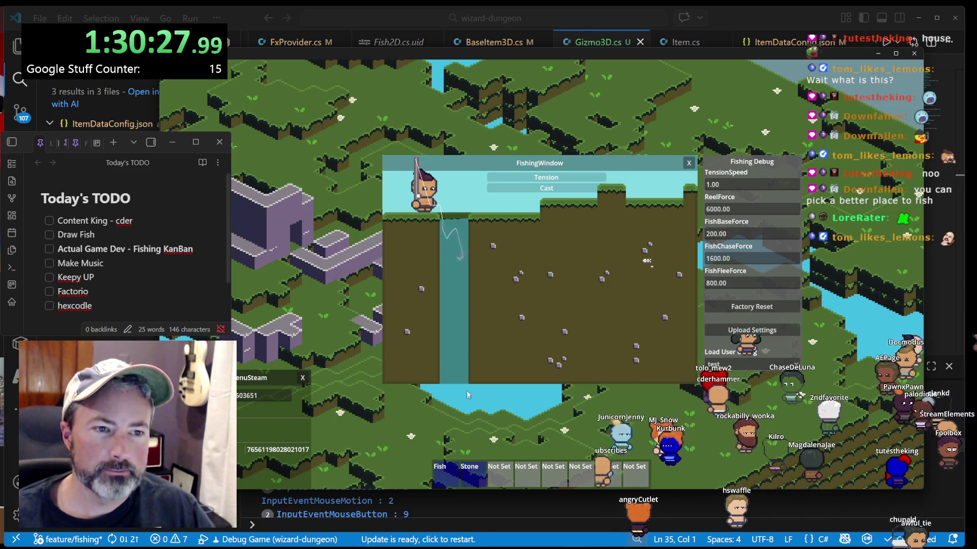
- Reel in and recast the fishing line, then close the FishingWindow minigame
{"action": "left_click", "coordinate": [441, 269]}
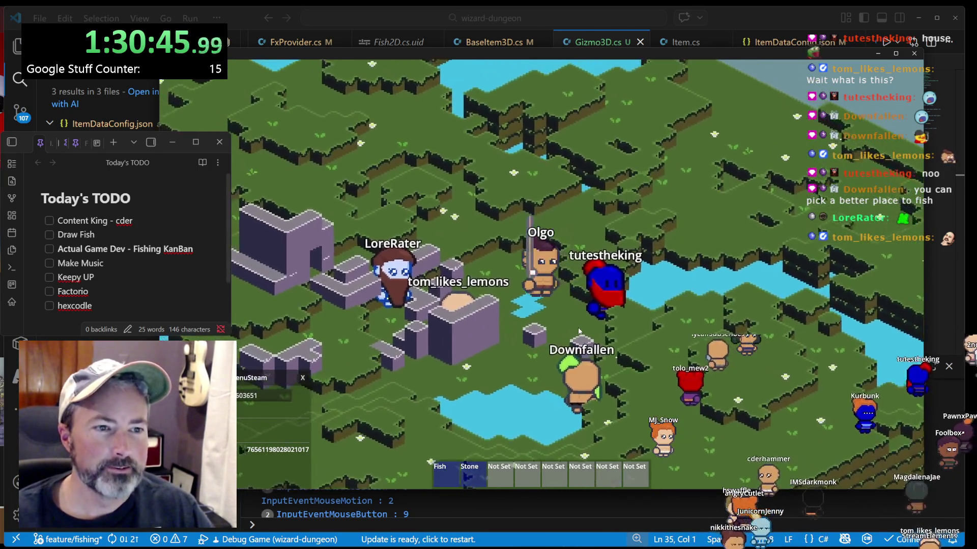
{"action": "left_click", "coordinate": [600, 320]}
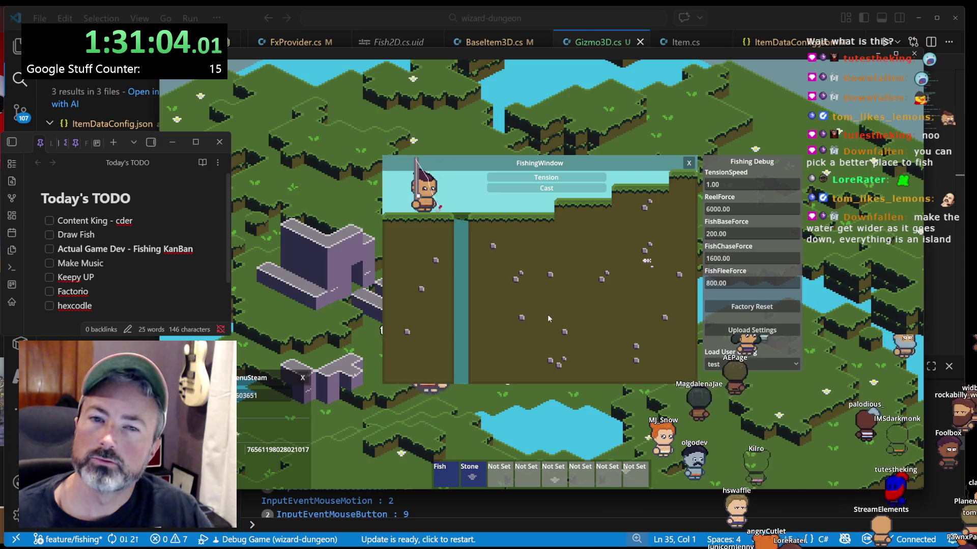
{"action": "left_click", "coordinate": [689, 163]}
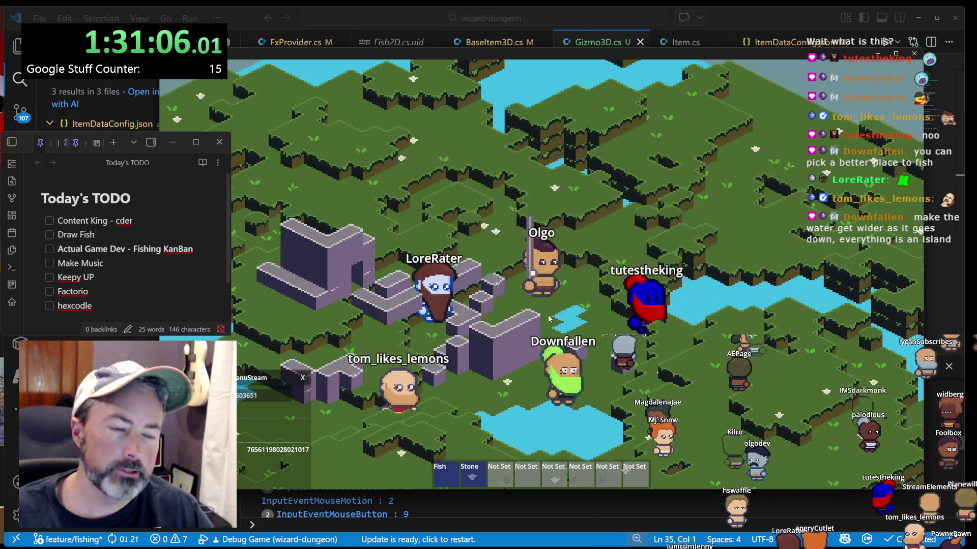
- Walk the character around the wizard-dungeon map and zoom, then return to Aseprite's File menu
{"action": "key", "text": "w"}
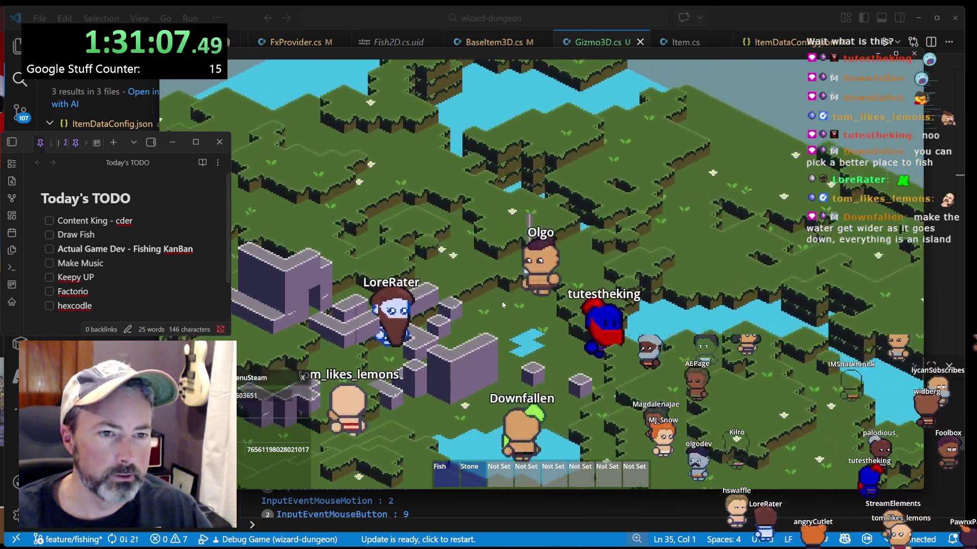
{"action": "key", "text": "a"}
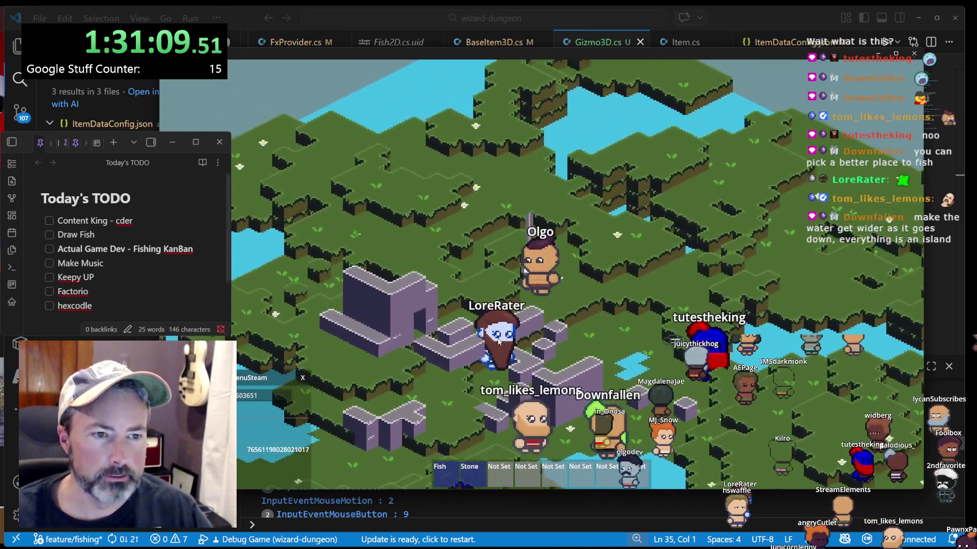
{"action": "key", "text": "a"}
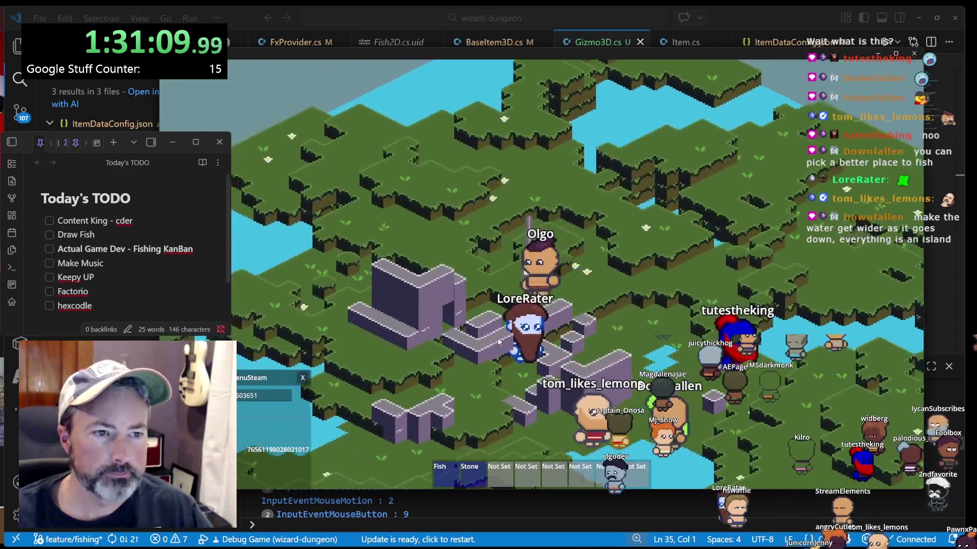
{"action": "scroll", "coordinate": [597, 316], "scroll_direction": "down", "scroll_amount": 5}
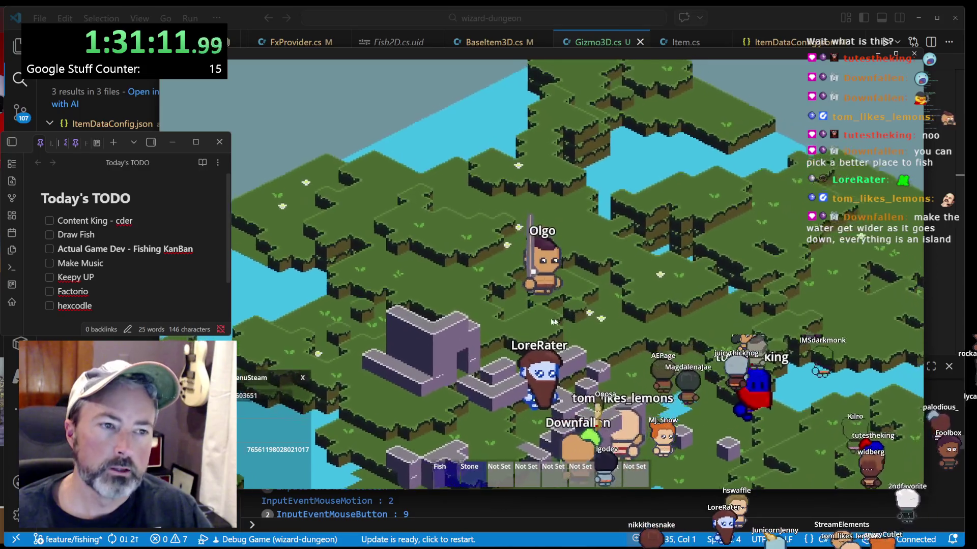
{"action": "key", "text": "d"}
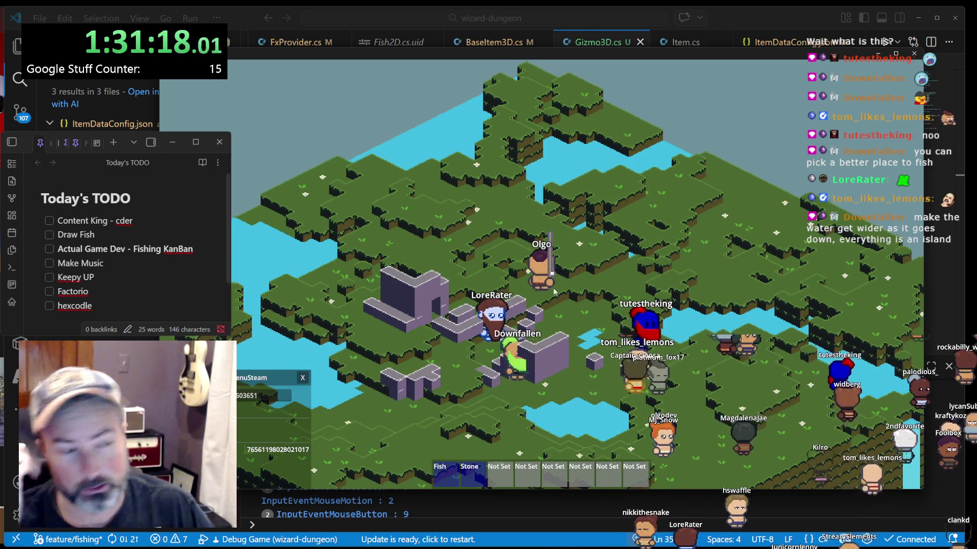
{"action": "scroll", "coordinate": [557, 270], "scroll_direction": "up", "scroll_amount": 3}
{"action": "scroll", "coordinate": [534, 316], "scroll_direction": "up", "scroll_amount": 3}
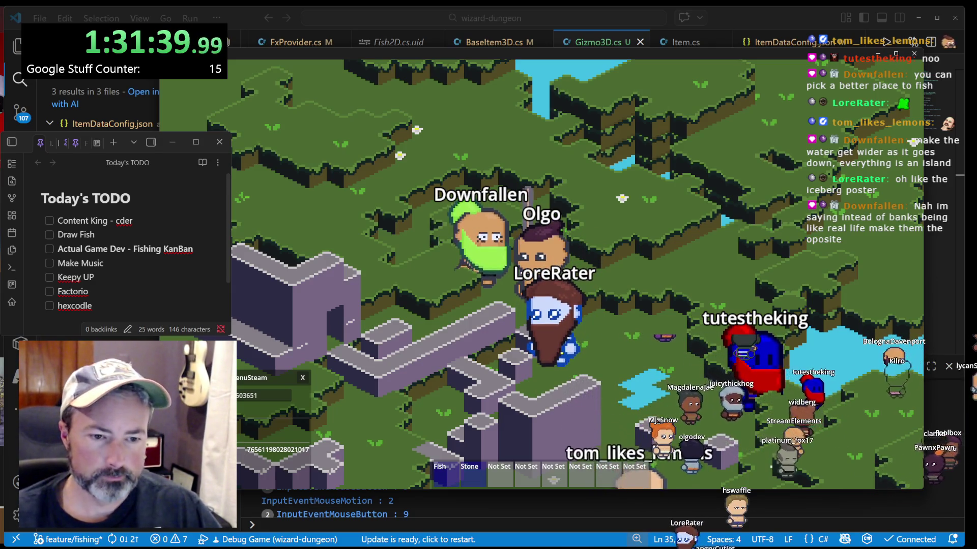
{"action": "key", "text": "alt+Tab"}
{"action": "left_click", "coordinate": [135, 85]}
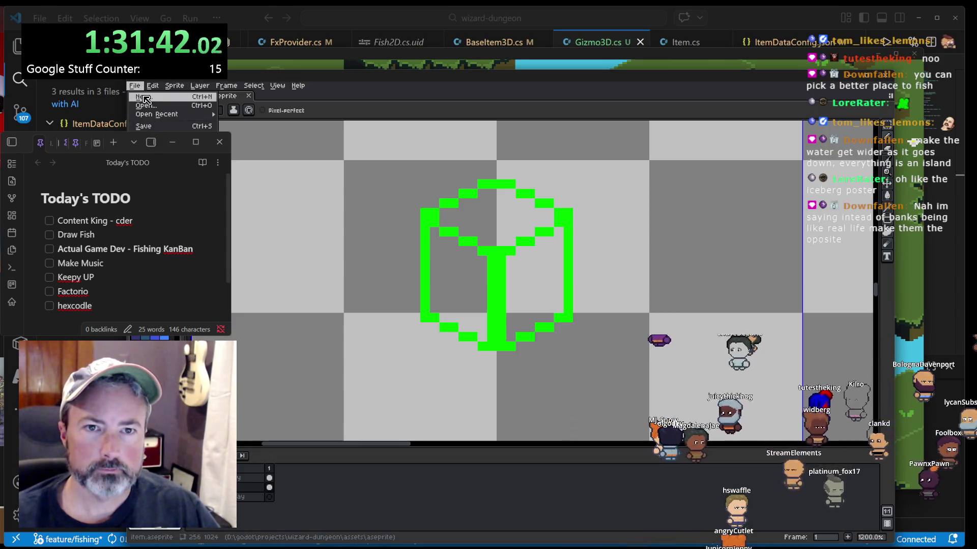
- Create a new blank 146x50 sprite and zoom in on the canvas
{"action": "left_click", "coordinate": [145, 98]}
{"action": "left_click", "coordinate": [487, 386]}
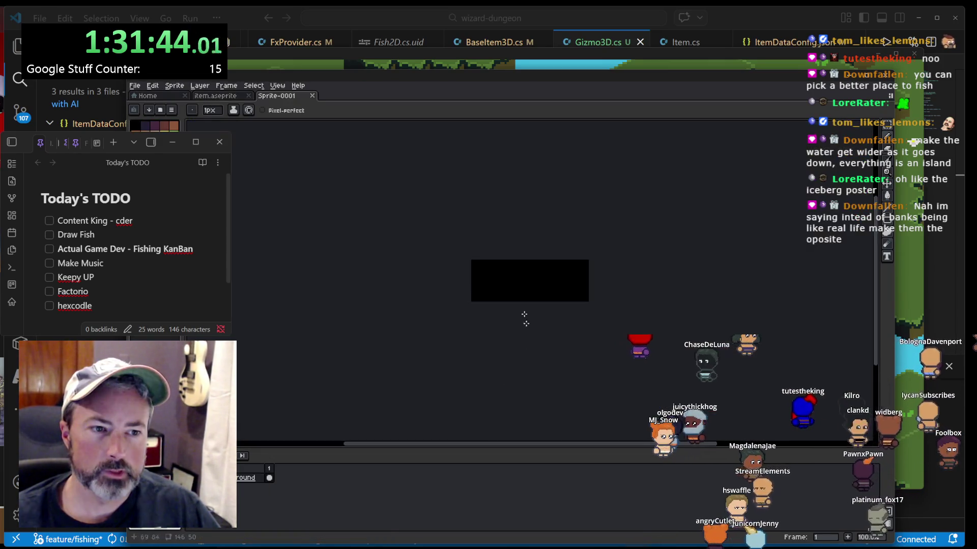
{"action": "scroll", "coordinate": [524, 291], "scroll_direction": "up", "scroll_amount": 4}
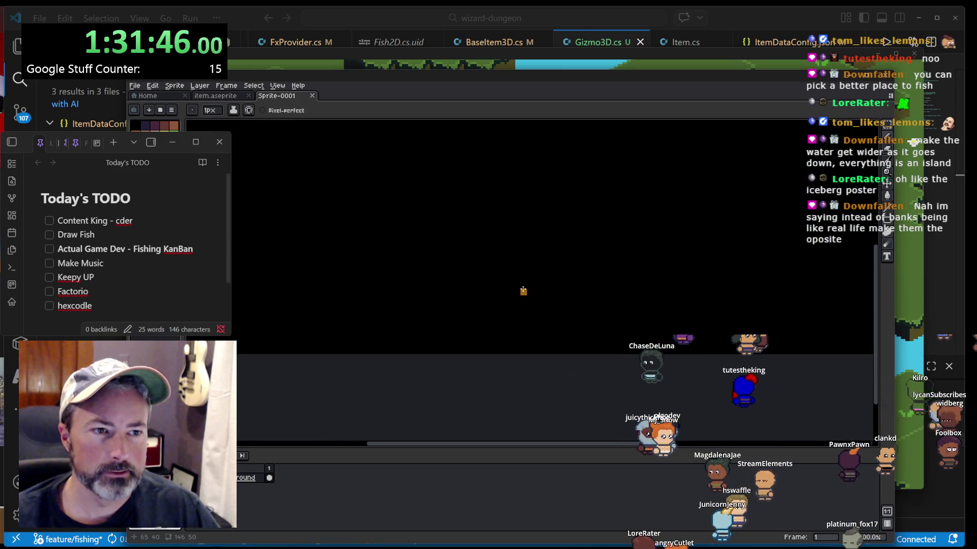
{"action": "scroll", "coordinate": [509, 299], "scroll_direction": "down", "scroll_amount": 1}
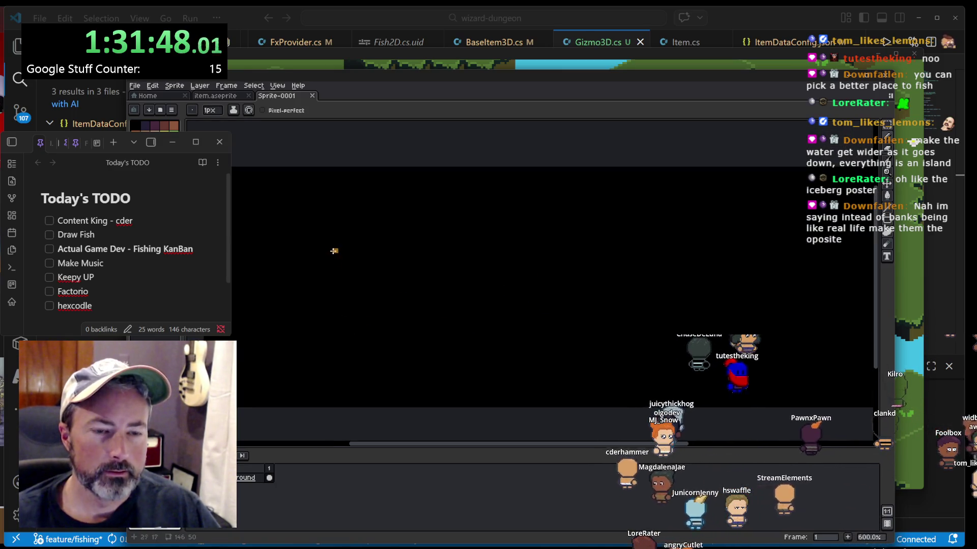
- Draw a brown sloping line and a wavy cyan water line, then erase the brown above the water
{"action": "mouse_move", "coordinate": [262, 209]}
{"action": "left_mouse_down"}
{"action": "mouse_move", "coordinate": [383, 270]}
{"action": "mouse_move", "coordinate": [532, 323]}
{"action": "mouse_move", "coordinate": [829, 404]}
{"action": "left_mouse_up"}
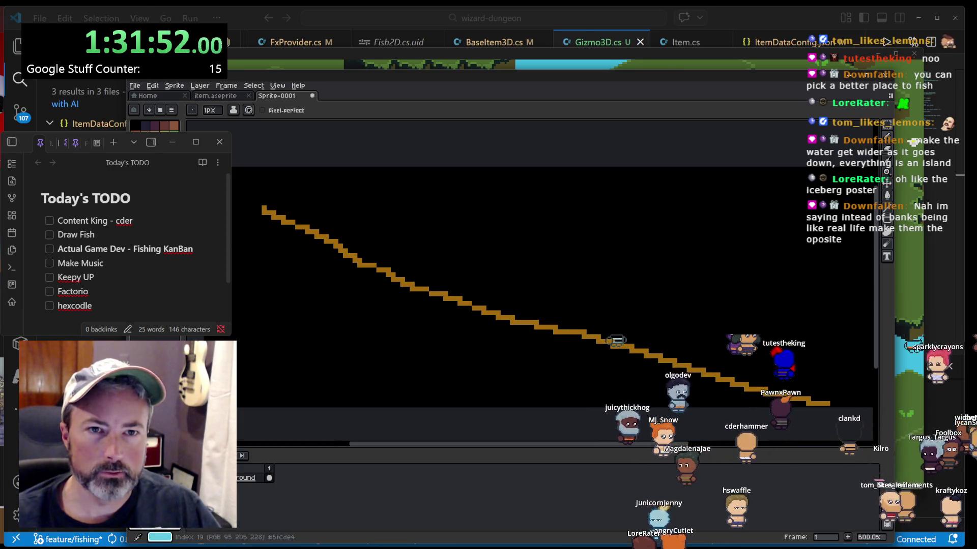
{"action": "left_click_drag", "start_coordinate": [296, 281], "coordinate": [707, 296]}
{"action": "left_click_drag", "start_coordinate": [802, 293], "coordinate": [872, 290]}
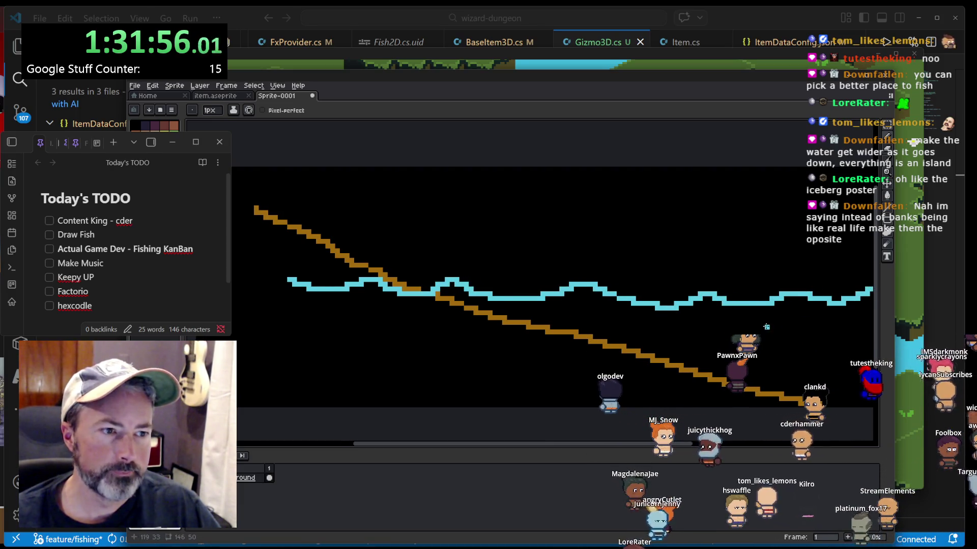
{"action": "scroll", "coordinate": [597, 339], "scroll_direction": "down", "scroll_amount": 1}
{"action": "scroll", "coordinate": [597, 340], "scroll_direction": "up", "scroll_amount": 1}
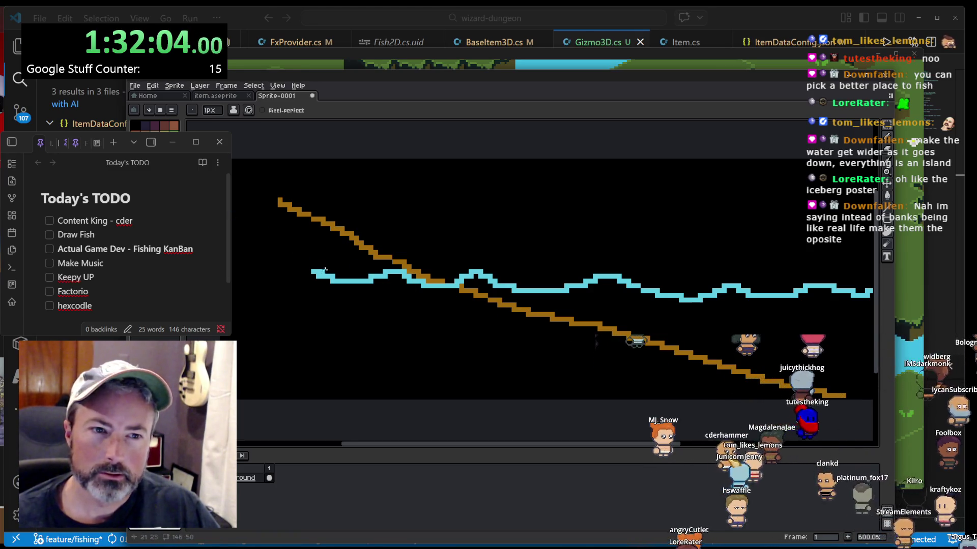
{"action": "mouse_move", "coordinate": [311, 273]}
{"action": "left_mouse_down"}
{"action": "mouse_move", "coordinate": [272, 266]}
{"action": "mouse_move", "coordinate": [233, 277]}
{"action": "left_mouse_up"}
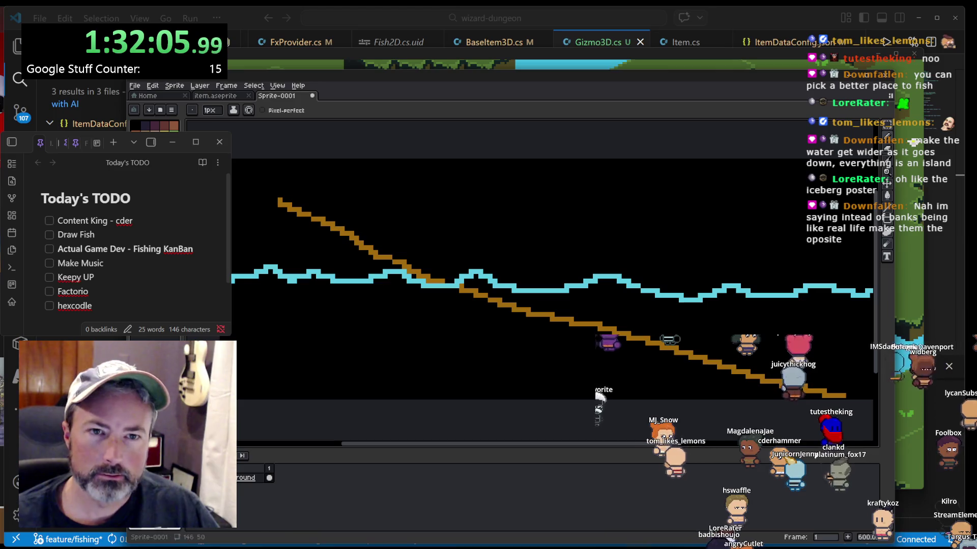
{"action": "key", "text": "e"}
{"action": "mouse_move", "coordinate": [293, 206]}
{"action": "left_mouse_down"}
{"action": "mouse_move", "coordinate": [366, 233]}
{"action": "mouse_move", "coordinate": [432, 277]}
{"action": "mouse_move", "coordinate": [412, 270]}
{"action": "left_mouse_up"}
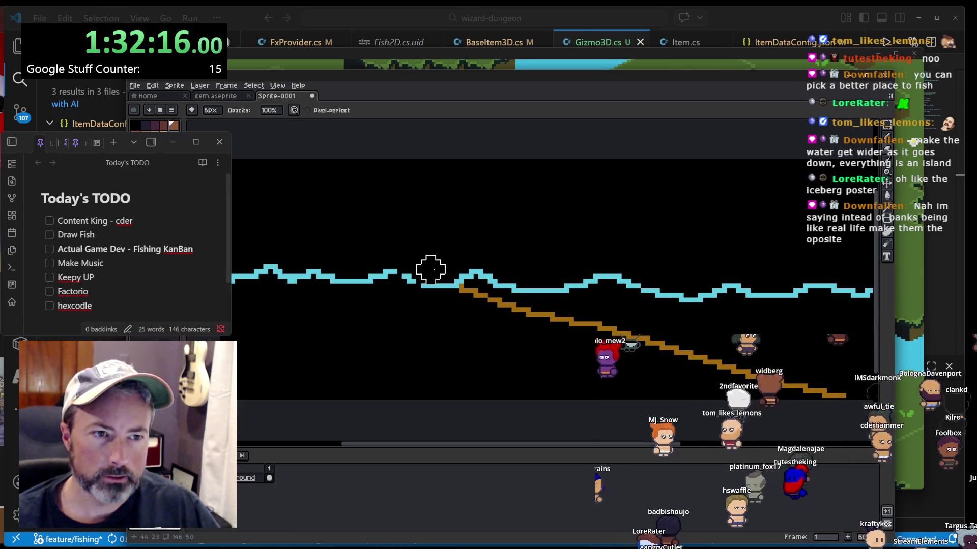
- Erase part of the cyan line near the slope and extend the brown line up to the right
{"action": "left_click_drag", "start_coordinate": [461, 281], "coordinate": [489, 279]}
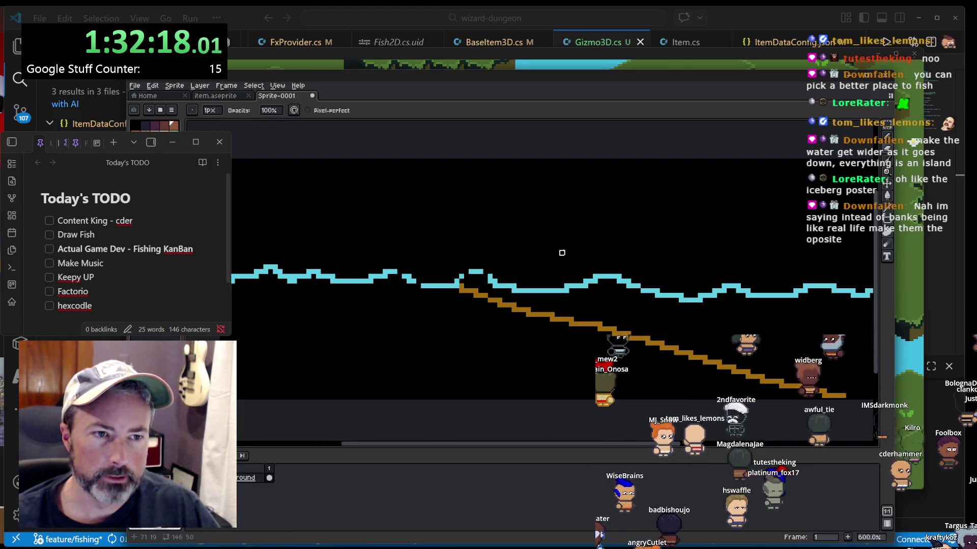
{"action": "key", "text": "b"}
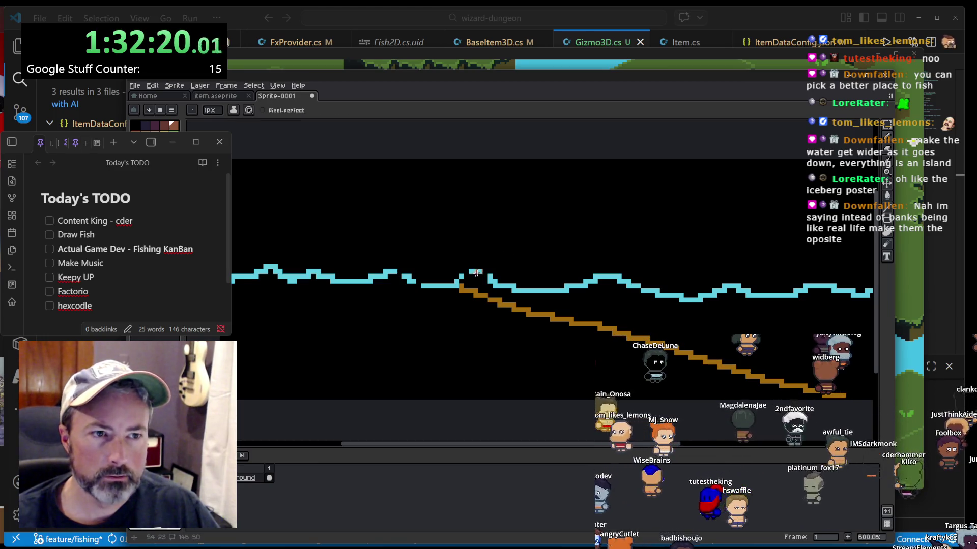
{"action": "left_click", "coordinate": [535, 265], "text": "shift"}
{"action": "left_click_drag", "start_coordinate": [620, 240], "coordinate": [804, 192]}
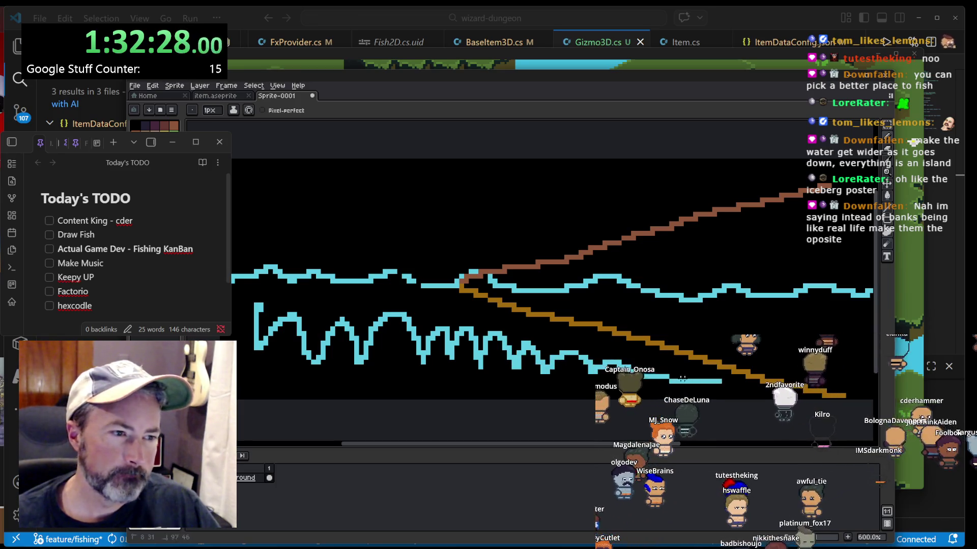
- Outline a cyan water shape and bucket-fill its gaps, undoing fills that flood the background
{"action": "left_click_drag", "start_coordinate": [468, 326], "coordinate": [328, 288]}
{"action": "mouse_move", "coordinate": [245, 325]}
{"action": "left_mouse_down"}
{"action": "mouse_move", "coordinate": [474, 381]}
{"action": "mouse_move", "coordinate": [720, 382]}
{"action": "left_mouse_up"}
{"action": "left_click_drag", "start_coordinate": [259, 313], "coordinate": [342, 327]}
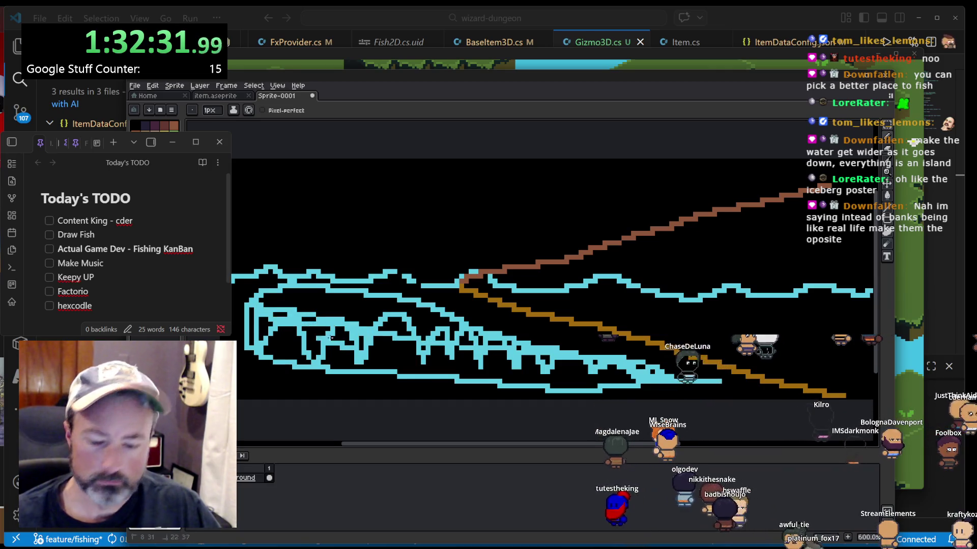
{"action": "key", "text": "g"}
{"action": "left_click", "coordinate": [331, 328]}
{"action": "left_click", "coordinate": [285, 351]}
{"action": "left_click", "coordinate": [312, 335]}
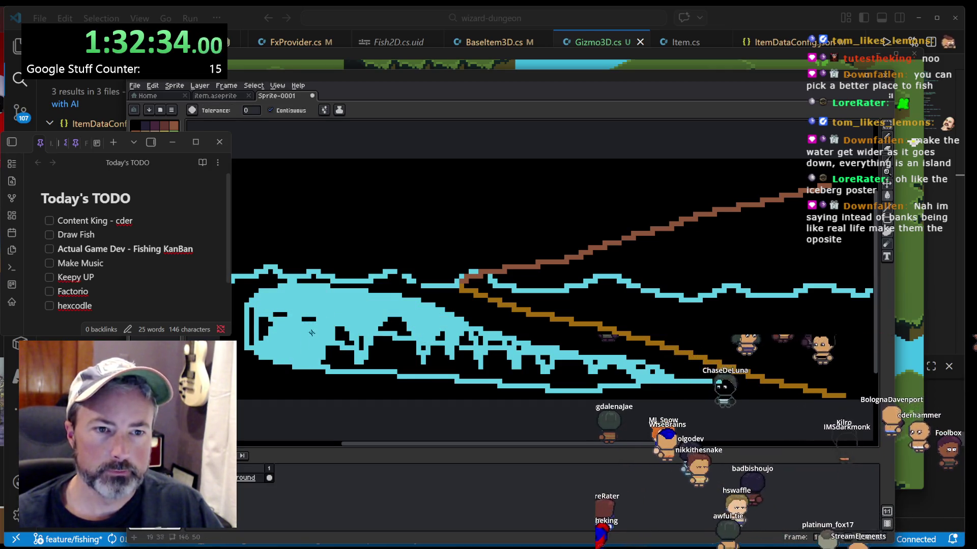
{"action": "left_click", "coordinate": [263, 334]}
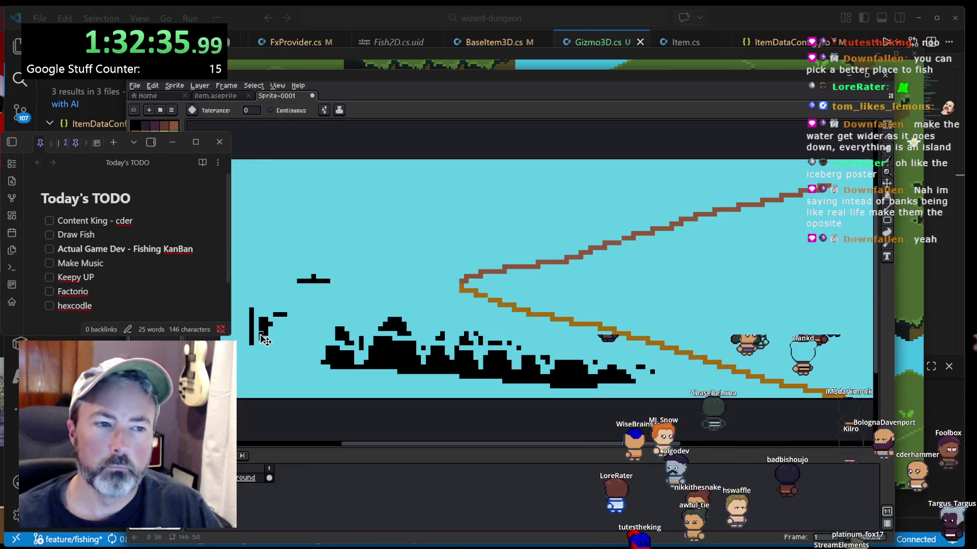
{"action": "key", "text": "ctrl+z"}
{"action": "left_click", "coordinate": [390, 361]}
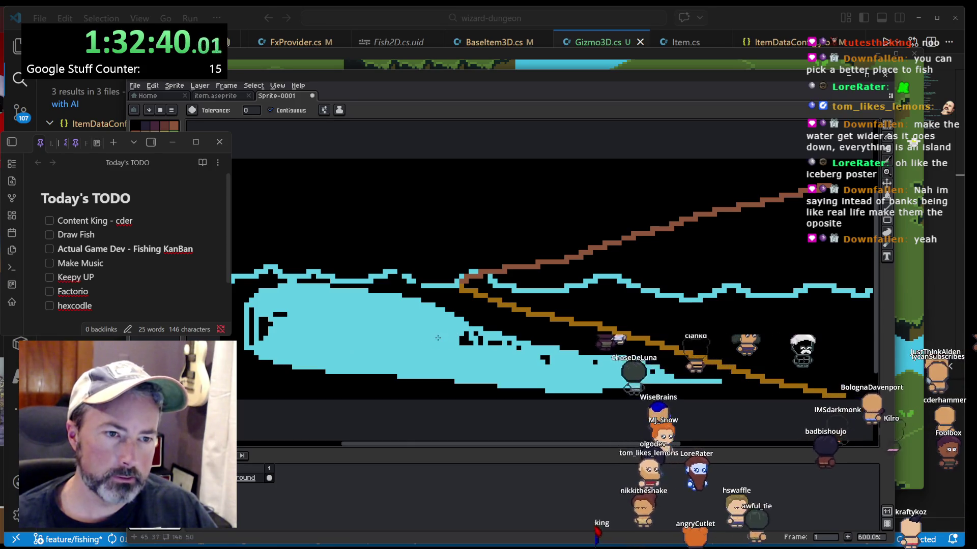
{"action": "key", "text": "ctrl+z"}
{"action": "key", "text": "ctrl+z"}
{"action": "key", "text": "ctrl+z"}
{"action": "key", "text": "ctrl+z"}
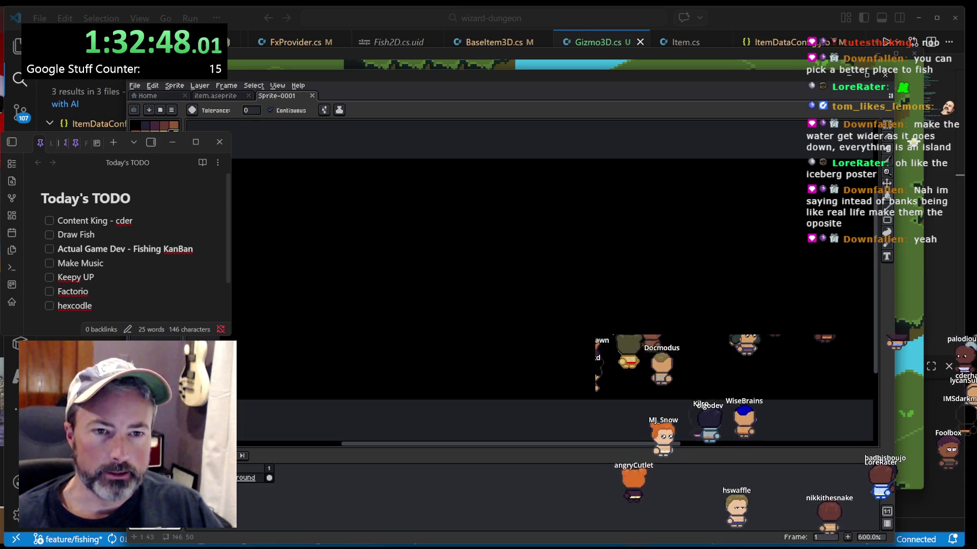
- Draw a green wavy terrain line and a flat cyan water line across the canvas
{"action": "left_click", "coordinate": [268, 338]}
{"action": "key", "text": "ctrl+z"}
{"action": "key", "text": "b"}
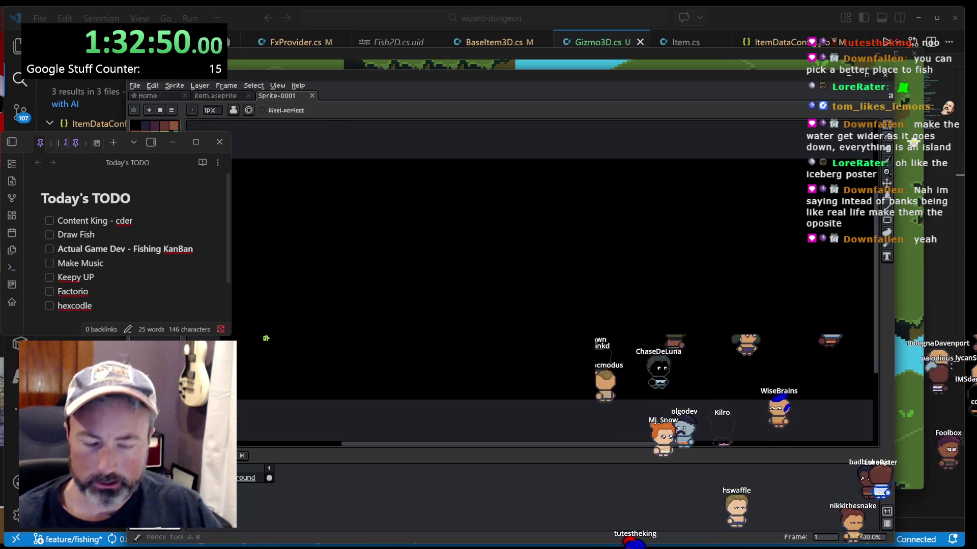
{"action": "mouse_move", "coordinate": [237, 368]}
{"action": "left_mouse_down"}
{"action": "mouse_move", "coordinate": [356, 275]}
{"action": "mouse_move", "coordinate": [401, 328]}
{"action": "mouse_move", "coordinate": [471, 321]}
{"action": "mouse_move", "coordinate": [556, 257]}
{"action": "mouse_move", "coordinate": [674, 355]}
{"action": "mouse_move", "coordinate": [744, 271]}
{"action": "left_mouse_up"}
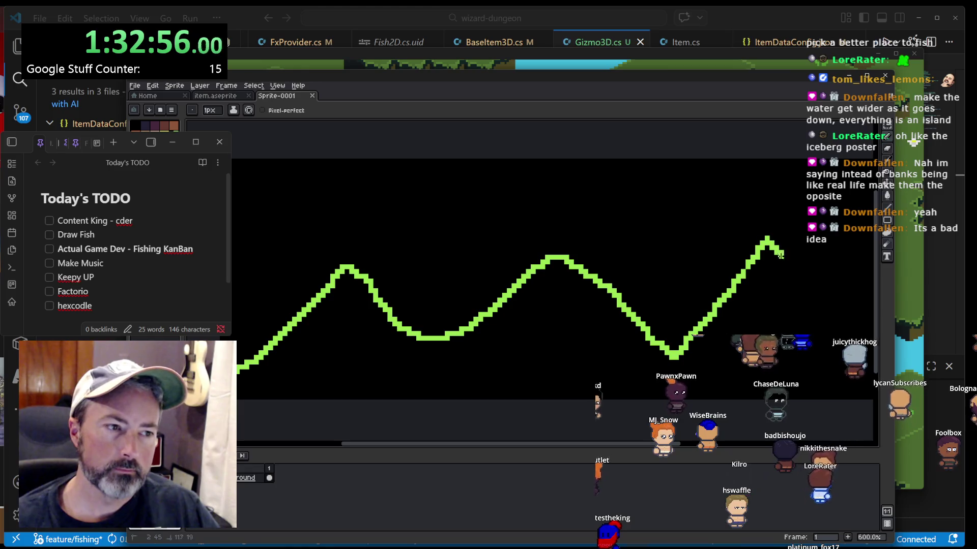
{"action": "left_click_drag", "start_coordinate": [867, 326], "coordinate": [871, 319]}
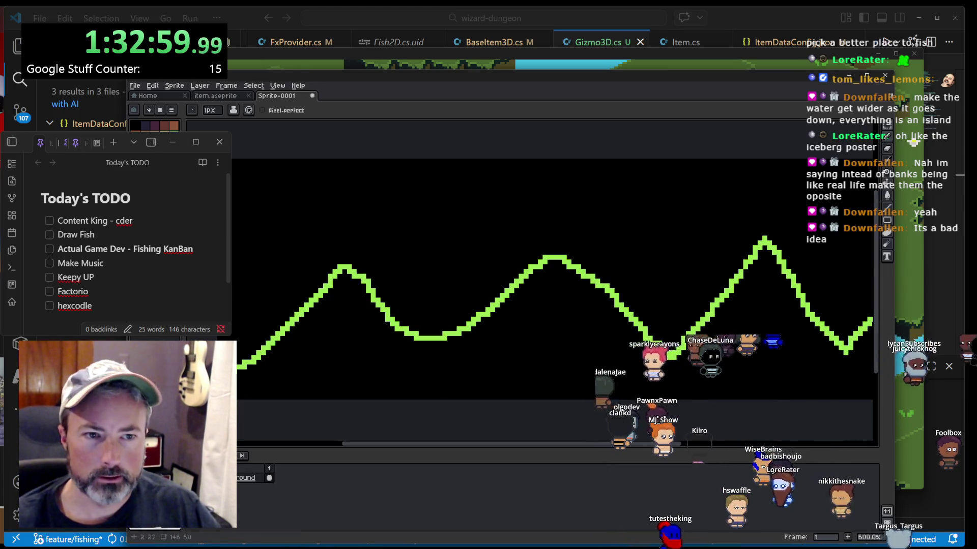
{"action": "left_click_drag", "start_coordinate": [231, 295], "coordinate": [431, 295]}
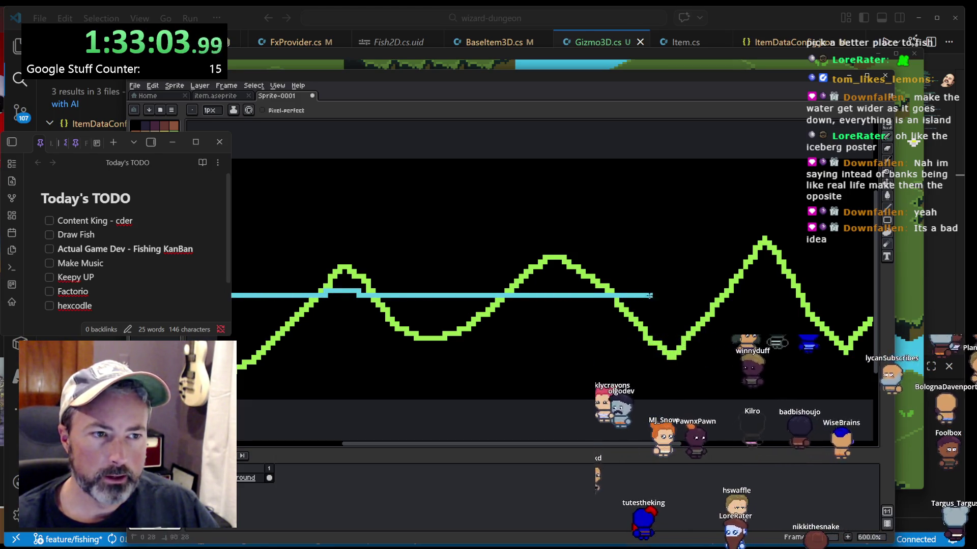
{"action": "mouse_move", "coordinate": [650, 295]}
{"action": "left_mouse_down"}
{"action": "mouse_move", "coordinate": [860, 302]}
{"action": "mouse_move", "coordinate": [848, 303]}
{"action": "left_mouse_up"}
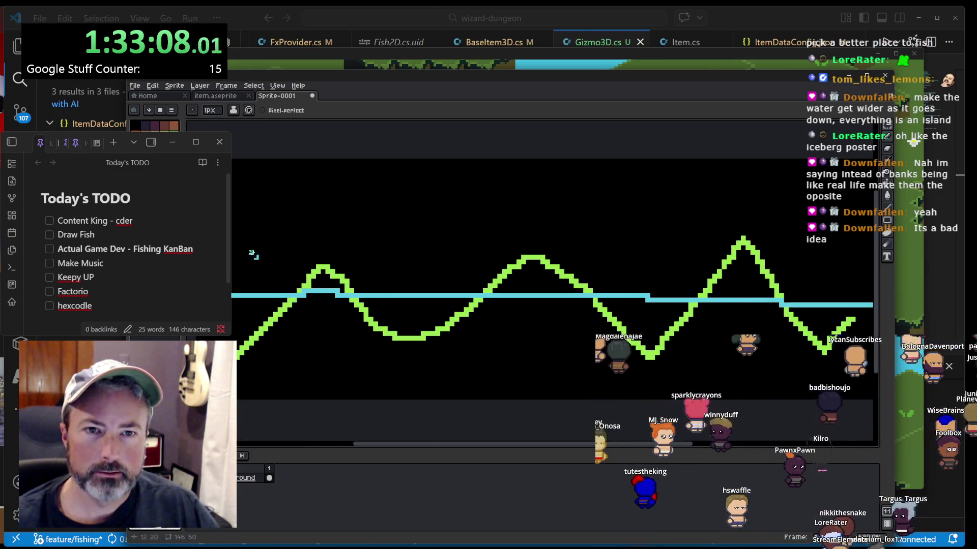
- Draw filled cyan rectangles in the valleys below the water line, then undo them
{"action": "left_click", "coordinate": [889, 219]}
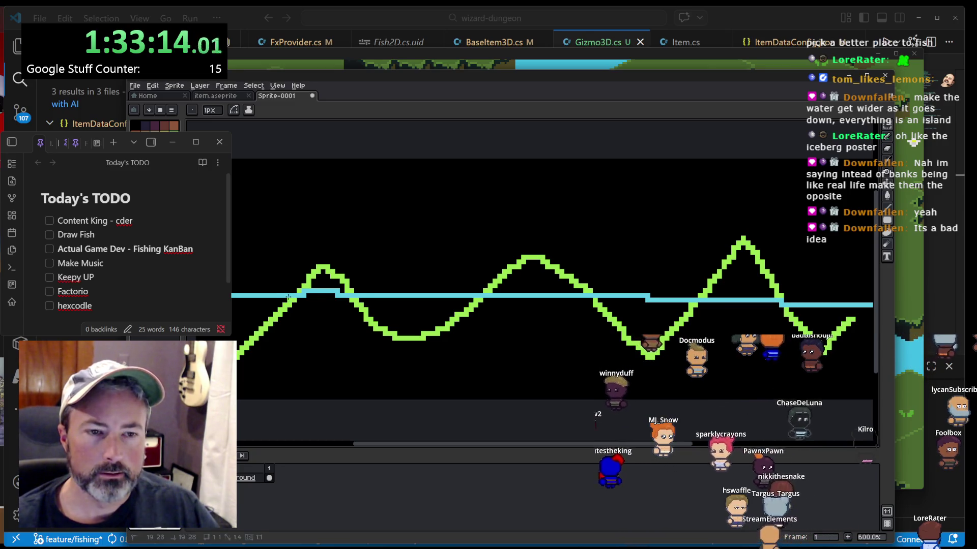
{"action": "mouse_move", "coordinate": [290, 296]}
{"action": "left_mouse_down"}
{"action": "mouse_move", "coordinate": [229, 366]}
{"action": "mouse_move", "coordinate": [234, 378]}
{"action": "left_mouse_up"}
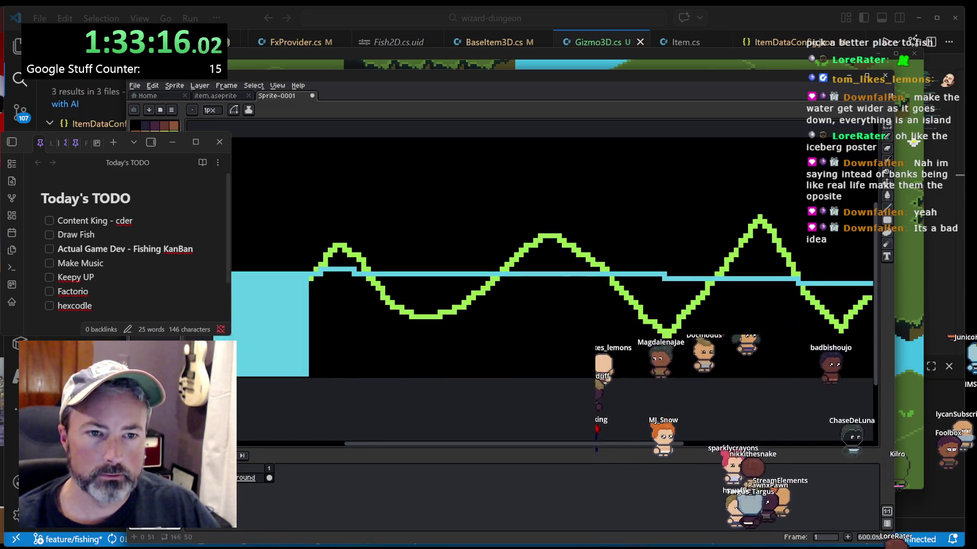
{"action": "mouse_move", "coordinate": [376, 278]}
{"action": "left_mouse_down"}
{"action": "mouse_move", "coordinate": [448, 381]}
{"action": "mouse_move", "coordinate": [487, 412]}
{"action": "mouse_move", "coordinate": [501, 401]}
{"action": "left_mouse_up"}
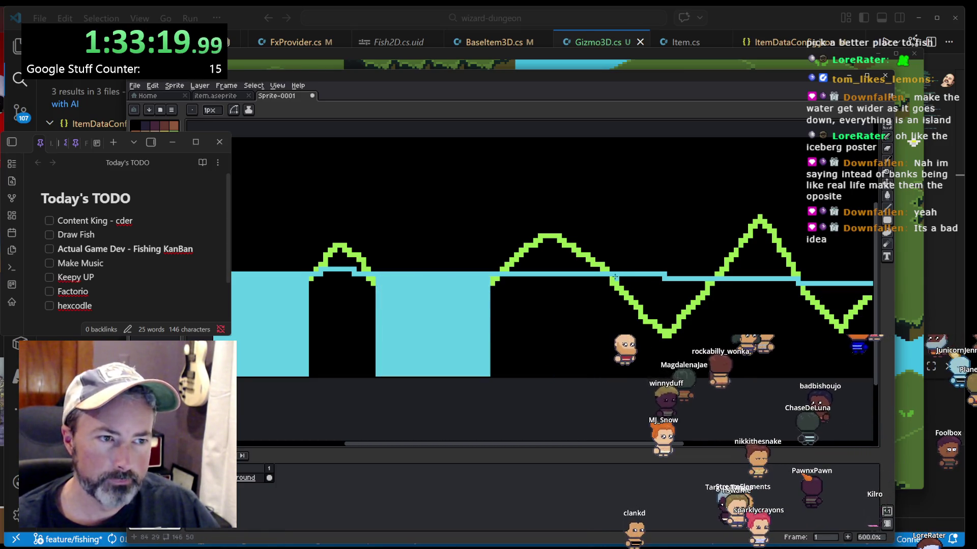
{"action": "left_click_drag", "start_coordinate": [687, 360], "coordinate": [707, 393]}
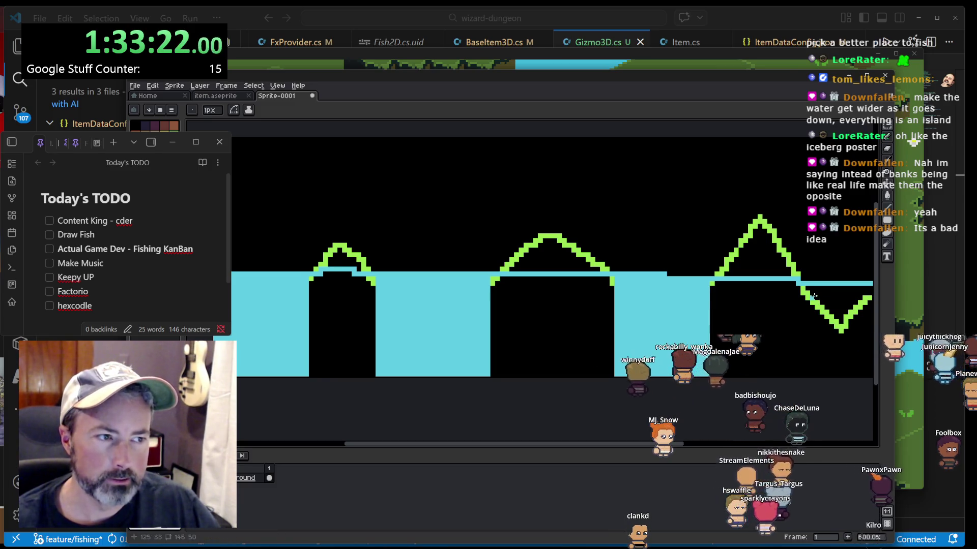
{"action": "mouse_move", "coordinate": [824, 302]}
{"action": "left_mouse_down"}
{"action": "mouse_move", "coordinate": [877, 392]}
{"action": "mouse_move", "coordinate": [858, 403]}
{"action": "left_mouse_up"}
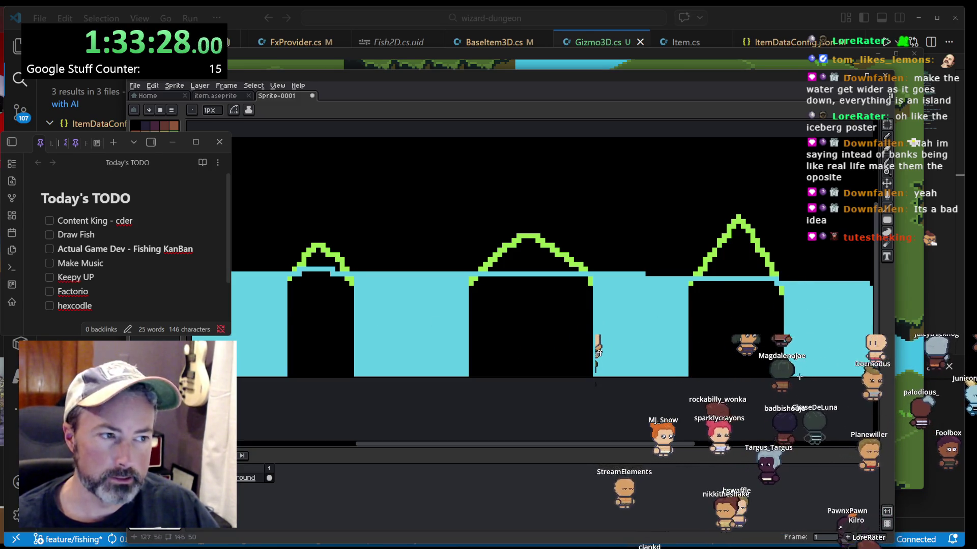
{"action": "key", "text": "ctrl+z"}
{"action": "key", "text": "ctrl+z"}
{"action": "key", "text": "ctrl+z"}
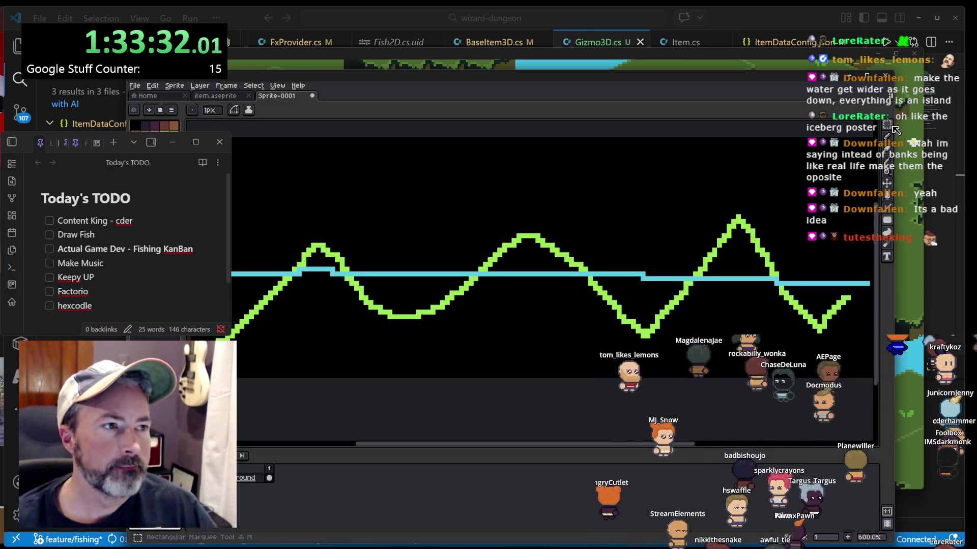
- Bucket-fill the middle and left valleys below the water line with cyan, undoing a sky flood
{"action": "left_click", "coordinate": [886, 232]}
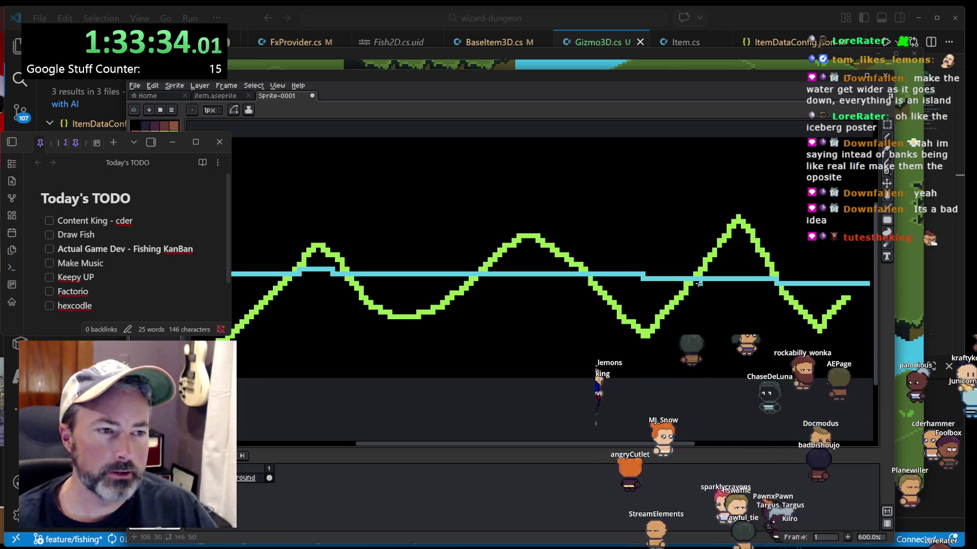
{"action": "left_click", "coordinate": [639, 298]}
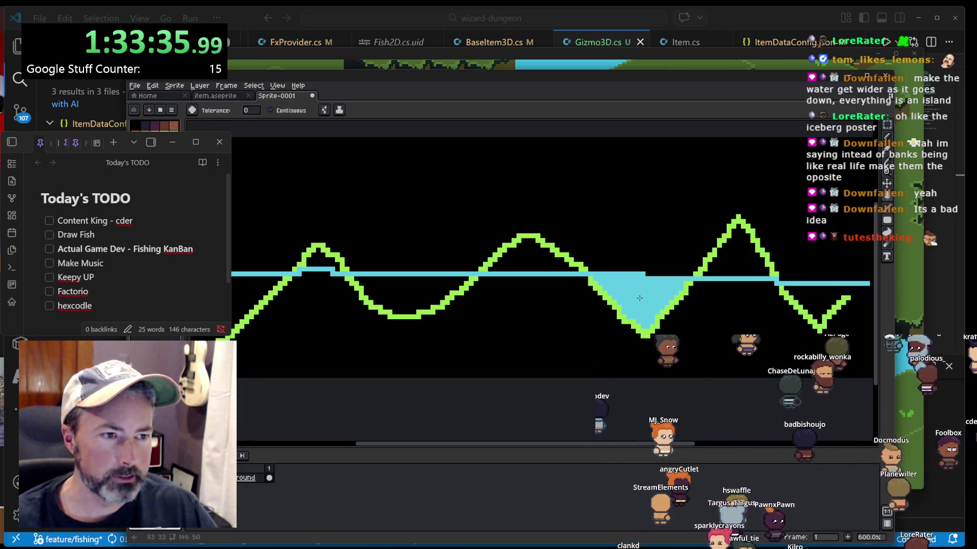
{"action": "left_click", "coordinate": [810, 298]}
{"action": "key", "text": "ctrl+z"}
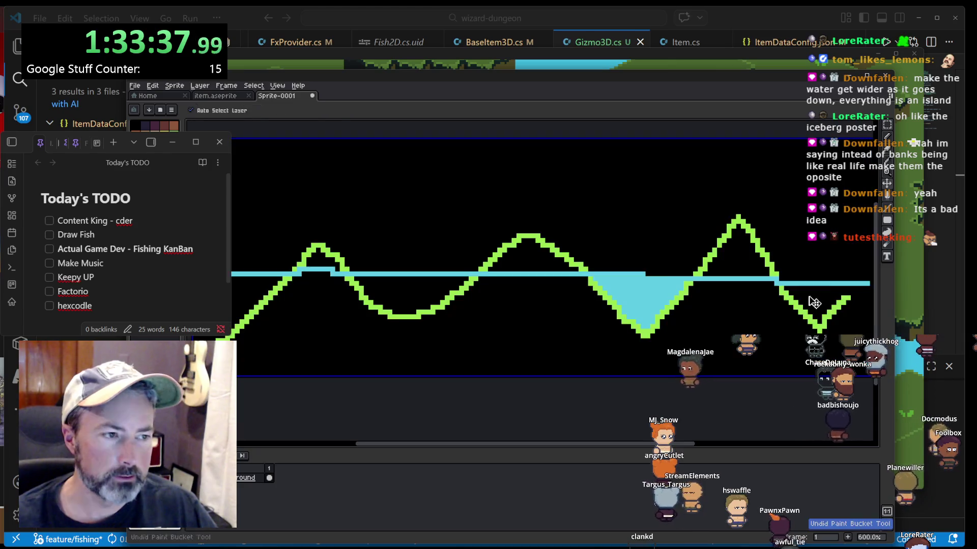
{"action": "left_click", "coordinate": [376, 299]}
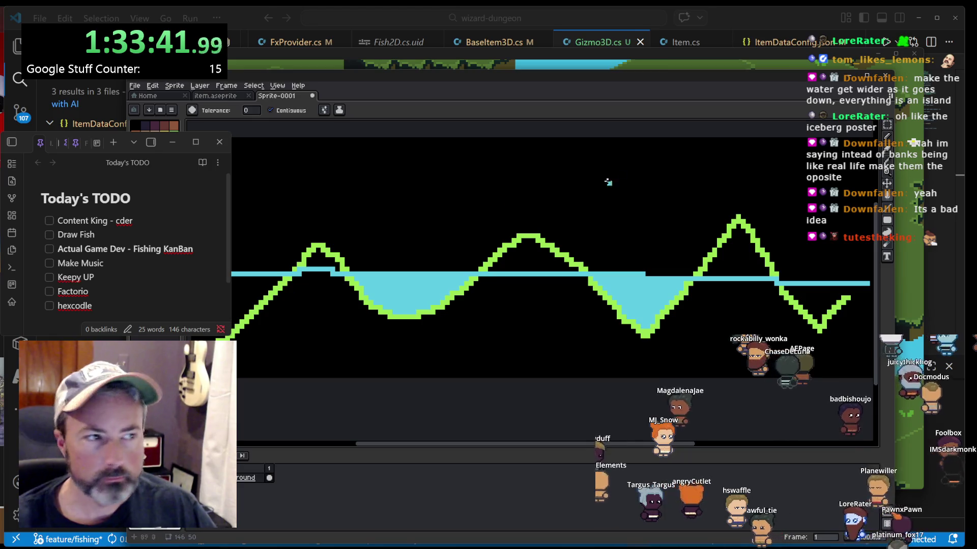
- Extend the green terrain line to the right edge of the canvas
{"action": "key", "text": "i"}
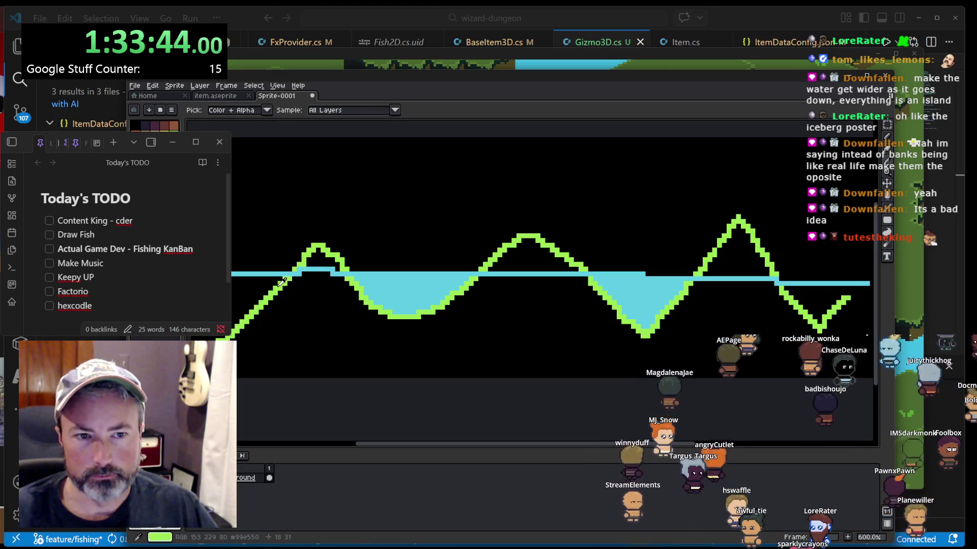
{"action": "key", "text": "b"}
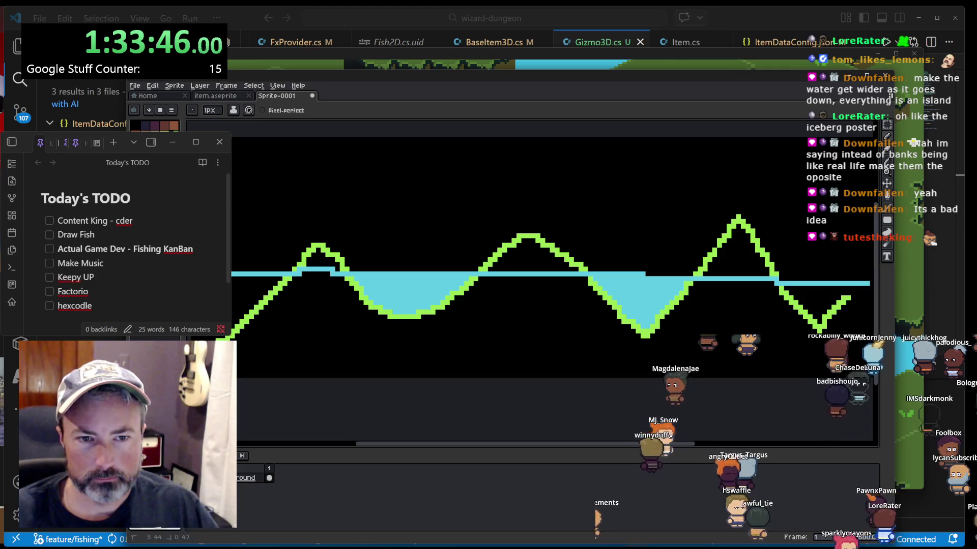
{"action": "mouse_move", "coordinate": [844, 296]}
{"action": "left_mouse_down"}
{"action": "mouse_move", "coordinate": [871, 280]}
{"action": "mouse_move", "coordinate": [753, 297]}
{"action": "left_mouse_up"}
{"action": "scroll", "coordinate": [840, 294], "scroll_direction": "down", "scroll_amount": 4}
{"action": "scroll", "coordinate": [739, 297], "scroll_direction": "up", "scroll_amount": 3}
- Fill the remaining left and right pockets under the water line with cyan
{"action": "key", "text": "i"}
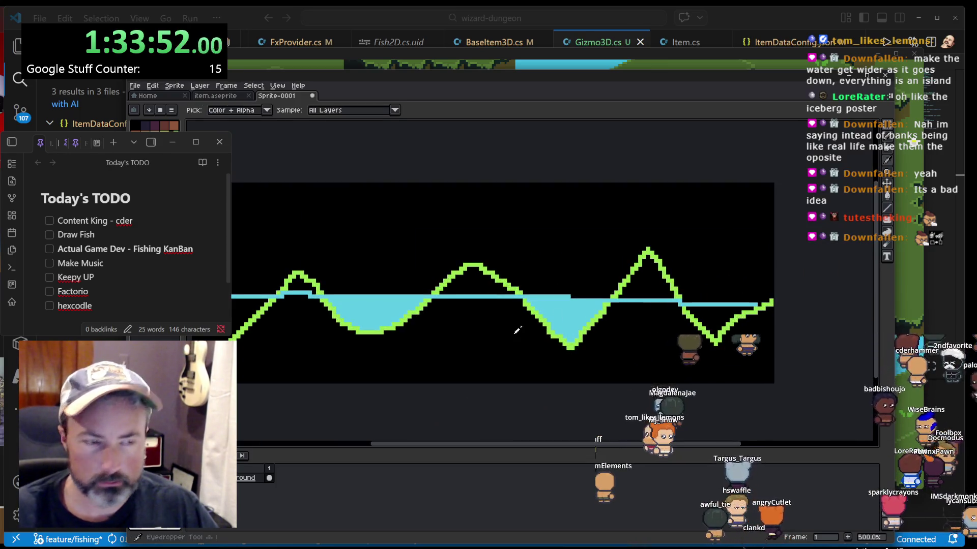
{"action": "key", "text": "b"}
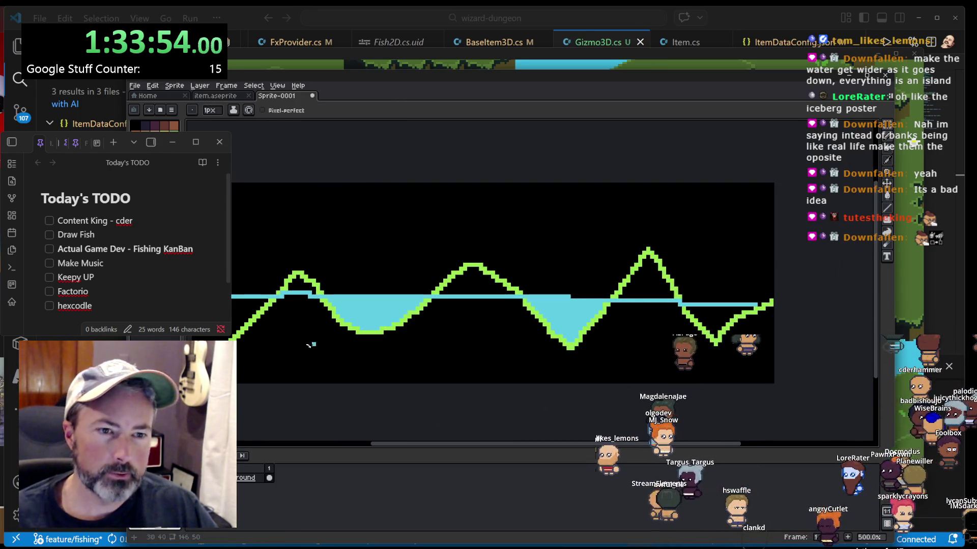
{"action": "key", "text": "g"}
{"action": "left_click", "coordinate": [249, 308]}
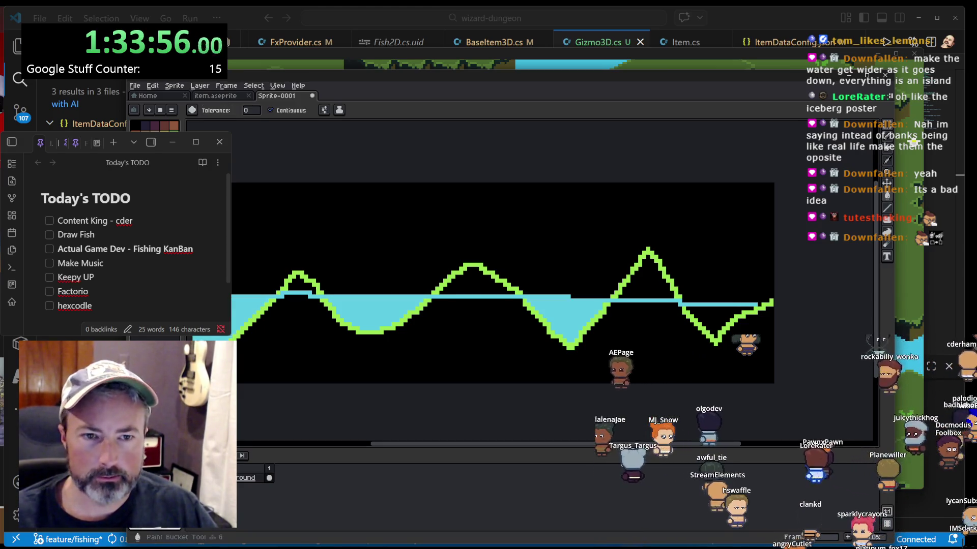
{"action": "left_click", "coordinate": [720, 318]}
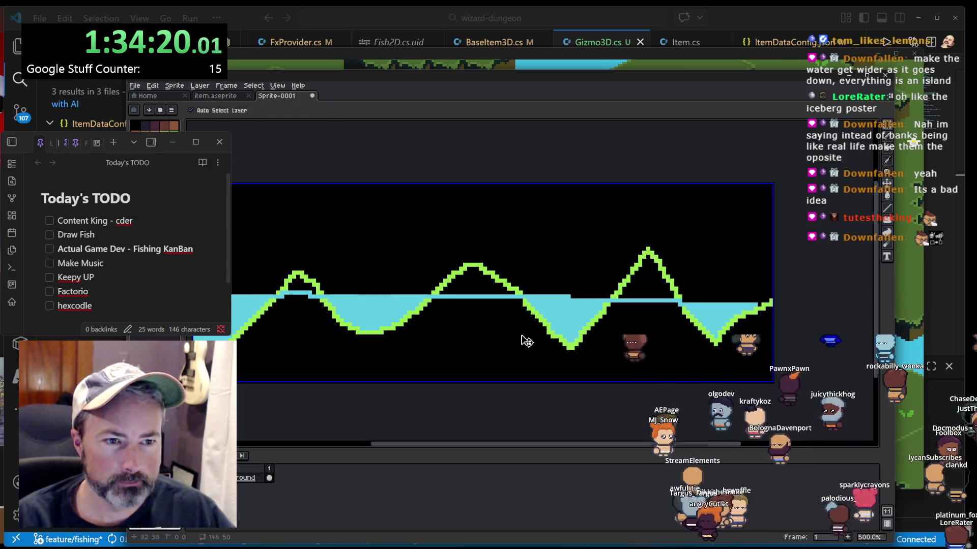
{"action": "left_click_drag", "start_coordinate": [513, 336], "coordinate": [536, 336]}
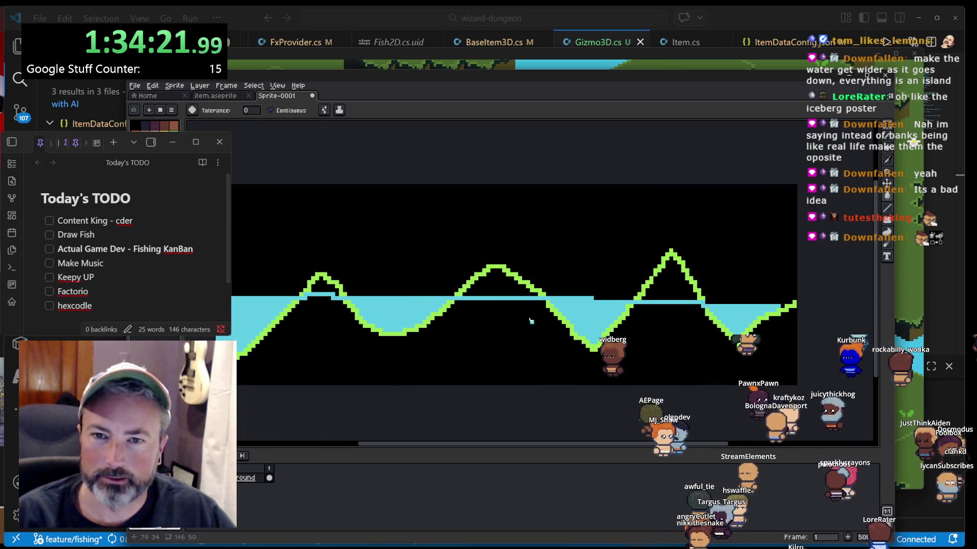
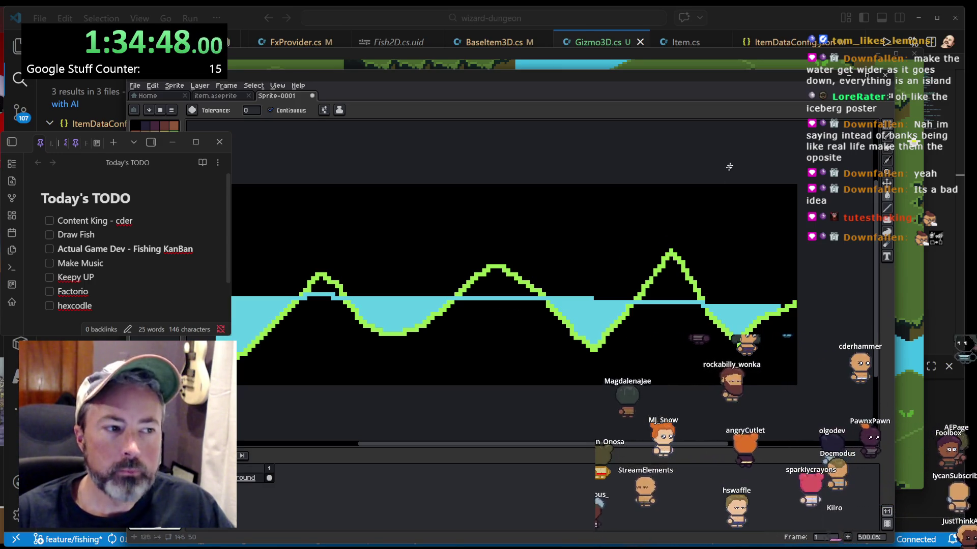
- Nudge the Aseprite window aside, glance at the running game, then return to Gizmo3D.cs in VS Code
{"action": "left_click_drag", "start_coordinate": [739, 72], "coordinate": [713, 55]}
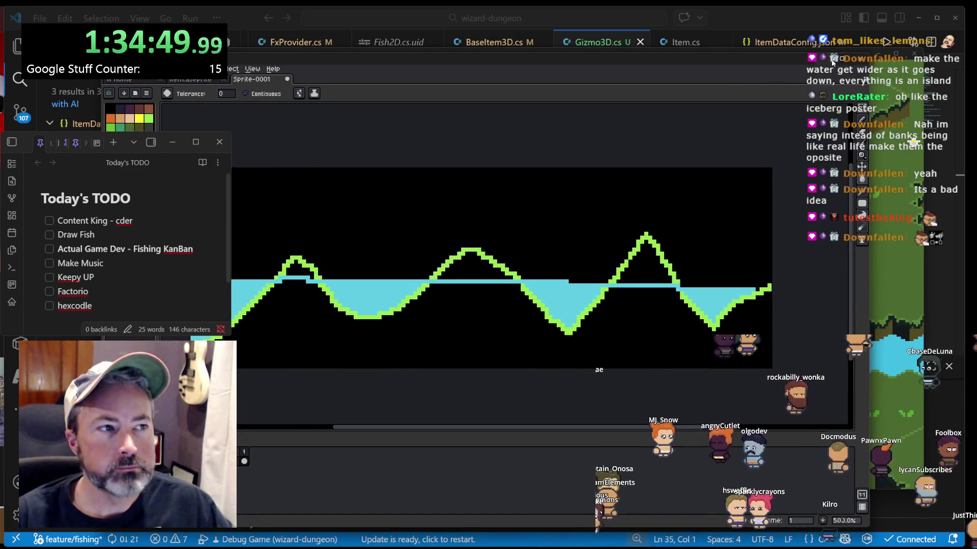
{"action": "key", "text": "alt+Tab"}
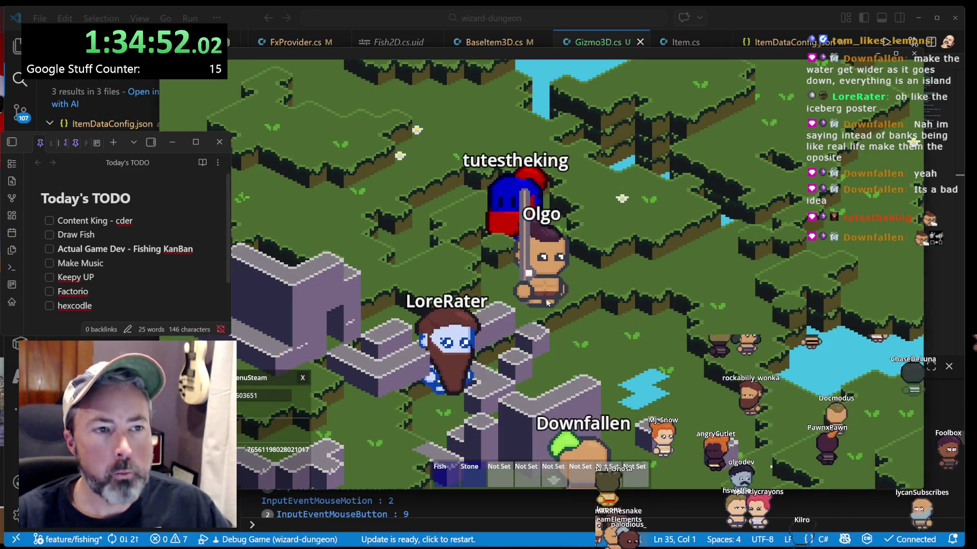
{"action": "key", "text": "alt+Tab"}
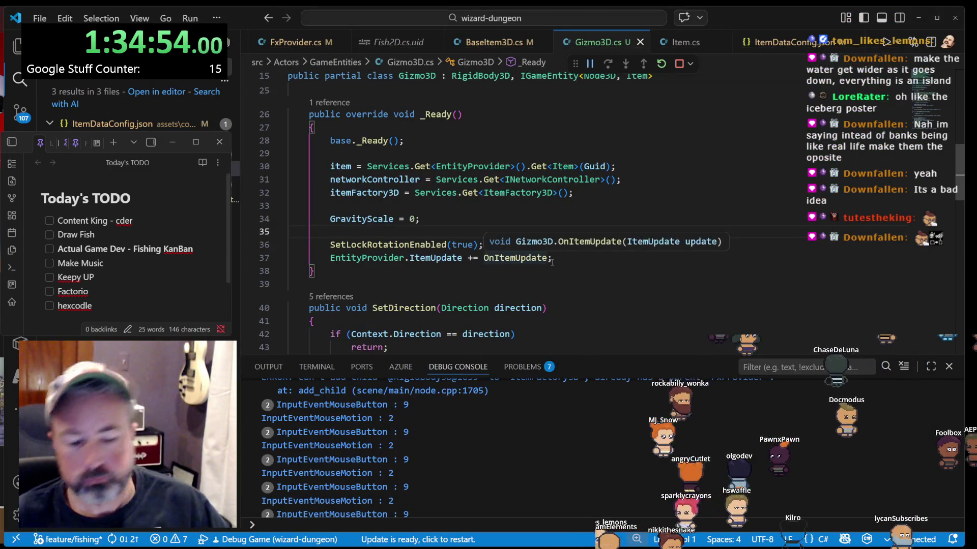
- Open ChunkManager.cs via quick open 'chunkman', read down to GenerateChunk, and show the Explorer
{"action": "key", "text": "ctrl+p"}
{"action": "type", "text": "chunkman"}
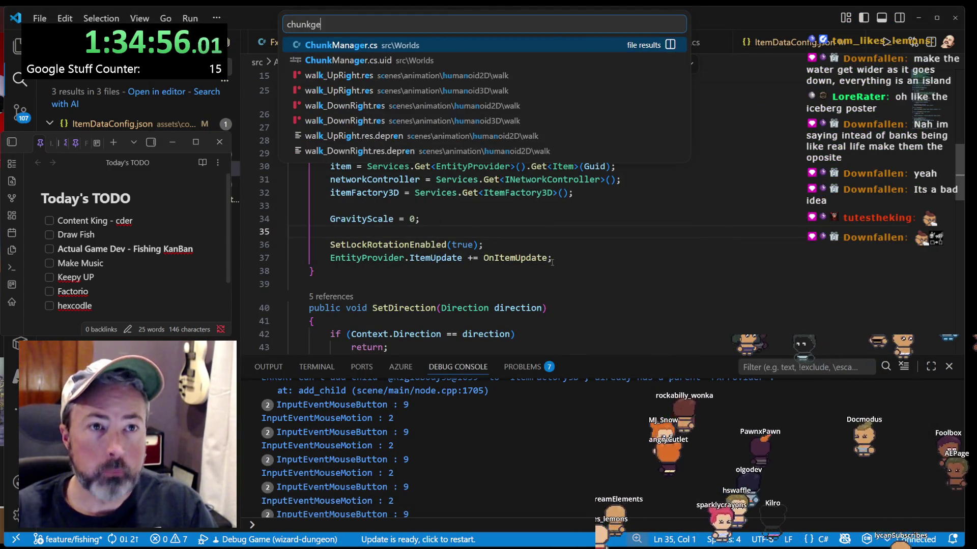
{"action": "key", "text": "Return"}
{"action": "scroll", "coordinate": [552, 262], "scroll_direction": "down", "scroll_amount": 5}
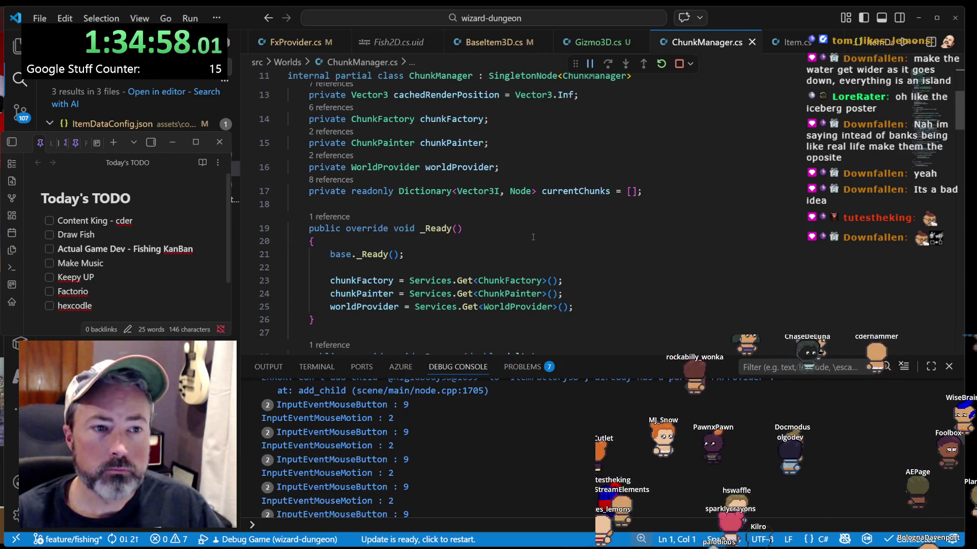
{"action": "scroll", "coordinate": [523, 239], "scroll_direction": "down", "scroll_amount": 2}
{"action": "scroll", "coordinate": [523, 239], "scroll_direction": "down", "scroll_amount": 2}
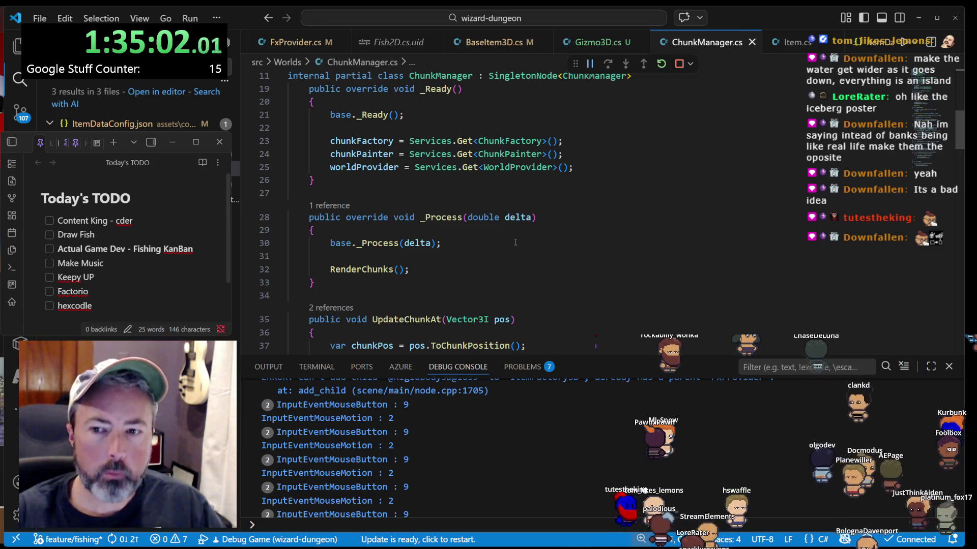
{"action": "scroll", "coordinate": [515, 242], "scroll_direction": "down", "scroll_amount": 2}
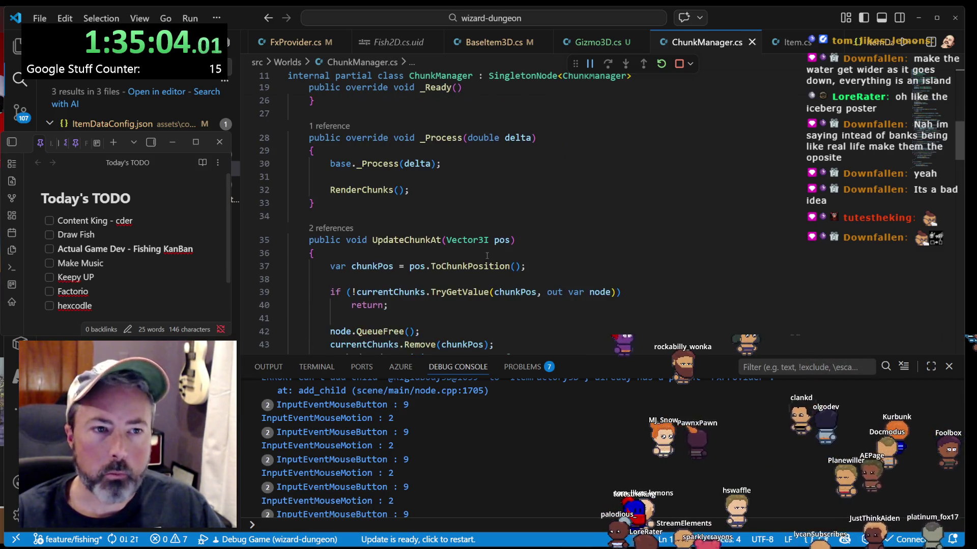
{"action": "scroll", "coordinate": [486, 256], "scroll_direction": "down", "scroll_amount": 5}
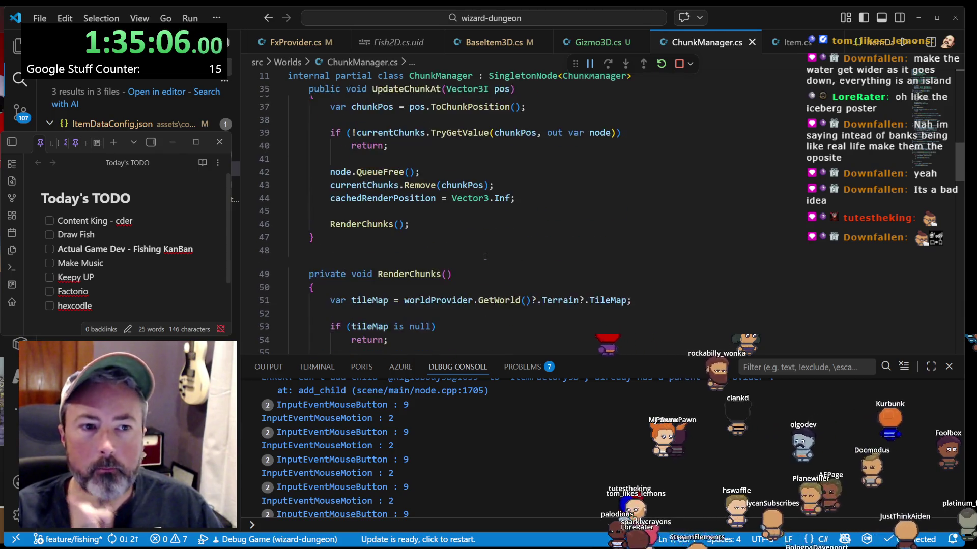
{"action": "scroll", "coordinate": [484, 256], "scroll_direction": "down", "scroll_amount": 2}
{"action": "scroll", "coordinate": [484, 256], "scroll_direction": "down", "scroll_amount": 3}
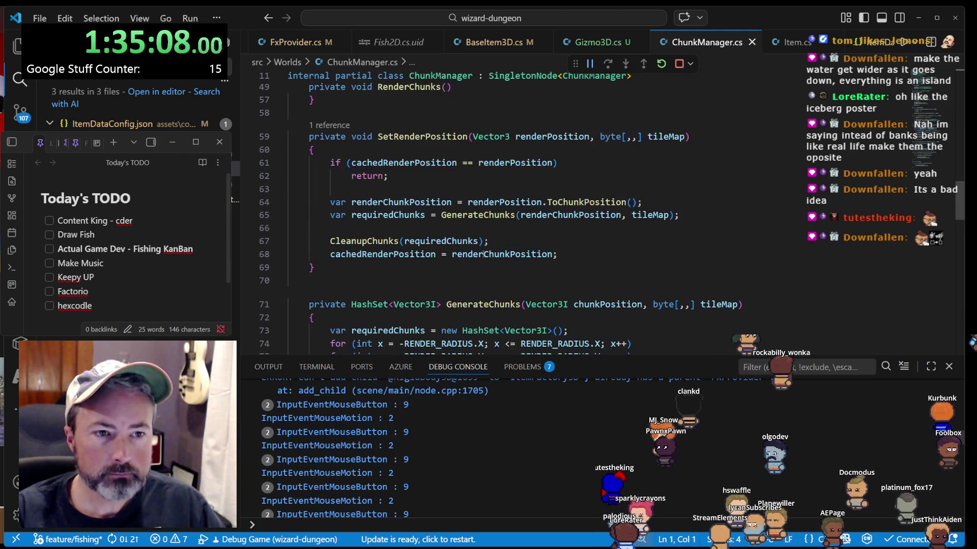
{"action": "scroll", "coordinate": [482, 255], "scroll_direction": "down", "scroll_amount": 5}
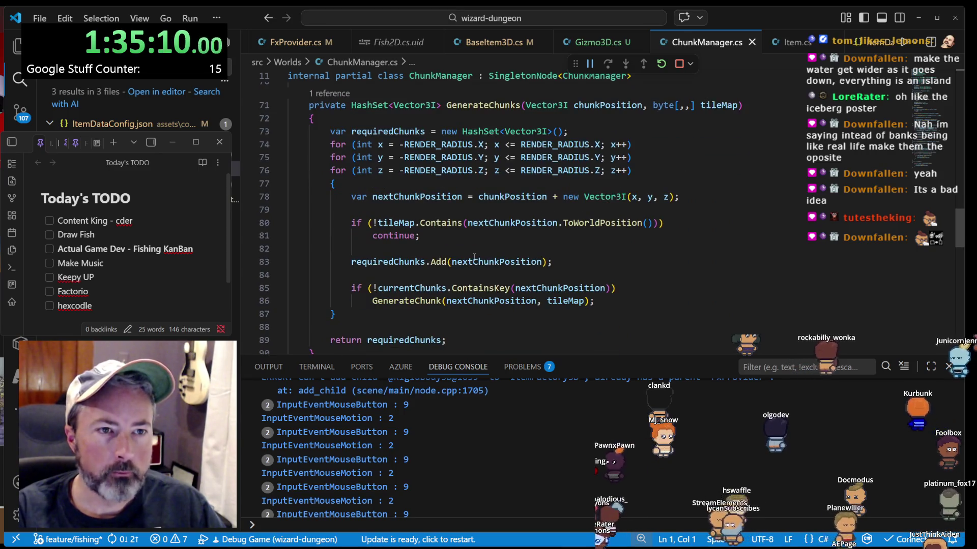
{"action": "scroll", "coordinate": [474, 257], "scroll_direction": "down", "scroll_amount": 2}
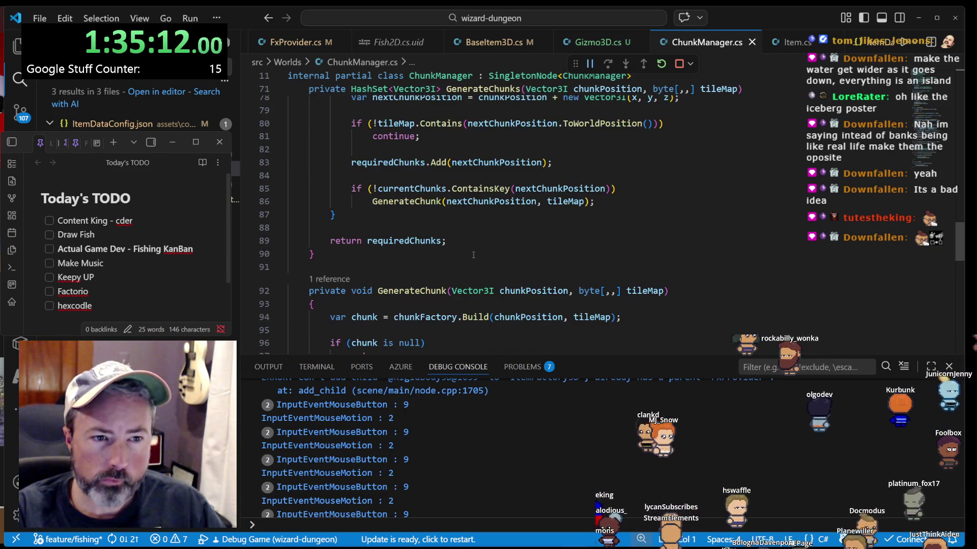
{"action": "key", "text": "ctrl+shift+e"}
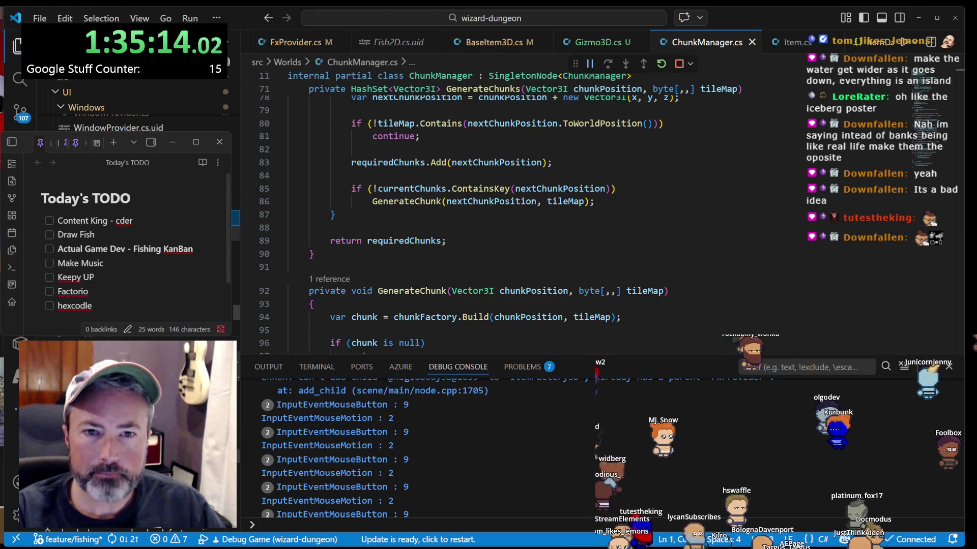
- Open TerrainFactory.cs from the Explorer at its noise layer setup
{"action": "left_click", "coordinate": [91, 168]}
{"action": "scroll", "coordinate": [491, 219], "scroll_direction": "down", "scroll_amount": 3}
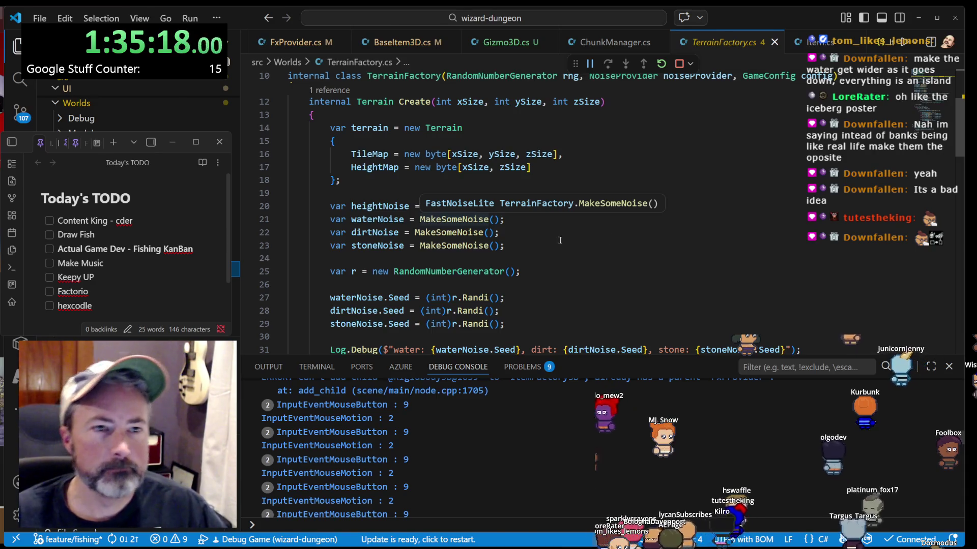
{"action": "scroll", "coordinate": [529, 214], "scroll_direction": "up", "scroll_amount": 2}
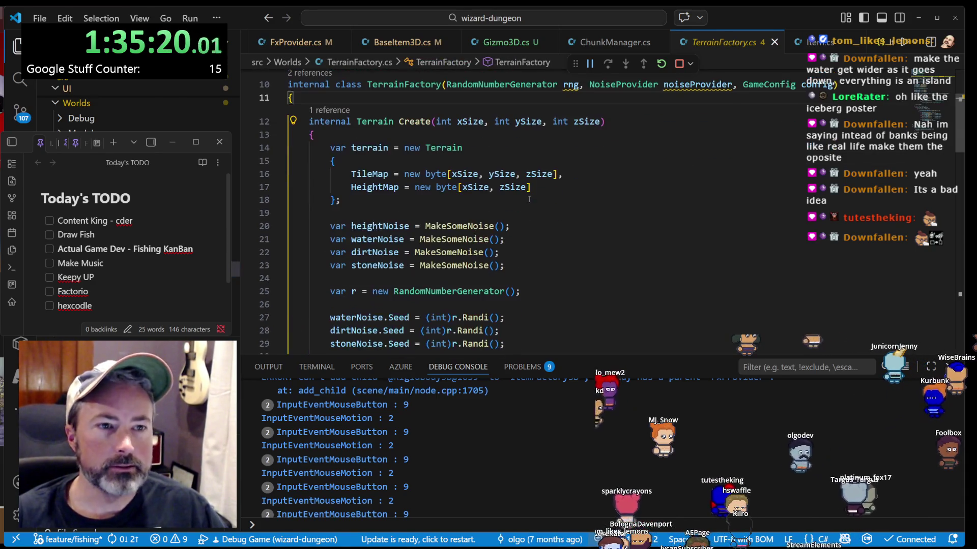
{"action": "scroll", "coordinate": [529, 214], "scroll_direction": "down", "scroll_amount": 2}
- Highlight uses of MakeSomeNoise, heightNoise, dirtNoise and waterNoise, then return to Aseprite
{"action": "left_click", "coordinate": [457, 226]}
{"action": "left_click", "coordinate": [394, 225]}
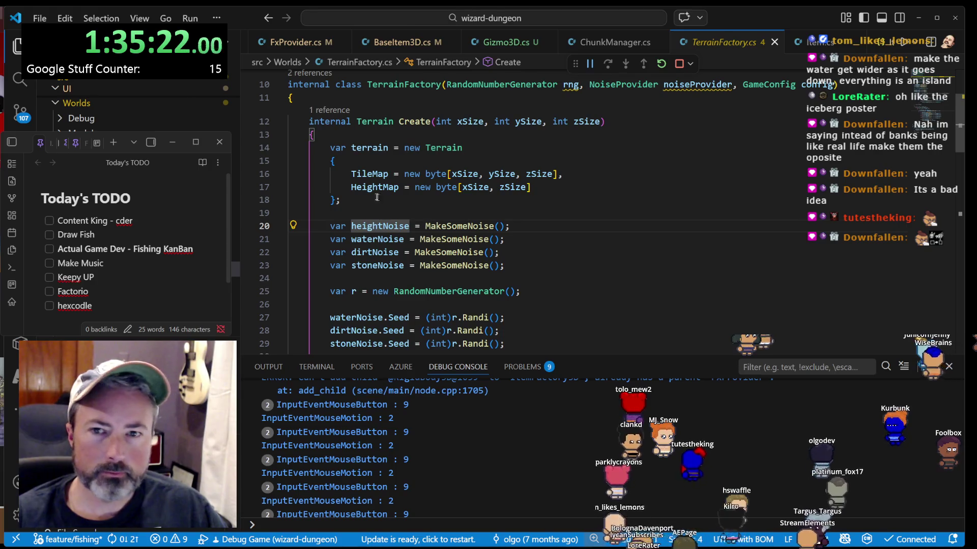
{"action": "left_click", "coordinate": [364, 250]}
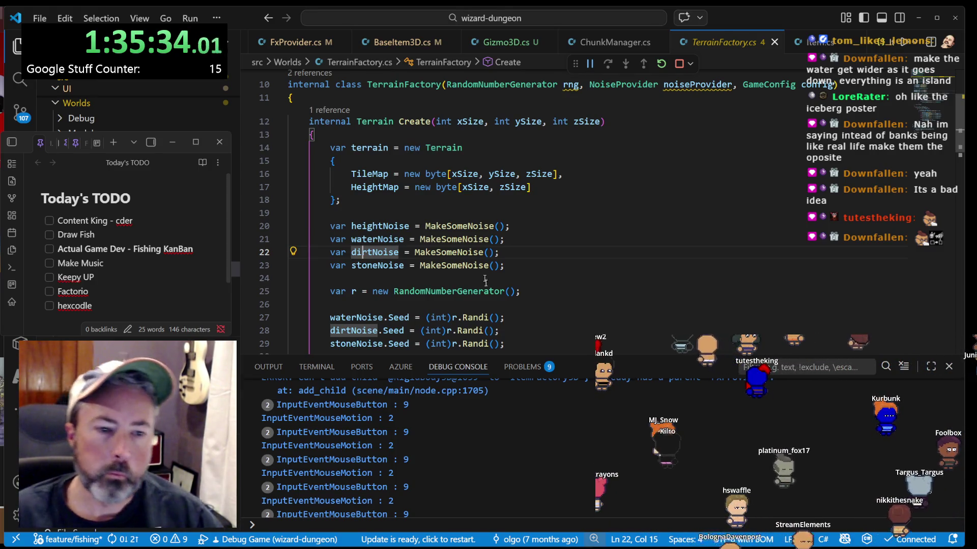
{"action": "left_click", "coordinate": [569, 236]}
{"action": "scroll", "coordinate": [569, 235], "scroll_direction": "down", "scroll_amount": 3}
{"action": "scroll", "coordinate": [569, 235], "scroll_direction": "up", "scroll_amount": 4}
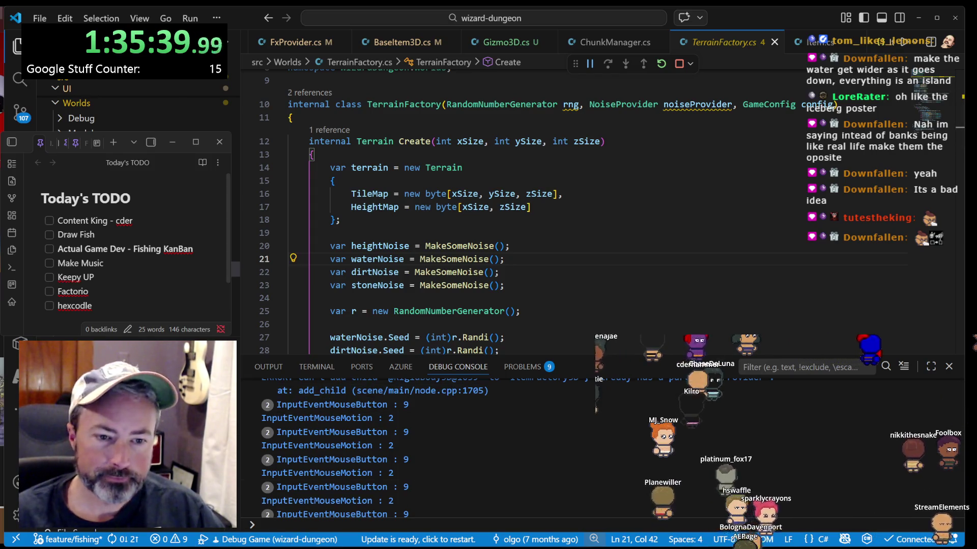
{"action": "key", "text": "alt+Tab"}
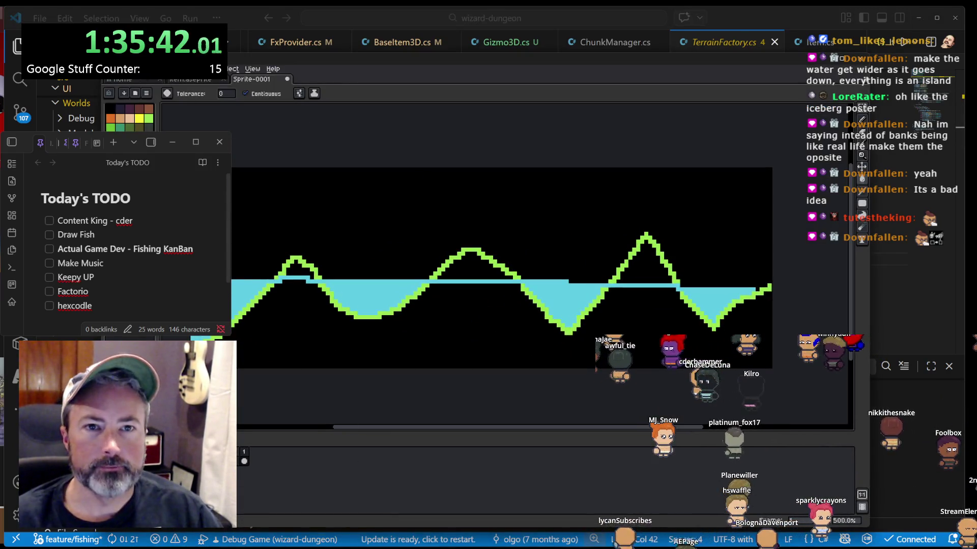
- Create a new blank sprite, zoom in, undo an accidental cyan fill, and pick the Pencil
{"action": "left_click", "coordinate": [109, 69]}
{"action": "left_click", "coordinate": [120, 87]}
{"action": "left_click", "coordinate": [454, 366]}
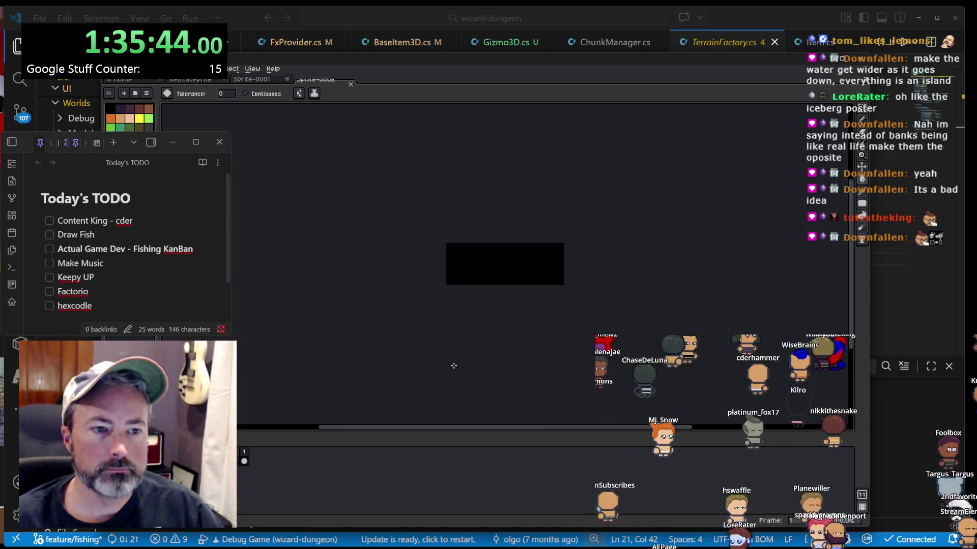
{"action": "scroll", "coordinate": [501, 274], "scroll_direction": "up", "scroll_amount": 3}
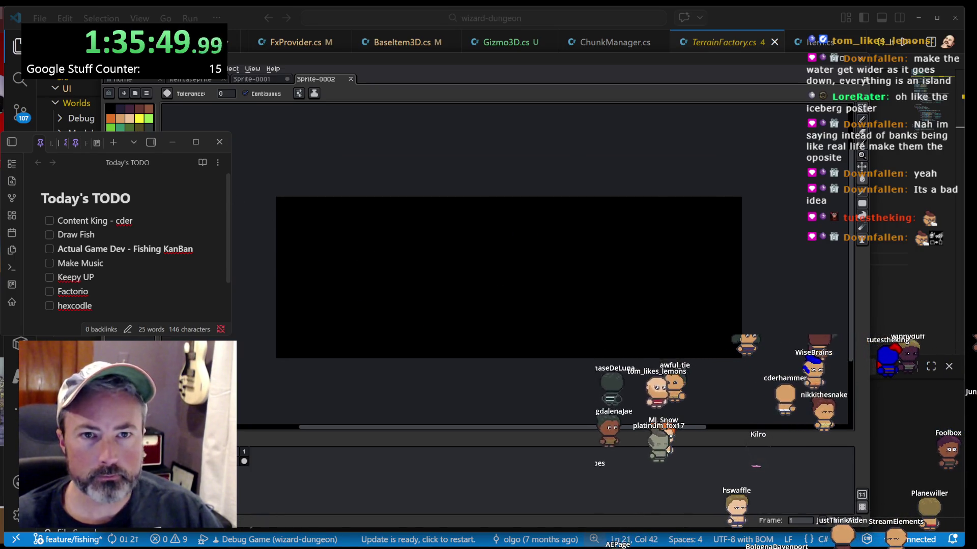
{"action": "scroll", "coordinate": [327, 247], "scroll_direction": "up", "scroll_amount": 1}
{"action": "left_click", "coordinate": [313, 228]}
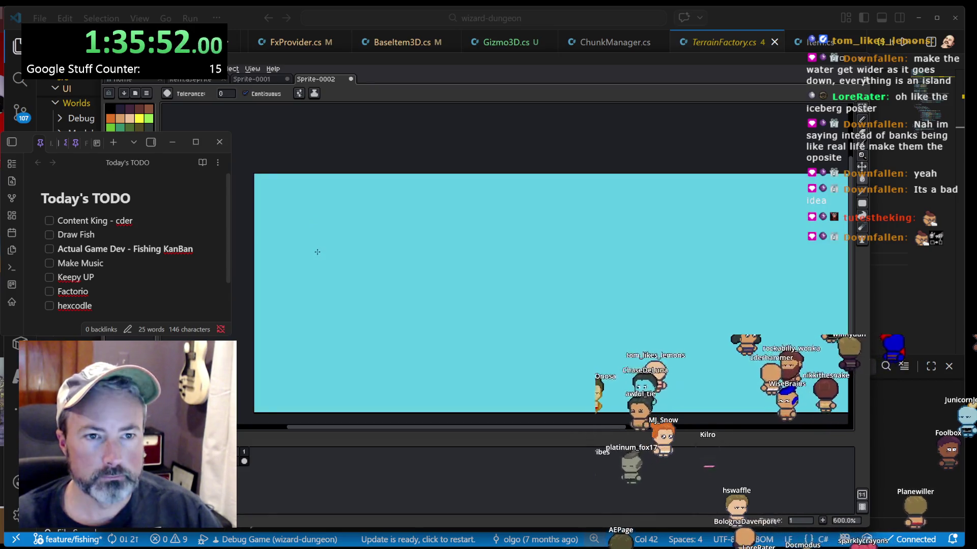
{"action": "key", "text": "ctrl+z"}
{"action": "key", "text": "b"}
- Sketch in cyan an H inside a box, a diagonal line, and an arrow line from the lower H box
{"action": "left_click_drag", "start_coordinate": [327, 227], "coordinate": [327, 258]}
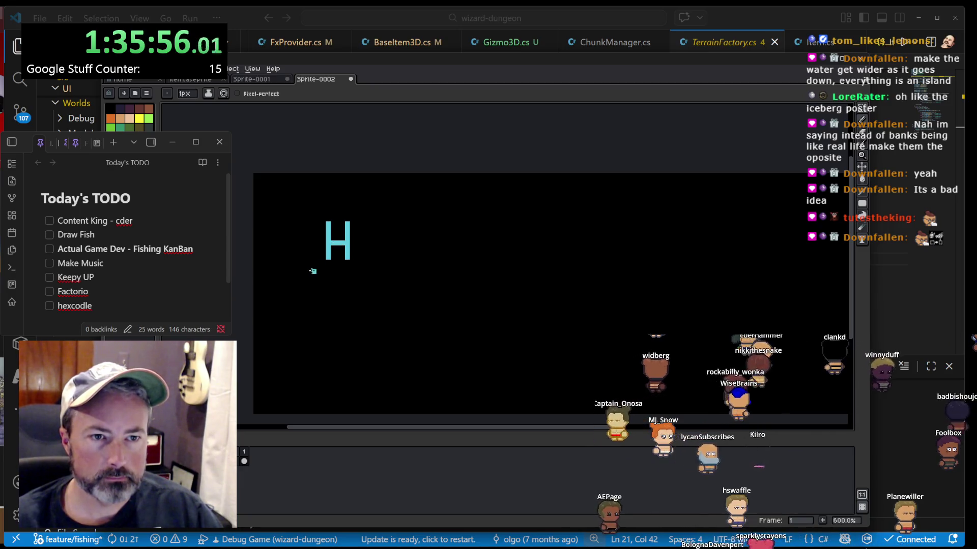
{"action": "mouse_move", "coordinate": [309, 211]}
{"action": "left_mouse_down"}
{"action": "mouse_move", "coordinate": [377, 214]}
{"action": "mouse_move", "coordinate": [381, 254]}
{"action": "mouse_move", "coordinate": [374, 273]}
{"action": "mouse_move", "coordinate": [354, 274]}
{"action": "left_mouse_up"}
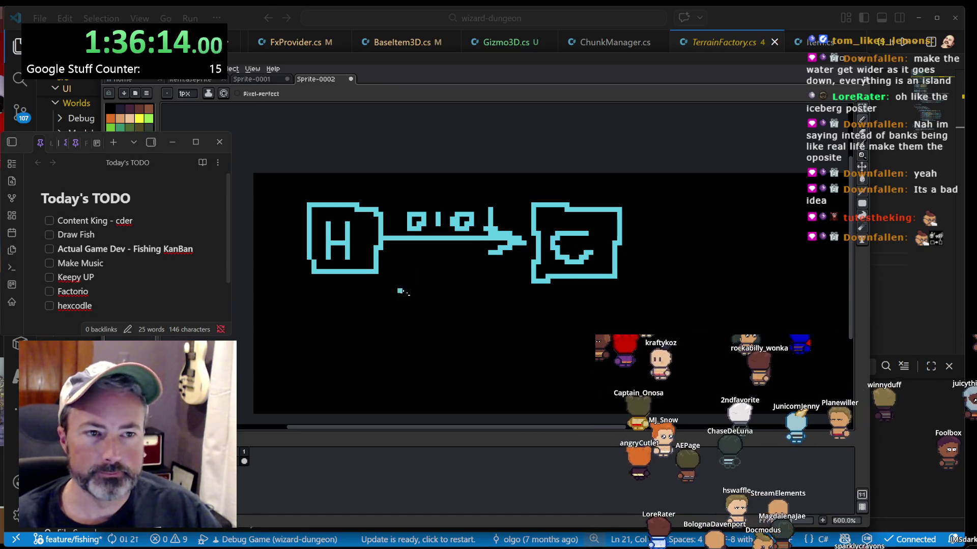
{"action": "left_click_drag", "start_coordinate": [576, 314], "coordinate": [501, 279]}
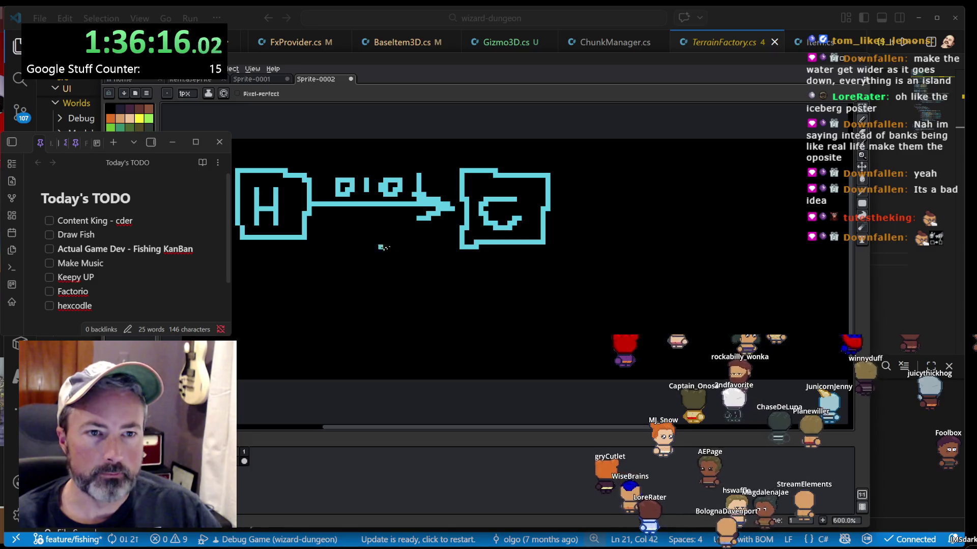
{"action": "left_click_drag", "start_coordinate": [256, 274], "coordinate": [430, 206]}
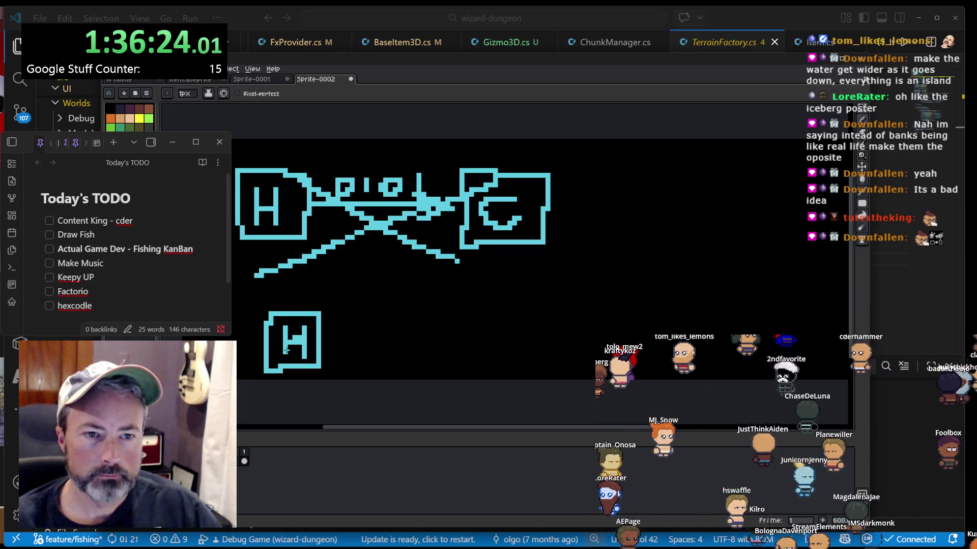
{"action": "mouse_move", "coordinate": [331, 343]}
{"action": "left_mouse_down"}
{"action": "mouse_move", "coordinate": [445, 338]}
{"action": "mouse_move", "coordinate": [426, 330]}
{"action": "mouse_move", "coordinate": [433, 348]}
{"action": "mouse_move", "coordinate": [472, 315]}
{"action": "mouse_move", "coordinate": [557, 297]}
{"action": "mouse_move", "coordinate": [561, 360]}
{"action": "mouse_move", "coordinate": [470, 356]}
{"action": "left_mouse_up"}
- Draw a C in the lower-right box and a socks bubble over the arrow, then minimize Aseprite
{"action": "mouse_move", "coordinate": [516, 318]}
{"action": "left_mouse_down"}
{"action": "mouse_move", "coordinate": [493, 328]}
{"action": "mouse_move", "coordinate": [522, 337]}
{"action": "left_mouse_up"}
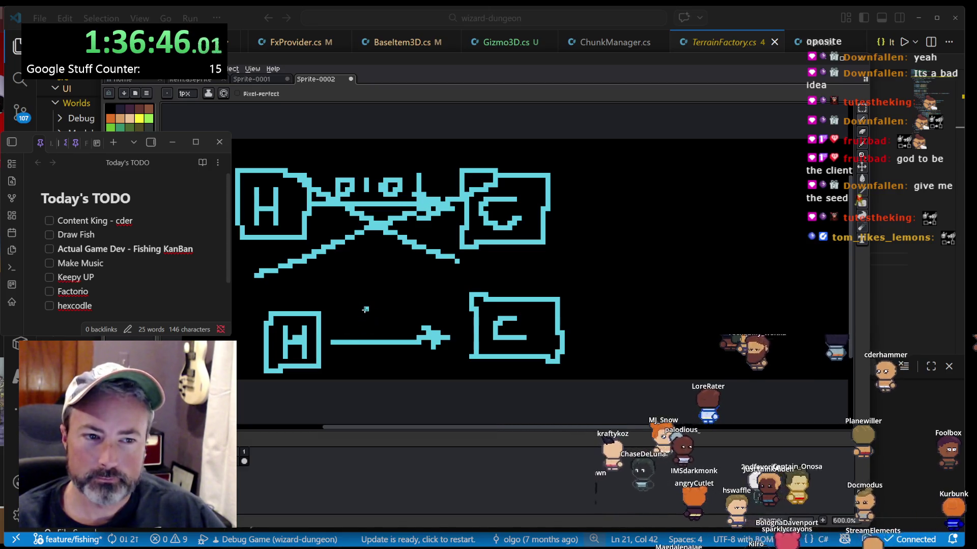
{"action": "mouse_move", "coordinate": [364, 307]}
{"action": "left_mouse_down"}
{"action": "mouse_move", "coordinate": [368, 323]}
{"action": "mouse_move", "coordinate": [363, 309]}
{"action": "mouse_move", "coordinate": [351, 334]}
{"action": "mouse_move", "coordinate": [402, 316]}
{"action": "mouse_move", "coordinate": [423, 331]}
{"action": "left_mouse_up"}
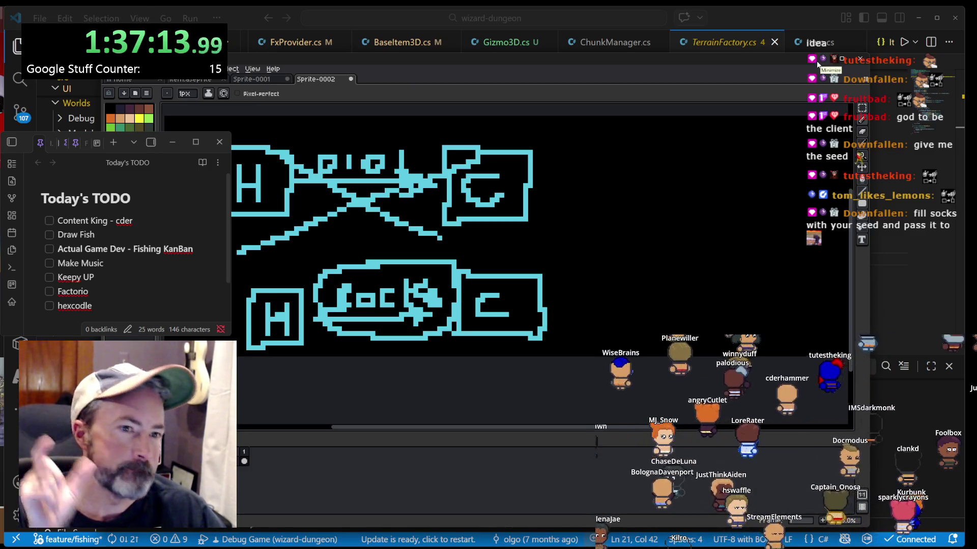
{"action": "left_click", "coordinate": [818, 63]}
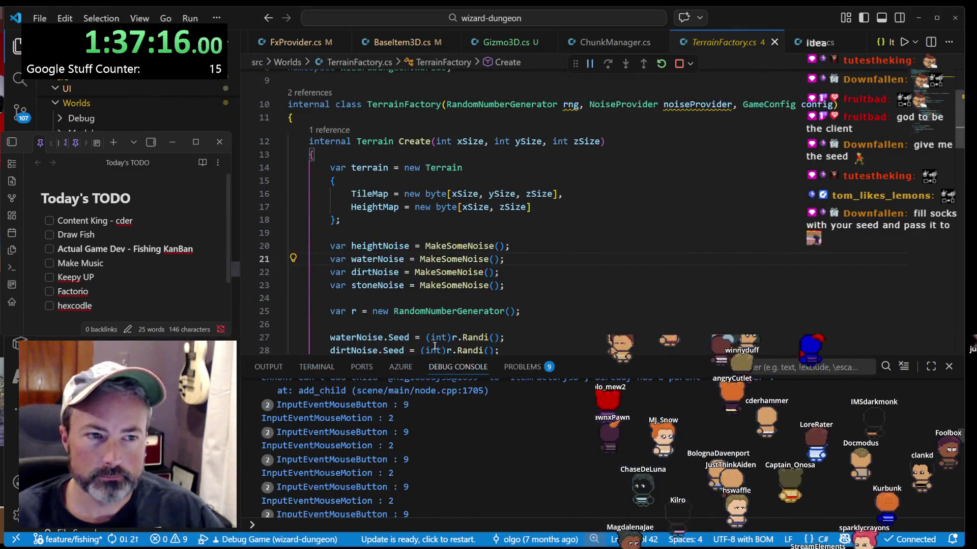
- Back in Aseprite, add a short vertical cyan stroke and freehand arcs beside the doodle
{"action": "key", "text": "alt+Tab"}
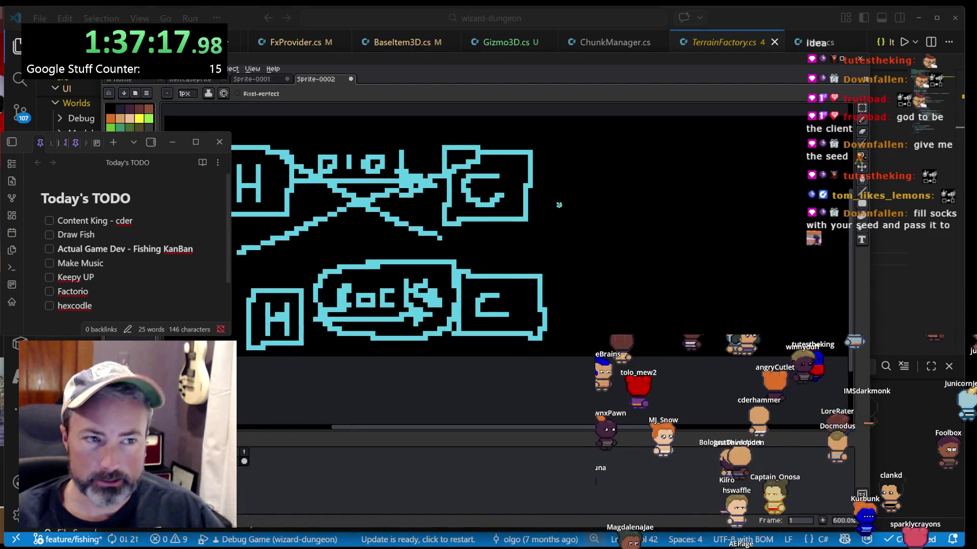
{"action": "left_click_drag", "start_coordinate": [549, 199], "coordinate": [552, 232]}
{"action": "mouse_move", "coordinate": [299, 284]}
{"action": "left_mouse_down"}
{"action": "mouse_move", "coordinate": [485, 244]}
{"action": "mouse_move", "coordinate": [507, 248]}
{"action": "mouse_move", "coordinate": [517, 267]}
{"action": "left_mouse_up"}
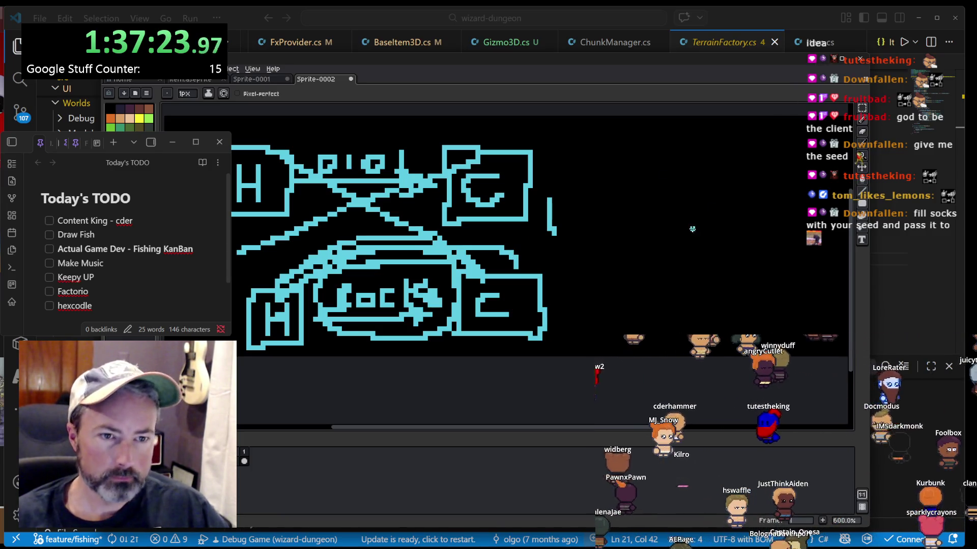
{"action": "left_click_drag", "start_coordinate": [668, 247], "coordinate": [506, 292]}
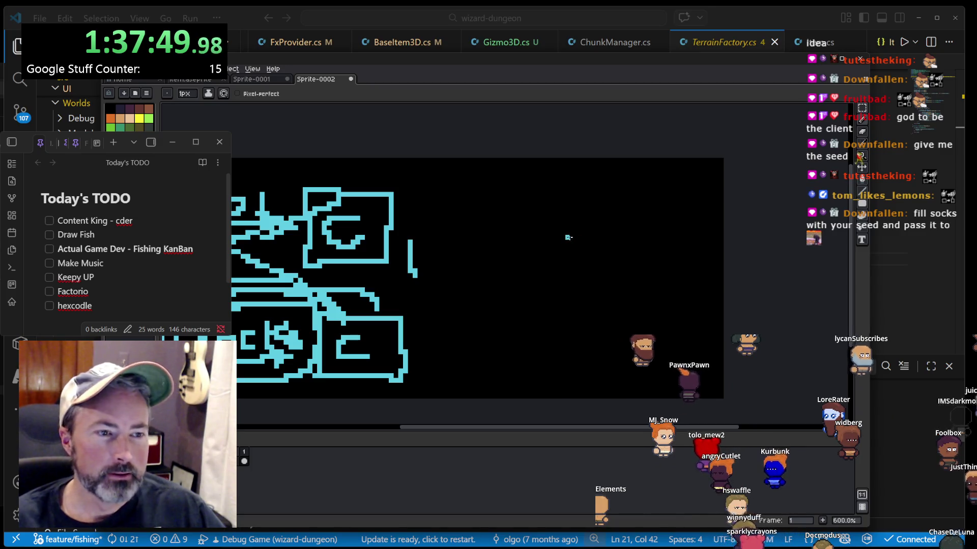
- Draw two cyan down-arrows with a short stroke beside them, zoom out, and minimize Aseprite
{"action": "mouse_move", "coordinate": [568, 231]}
{"action": "left_mouse_down"}
{"action": "mouse_move", "coordinate": [567, 267]}
{"action": "mouse_move", "coordinate": [584, 294]}
{"action": "left_mouse_up"}
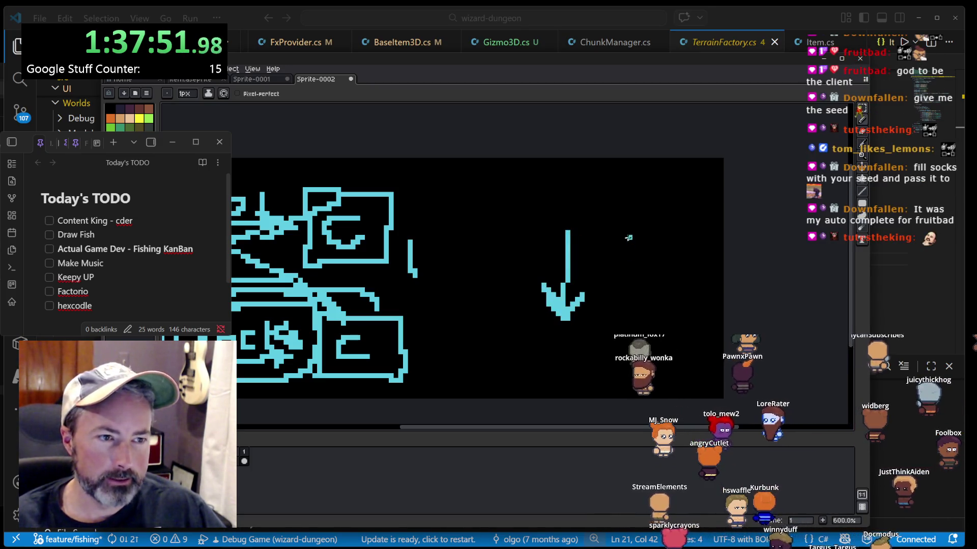
{"action": "mouse_move", "coordinate": [631, 235]}
{"action": "left_mouse_down"}
{"action": "mouse_move", "coordinate": [628, 315]}
{"action": "mouse_move", "coordinate": [645, 295]}
{"action": "left_mouse_up"}
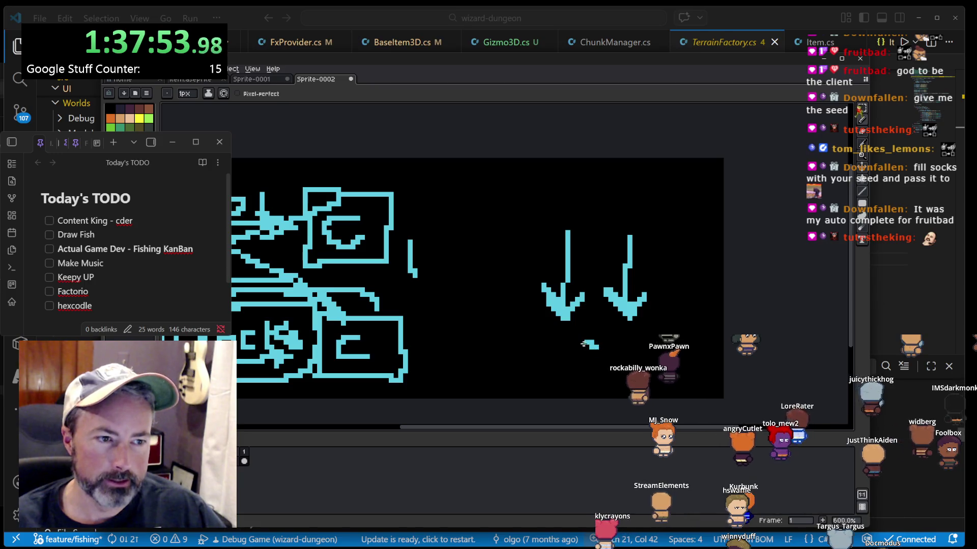
{"action": "left_click_drag", "start_coordinate": [537, 248], "coordinate": [517, 248]}
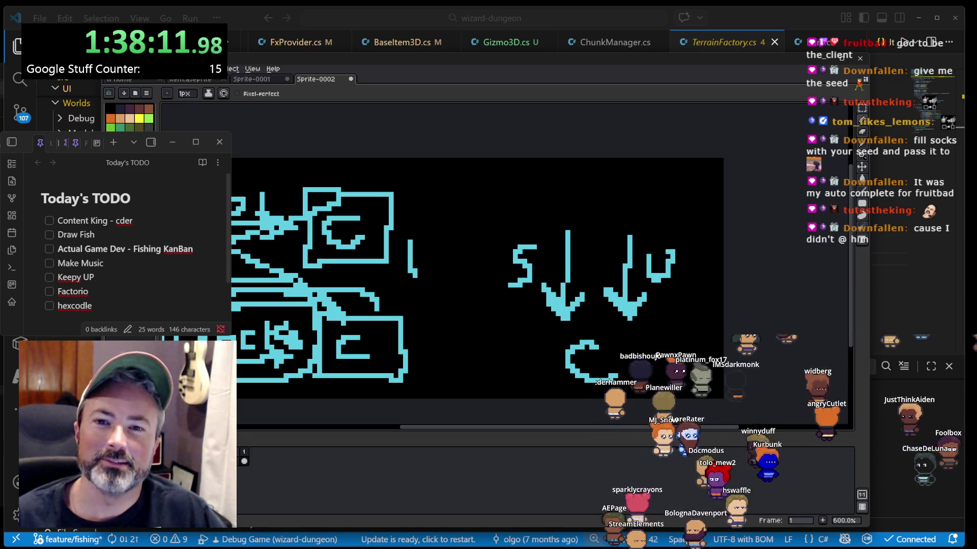
{"action": "scroll", "coordinate": [510, 214], "scroll_direction": "down", "scroll_amount": 2}
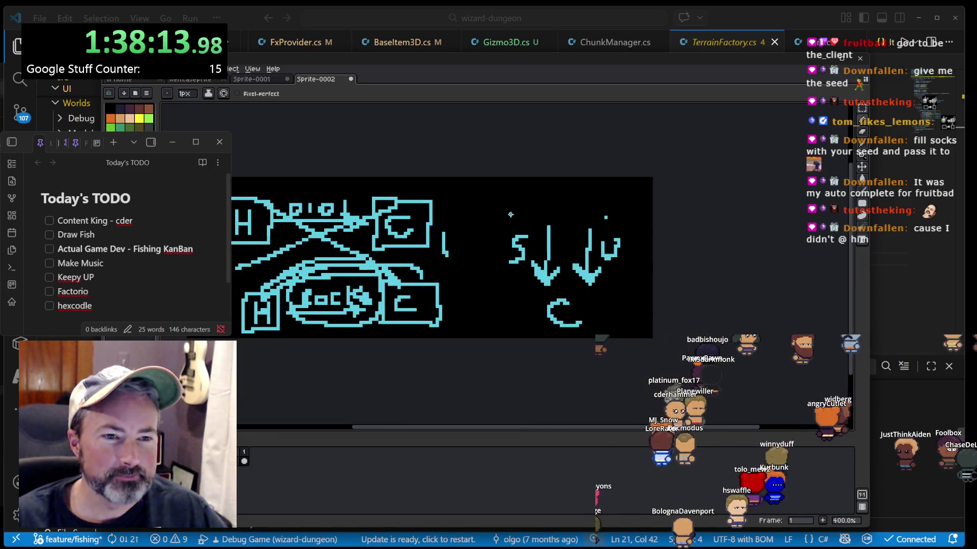
{"action": "left_click", "coordinate": [826, 59]}
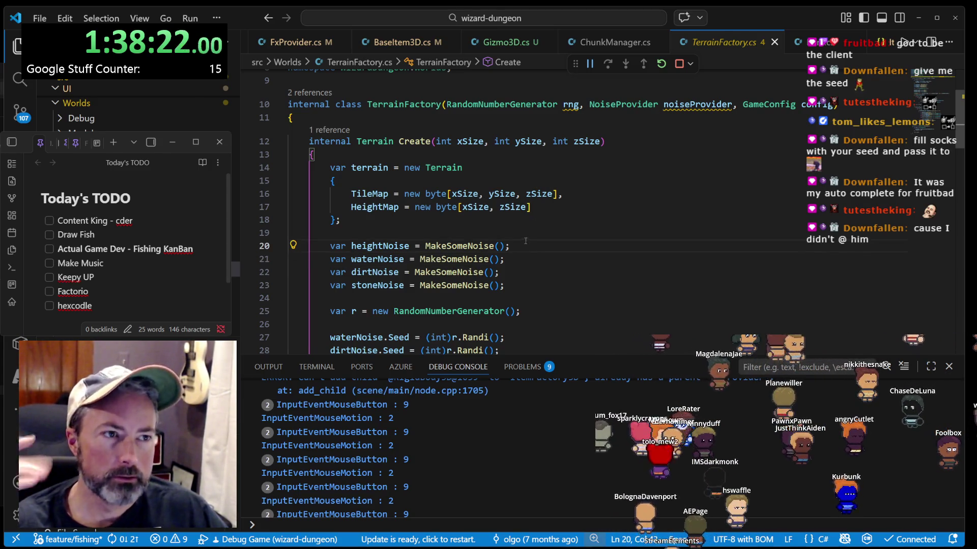
{"action": "scroll", "coordinate": [640, 150], "scroll_direction": "up", "scroll_amount": 1}
{"action": "left_click", "coordinate": [698, 144]}
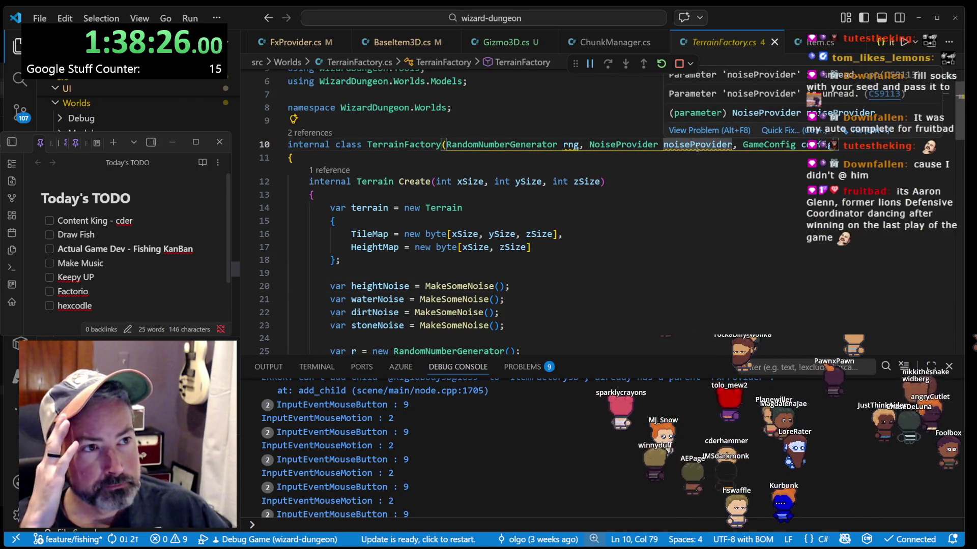
{"action": "scroll", "coordinate": [698, 147], "scroll_direction": "down", "scroll_amount": 3}
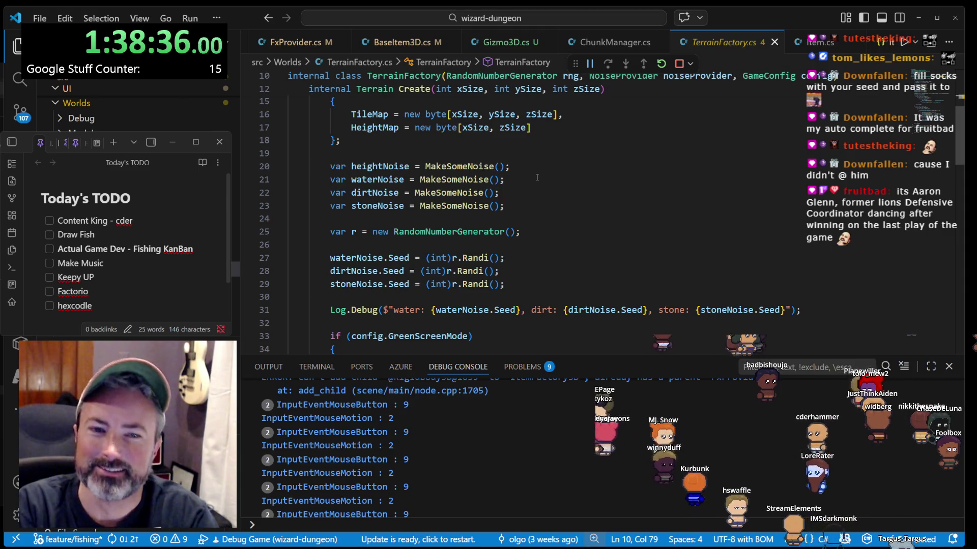
{"action": "left_click", "coordinate": [534, 232]}
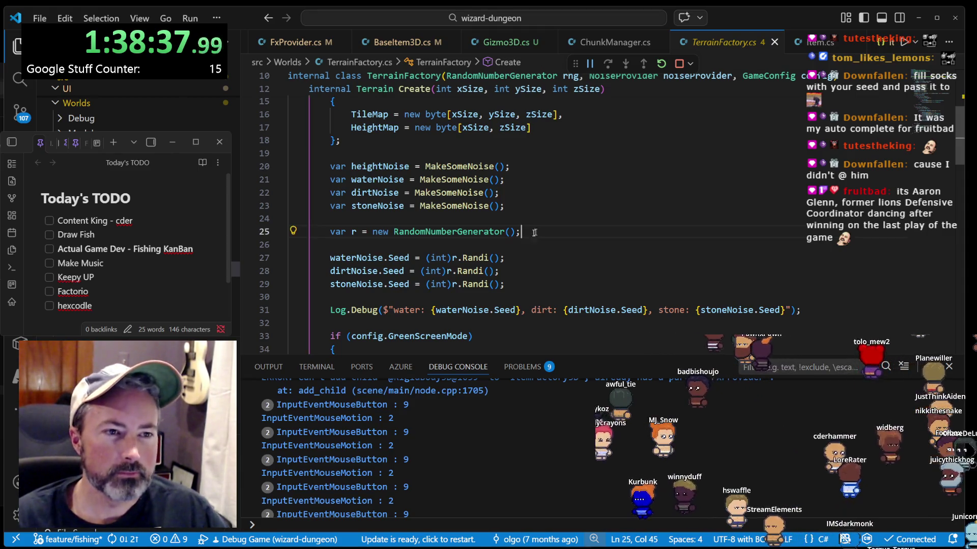
{"action": "scroll", "coordinate": [534, 231], "scroll_direction": "down", "scroll_amount": 4}
{"action": "scroll", "coordinate": [542, 230], "scroll_direction": "down", "scroll_amount": 12}
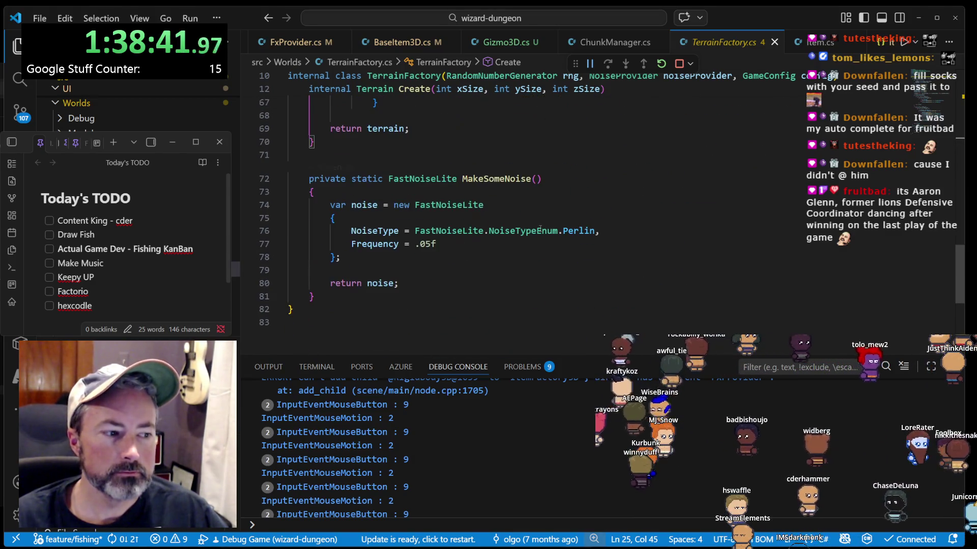
{"action": "scroll", "coordinate": [604, 228], "scroll_direction": "up", "scroll_amount": 3}
{"action": "scroll", "coordinate": [604, 228], "scroll_direction": "up", "scroll_amount": 7}
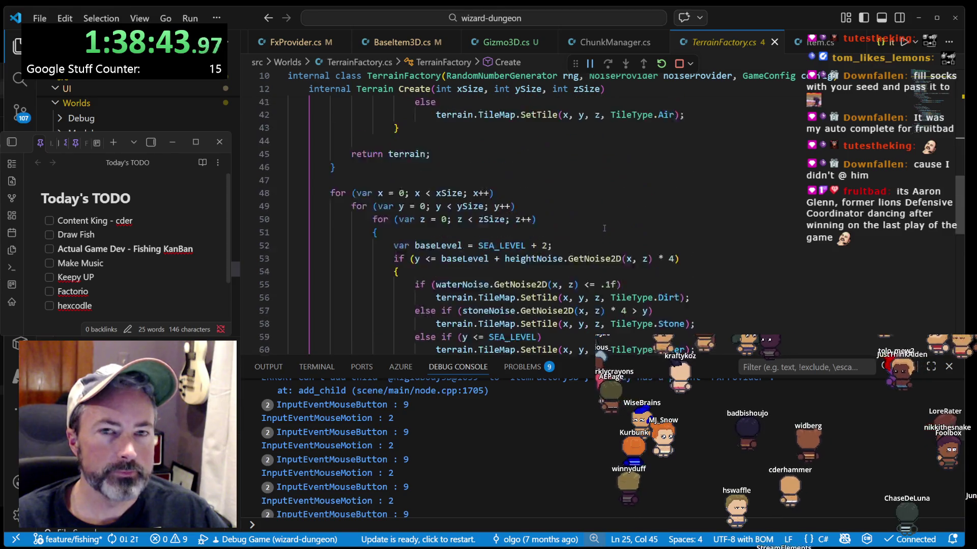
{"action": "scroll", "coordinate": [583, 231], "scroll_direction": "up", "scroll_amount": 7}
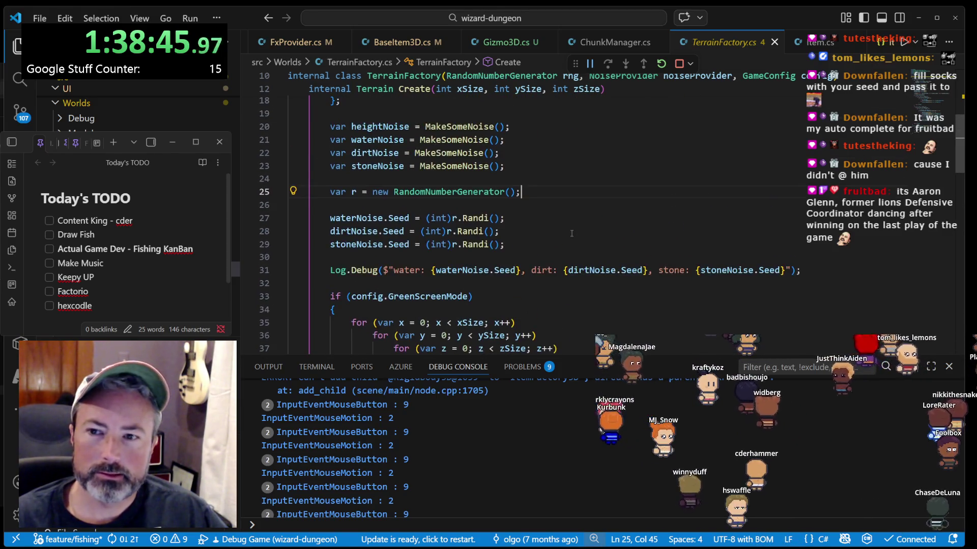
{"action": "scroll", "coordinate": [572, 233], "scroll_direction": "up", "scroll_amount": 2}
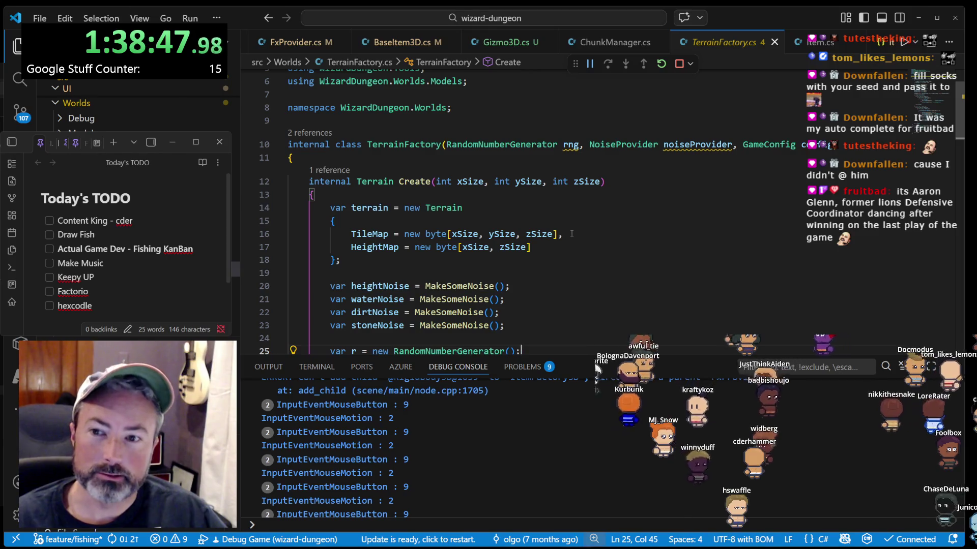
{"action": "scroll", "coordinate": [572, 234], "scroll_direction": "up", "scroll_amount": 2}
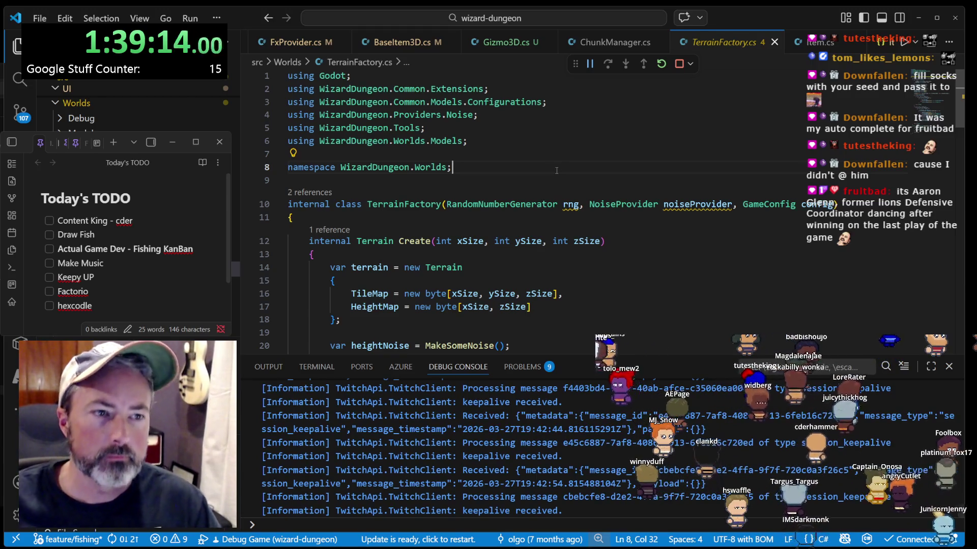
{"action": "scroll", "coordinate": [541, 156], "scroll_direction": "down", "scroll_amount": 1}
{"action": "scroll", "coordinate": [521, 197], "scroll_direction": "down", "scroll_amount": 3}
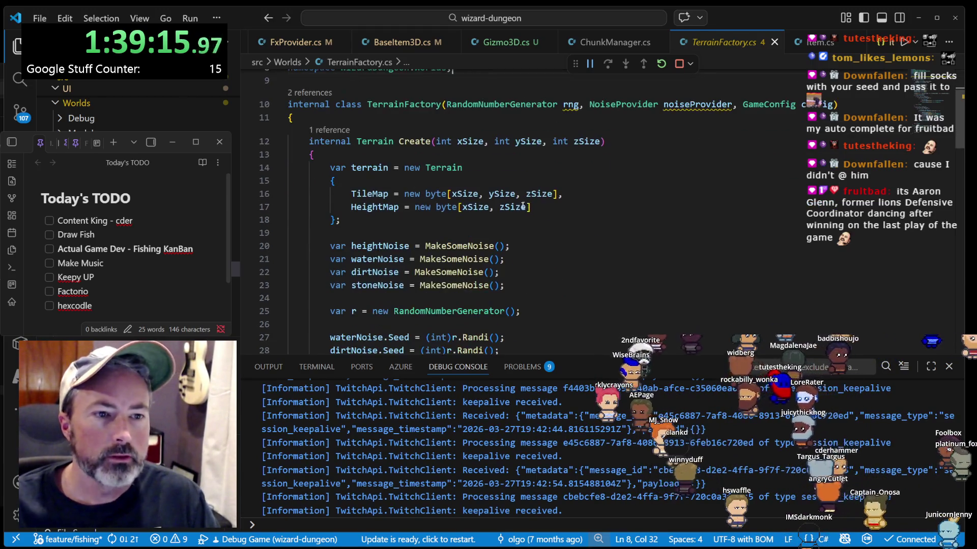
{"action": "scroll", "coordinate": [516, 206], "scroll_direction": "down", "scroll_amount": 6}
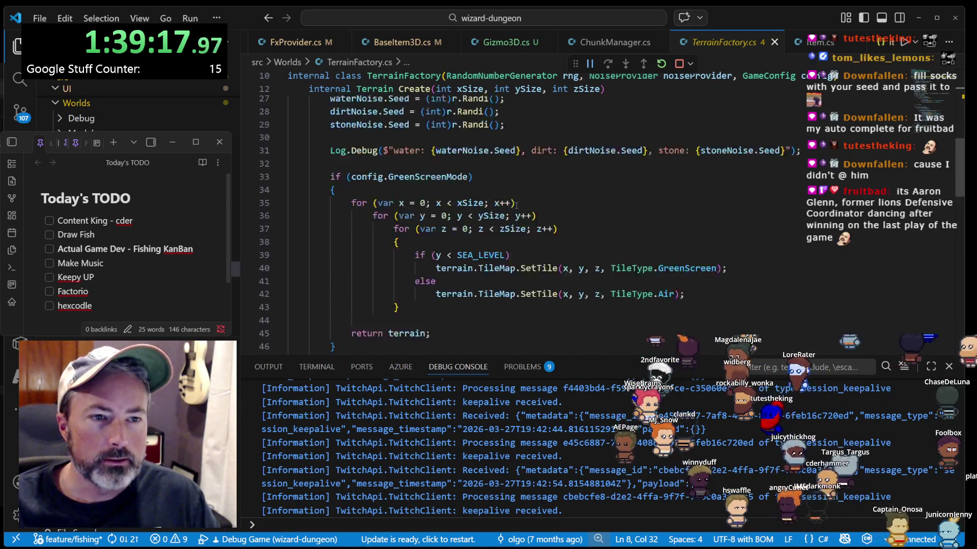
{"action": "scroll", "coordinate": [516, 206], "scroll_direction": "down", "scroll_amount": 3}
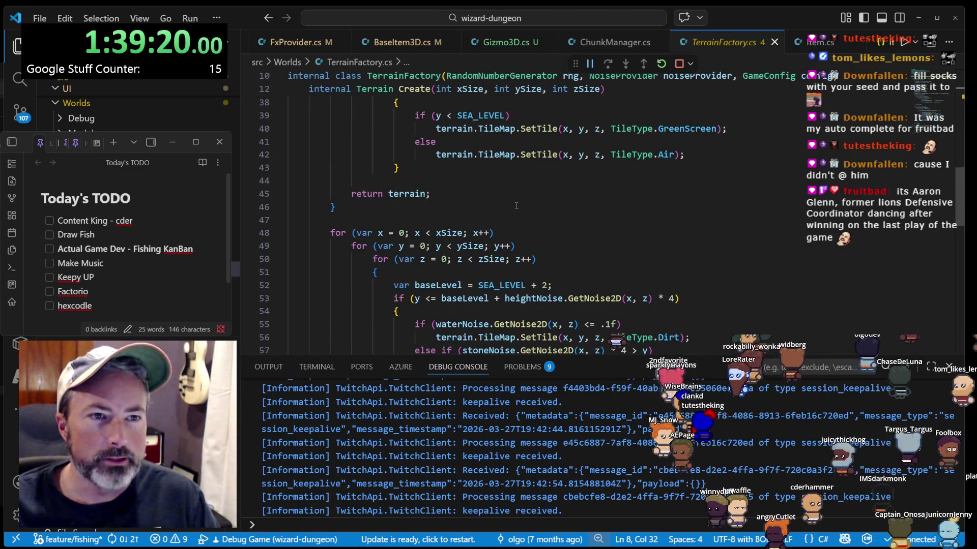
{"action": "scroll", "coordinate": [515, 199], "scroll_direction": "up", "scroll_amount": 2}
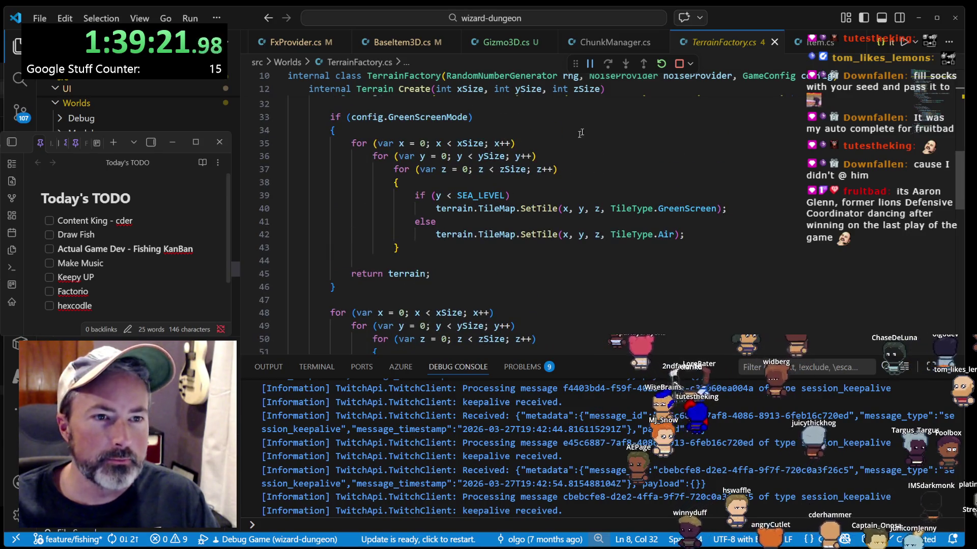
- Switch to Gizmo3D.cs and stop the running wizard-dungeon debug session
{"action": "left_click", "coordinate": [590, 42]}
{"action": "left_click", "coordinate": [499, 43]}
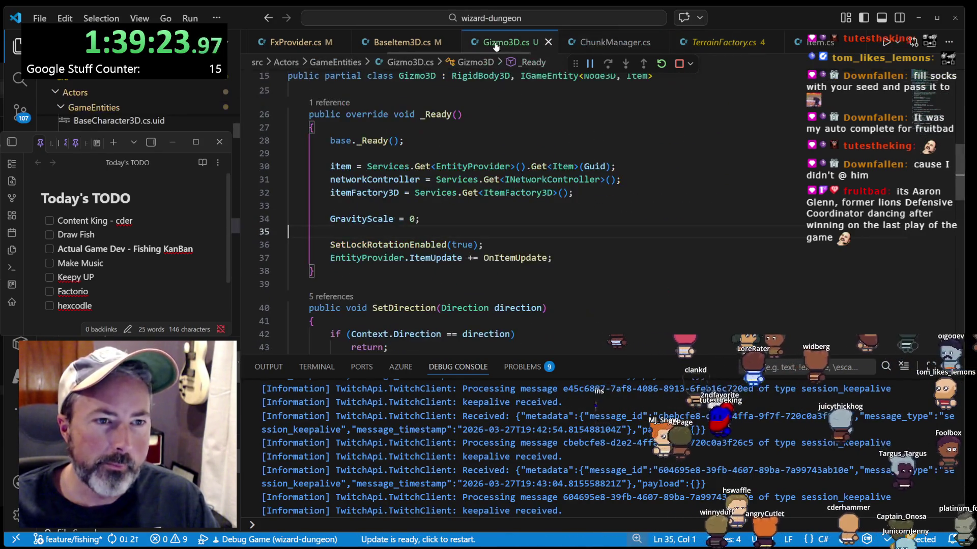
{"action": "left_click", "coordinate": [677, 65]}
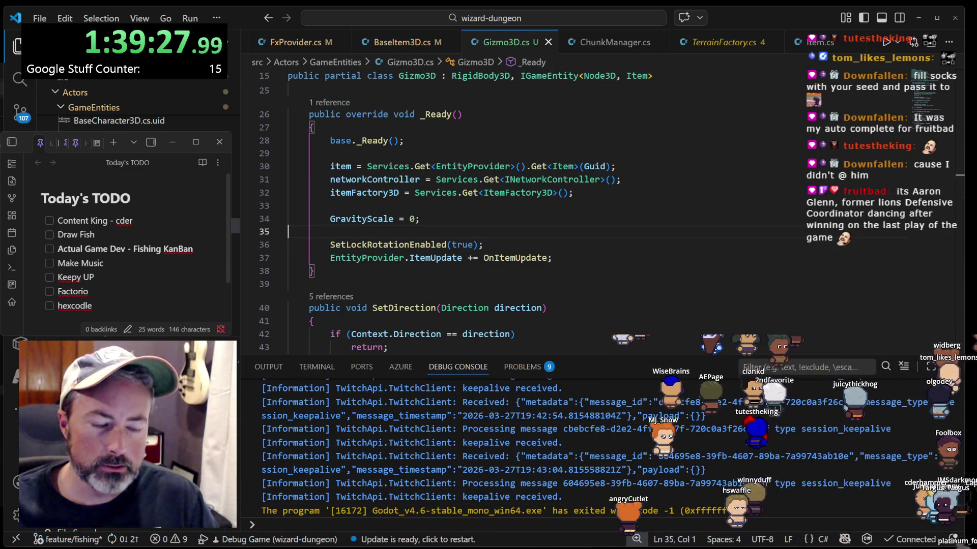
- Place the caret around the _Ready method and itemFactory3D line, then switch to FxProvider.cs
{"action": "left_click", "coordinate": [555, 283]}
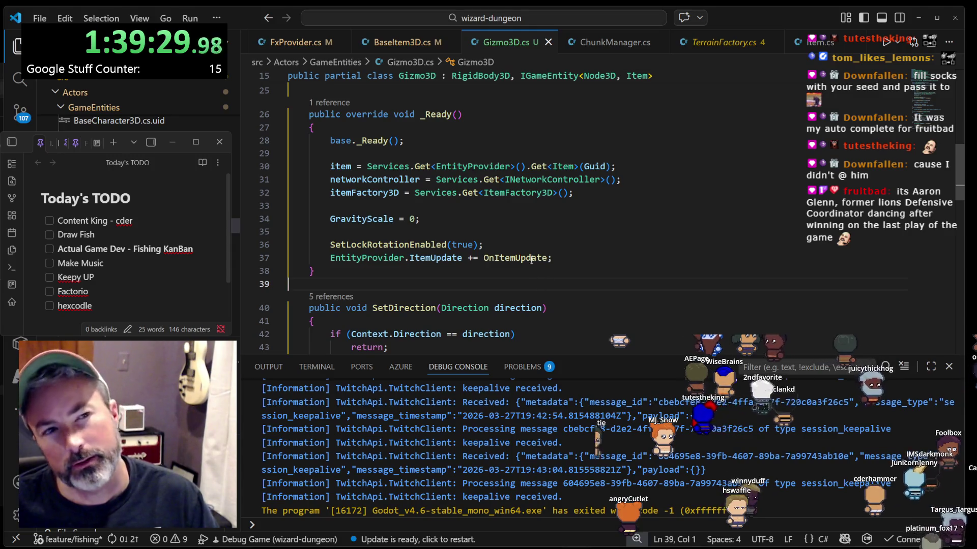
{"action": "left_click", "coordinate": [590, 193]}
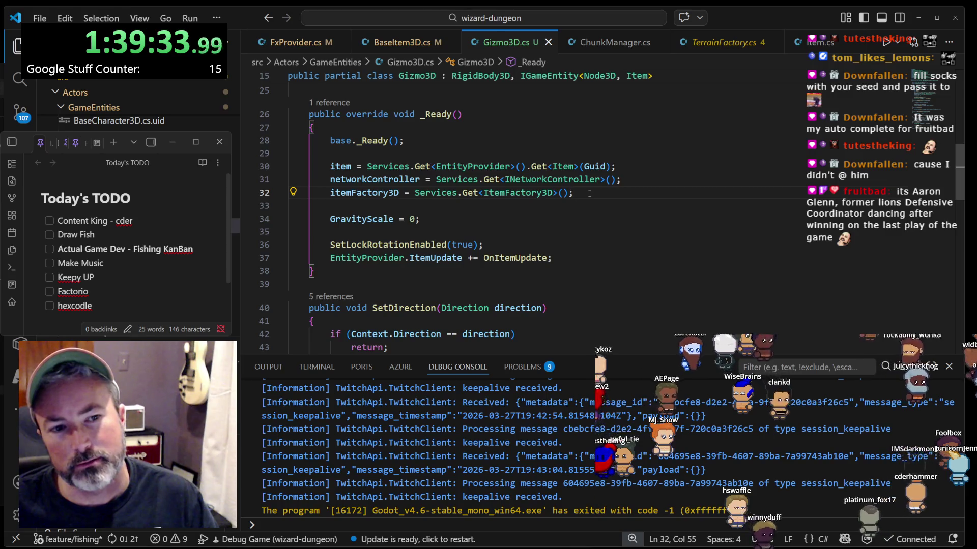
{"action": "scroll", "coordinate": [425, 45], "scroll_direction": "up", "scroll_amount": 3}
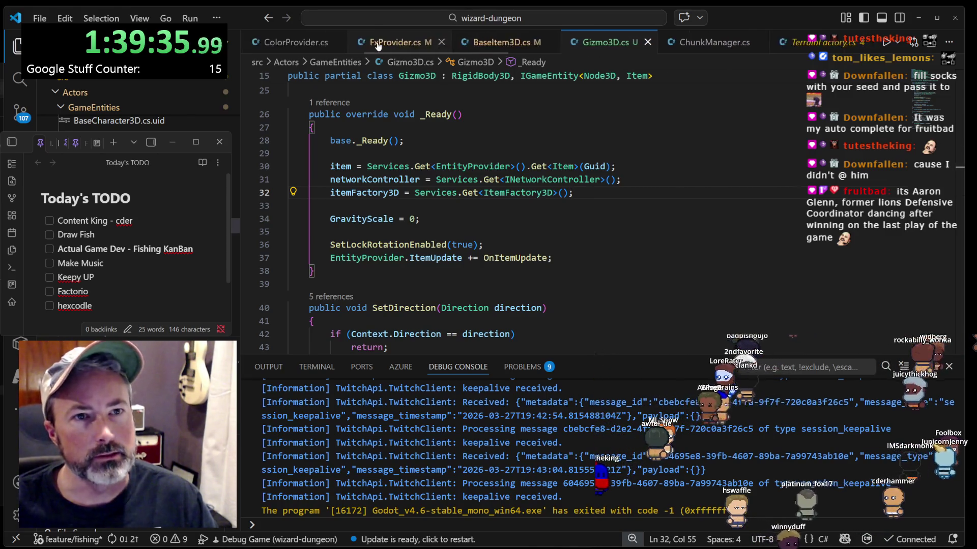
{"action": "left_click", "coordinate": [424, 49]}
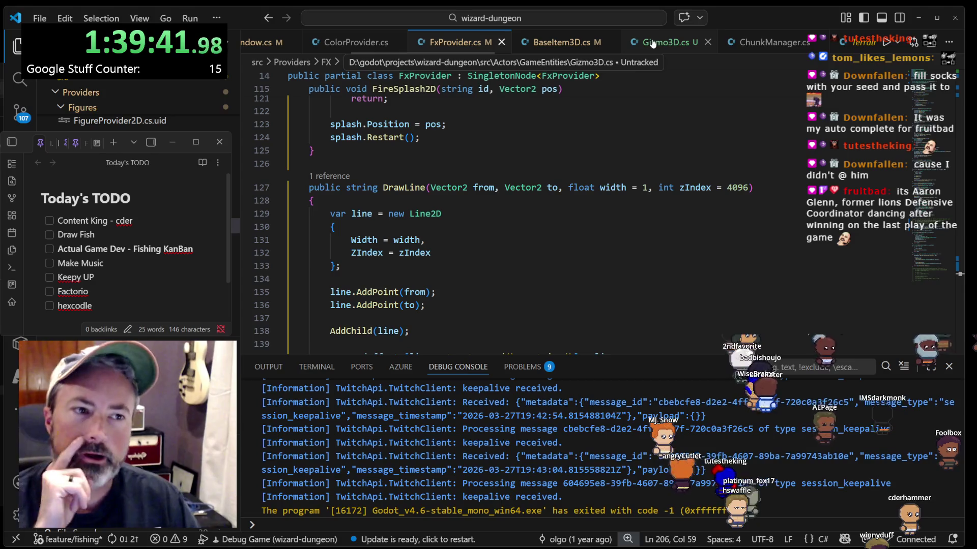
{"action": "scroll", "coordinate": [456, 285], "scroll_direction": "down", "scroll_amount": 7}
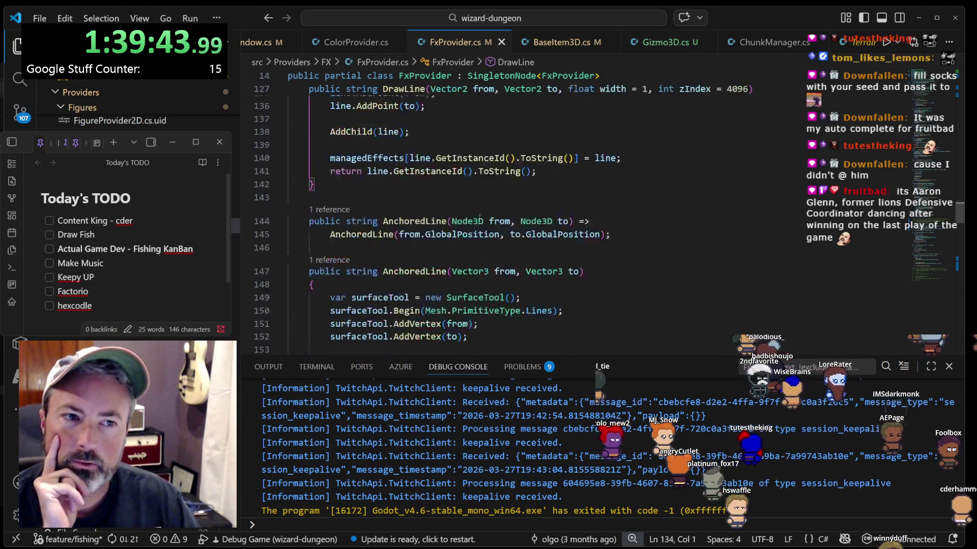
{"action": "scroll", "coordinate": [481, 217], "scroll_direction": "down", "scroll_amount": 10}
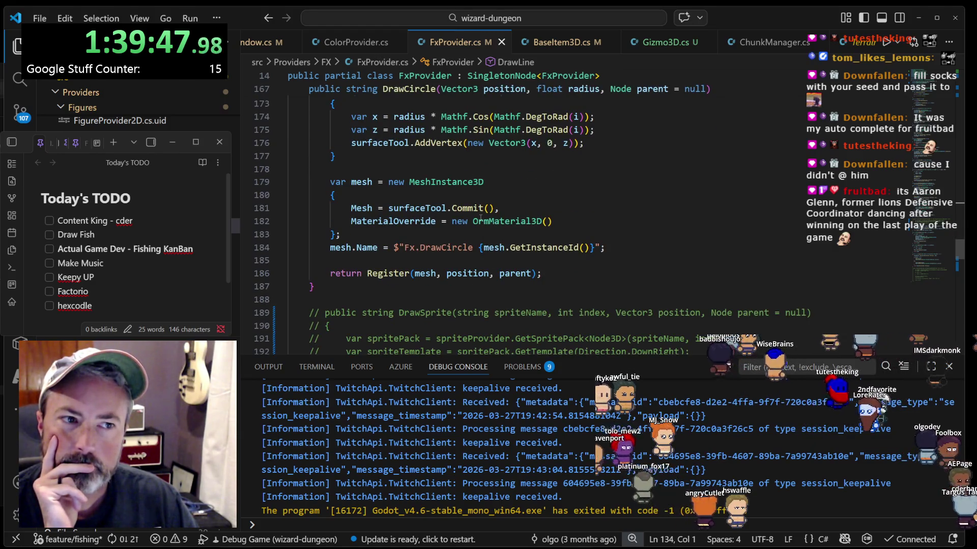
{"action": "left_click", "coordinate": [516, 186]}
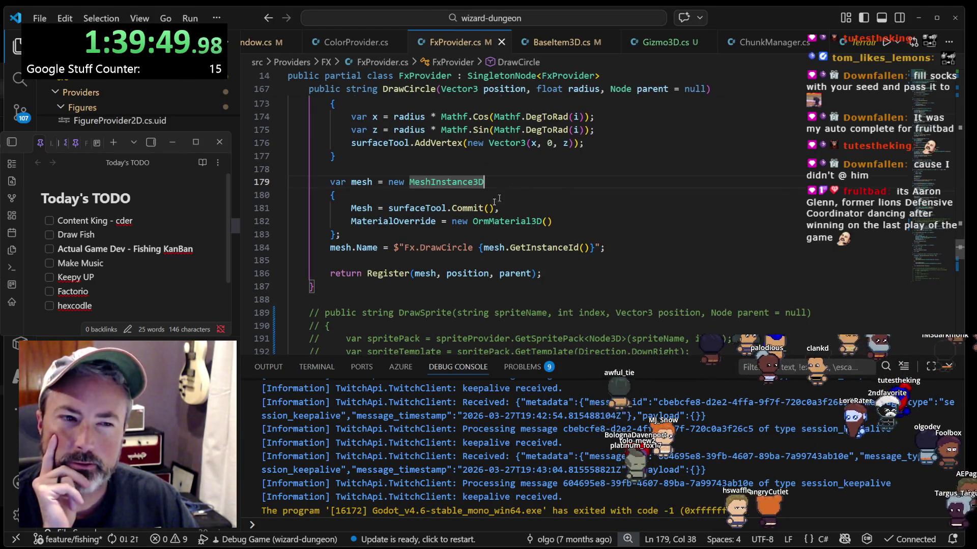
{"action": "left_click", "coordinate": [385, 273]}
{"action": "scroll", "coordinate": [460, 237], "scroll_direction": "up", "scroll_amount": 2}
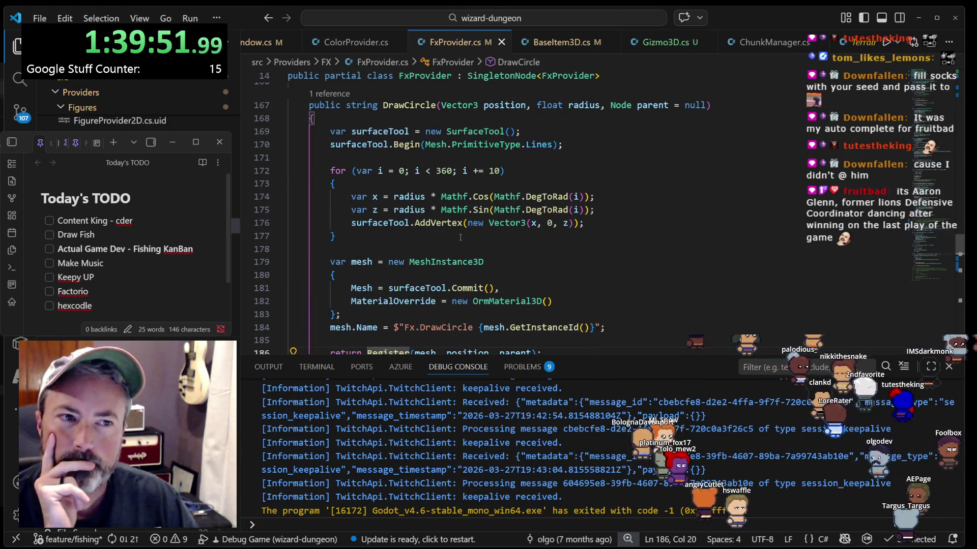
{"action": "scroll", "coordinate": [460, 238], "scroll_direction": "down", "scroll_amount": 8}
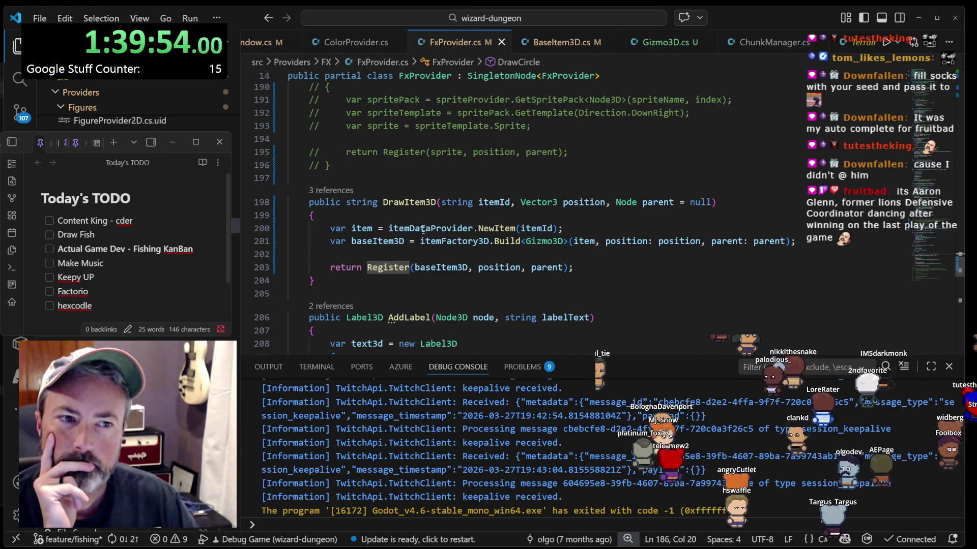
{"action": "left_click", "coordinate": [415, 202]}
{"action": "scroll", "coordinate": [383, 234], "scroll_direction": "up", "scroll_amount": 3}
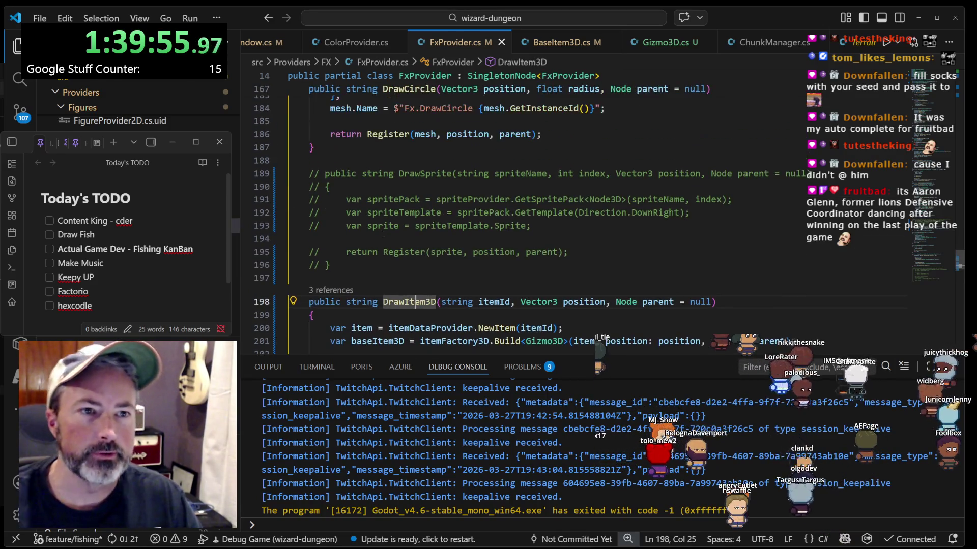
- Delete the commented-out DrawSprite block (lines 189–196) from FxProvider.cs
{"action": "mouse_move", "coordinate": [356, 265]}
{"action": "left_mouse_down"}
{"action": "mouse_move", "coordinate": [366, 196]}
{"action": "mouse_move", "coordinate": [393, 164]}
{"action": "left_mouse_up"}
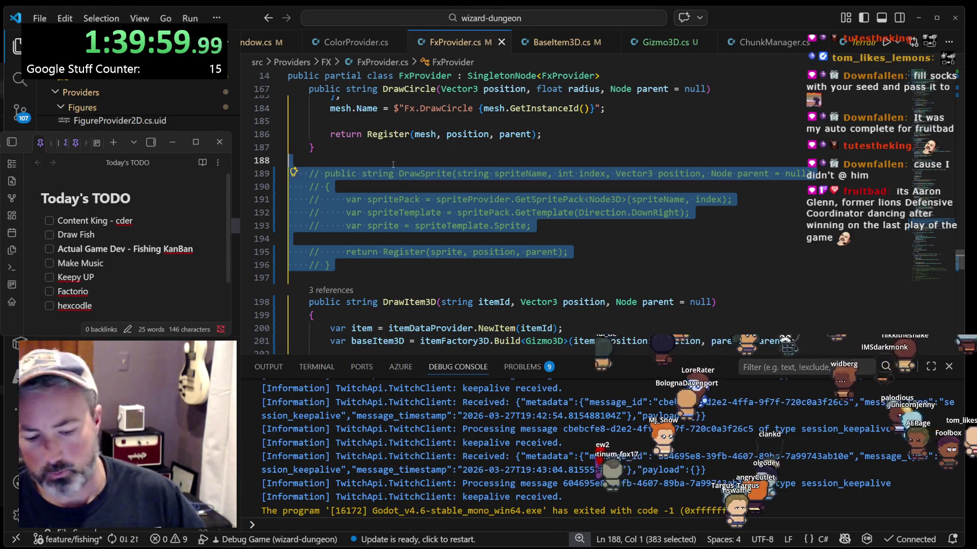
{"action": "key", "text": "Delete"}
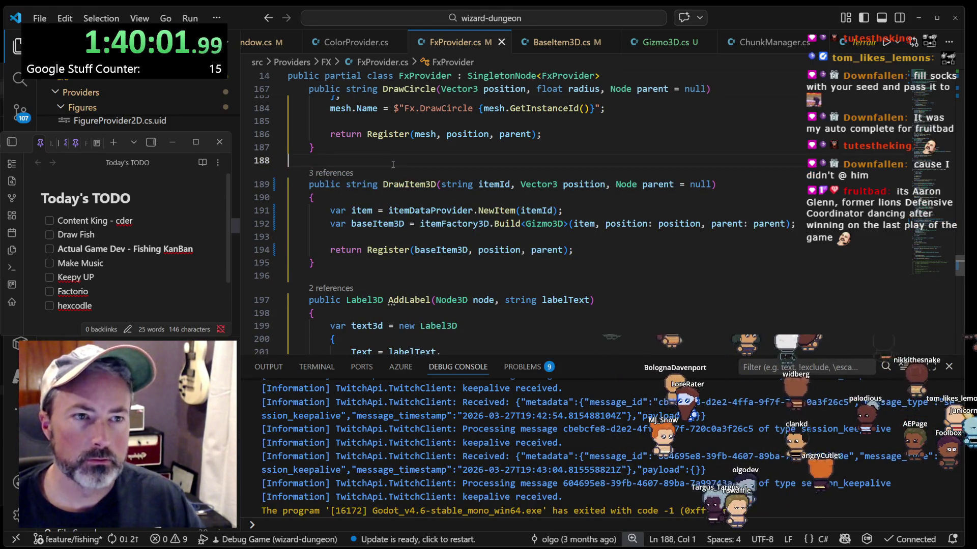
{"action": "scroll", "coordinate": [417, 184], "scroll_direction": "down", "scroll_amount": 2}
- Go to the definition of the Register call used in DrawItem3D
{"action": "left_click", "coordinate": [440, 202]}
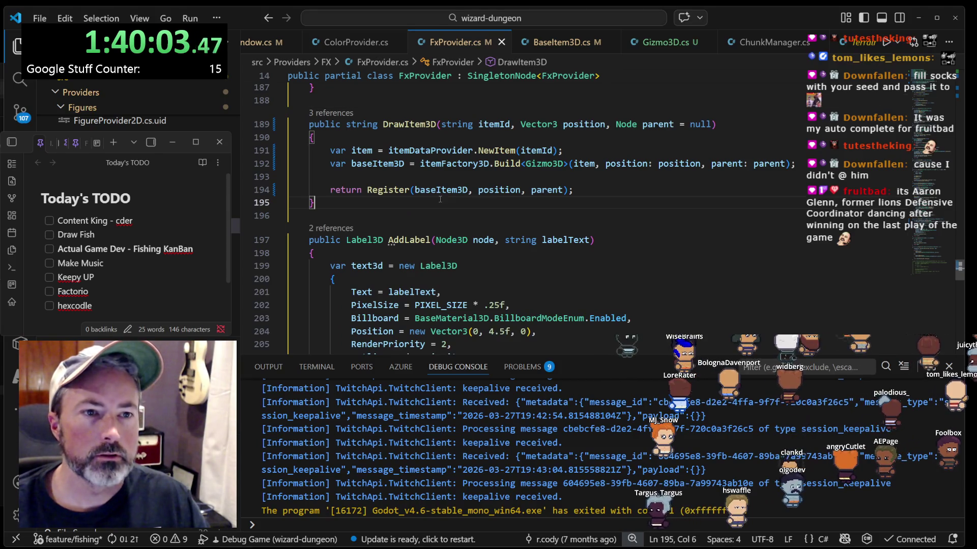
{"action": "left_click", "coordinate": [409, 124]}
{"action": "left_click", "coordinate": [385, 190]}
{"action": "key", "text": "F12"}
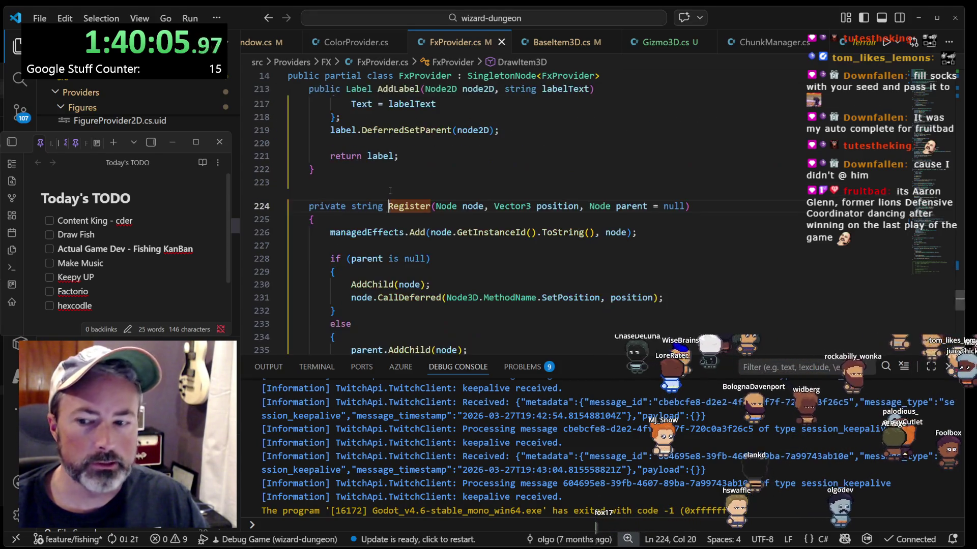
{"action": "scroll", "coordinate": [409, 208], "scroll_direction": "down", "scroll_amount": 1}
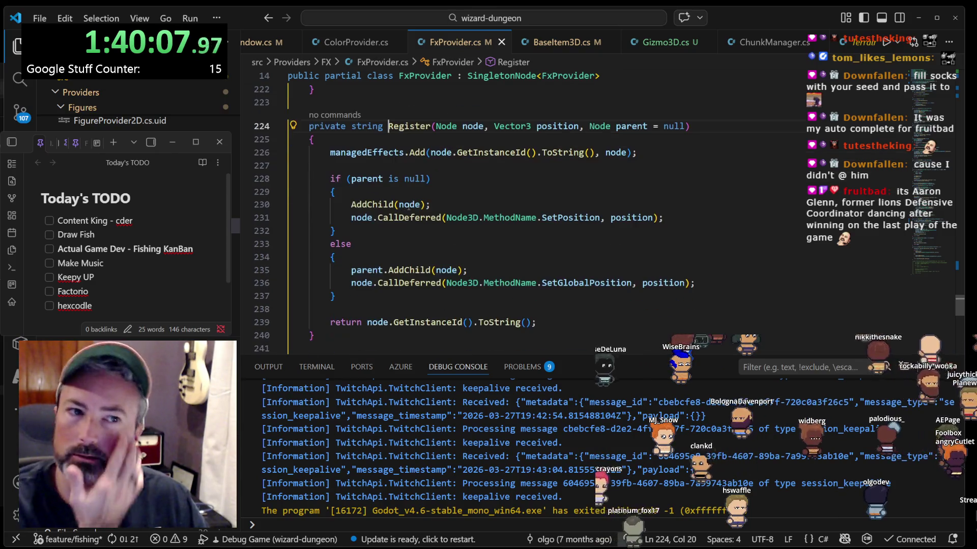
{"action": "left_click", "coordinate": [351, 153]}
{"action": "scroll", "coordinate": [376, 173], "scroll_direction": "up", "scroll_amount": 20}
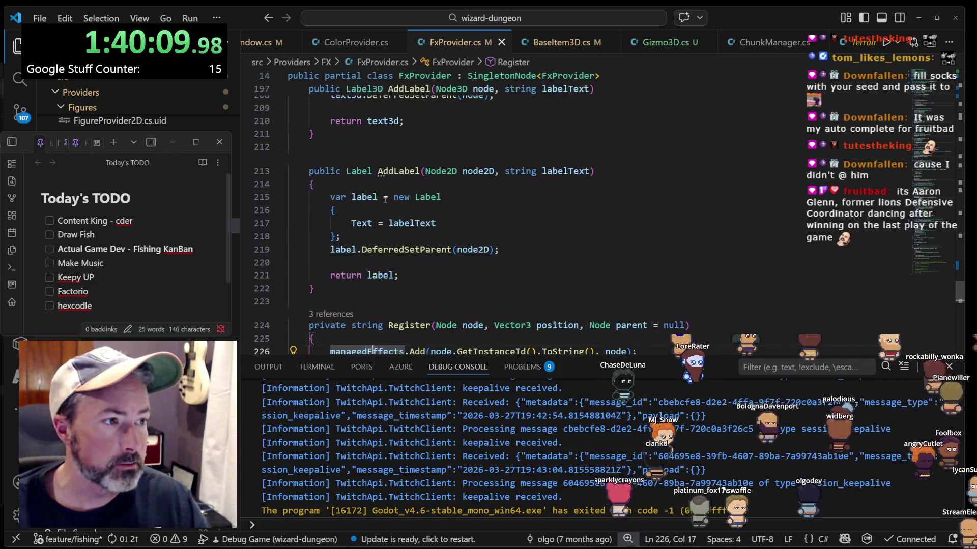
{"action": "scroll", "coordinate": [384, 200], "scroll_direction": "up", "scroll_amount": 6}
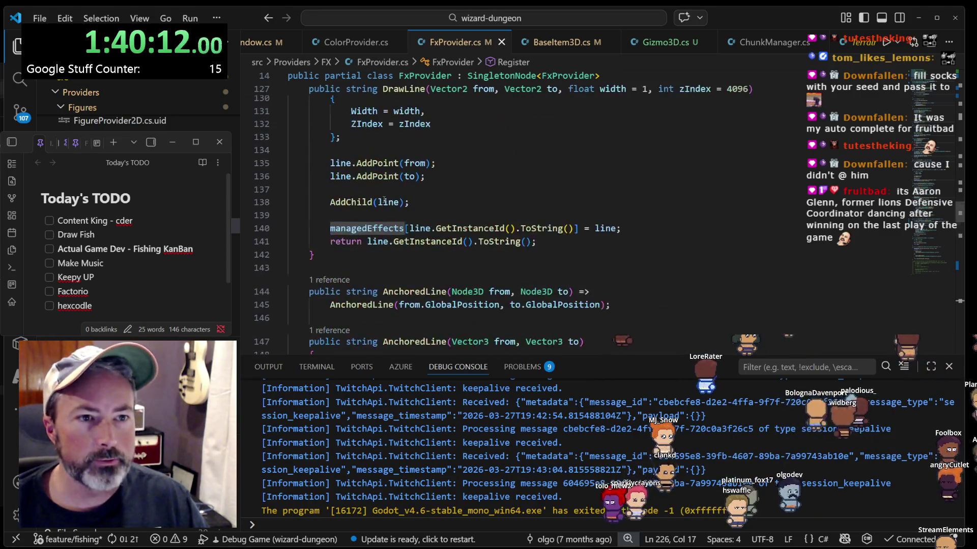
{"action": "scroll", "coordinate": [384, 203], "scroll_direction": "down", "scroll_amount": 5}
{"action": "scroll", "coordinate": [384, 204], "scroll_direction": "up", "scroll_amount": 17}
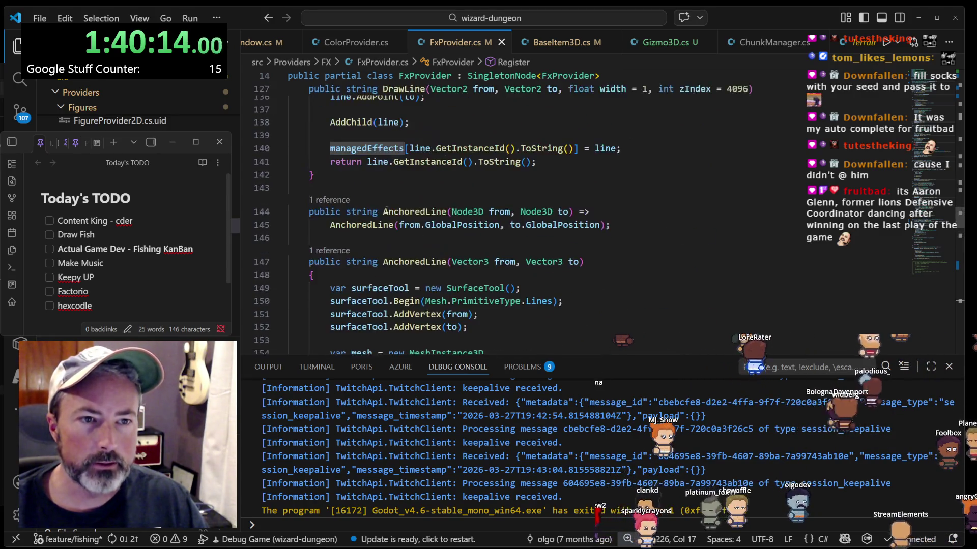
{"action": "scroll", "coordinate": [392, 214], "scroll_direction": "up", "scroll_amount": 18}
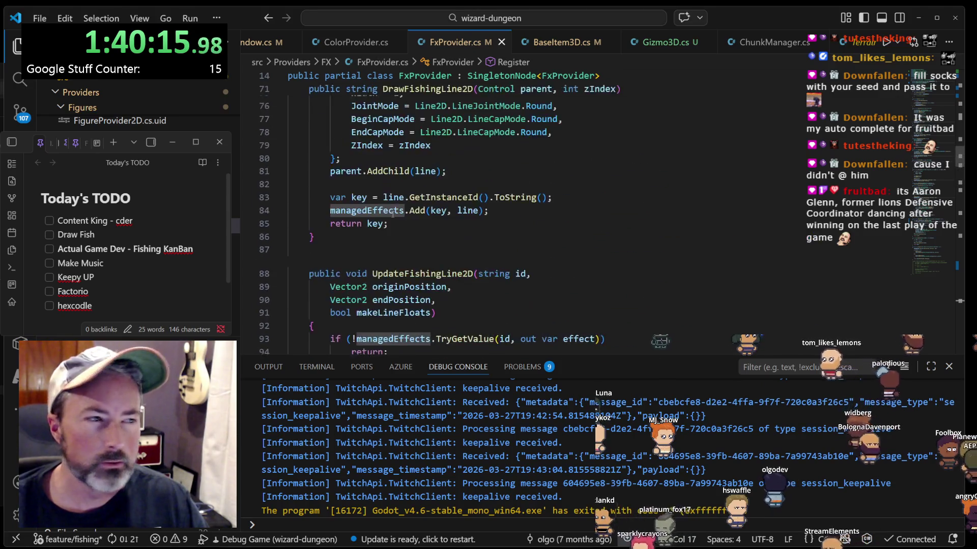
{"action": "scroll", "coordinate": [391, 212], "scroll_direction": "up", "scroll_amount": 9}
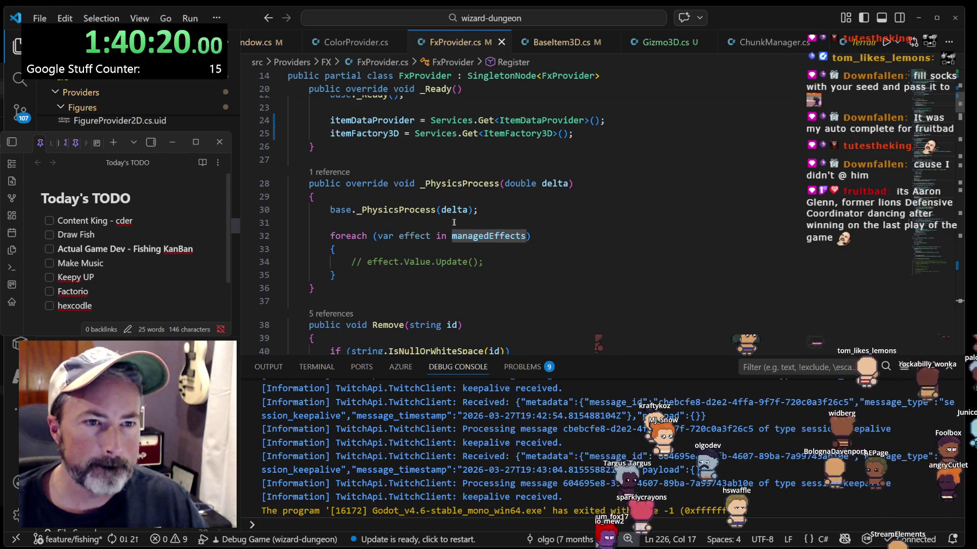
{"action": "scroll", "coordinate": [451, 268], "scroll_direction": "up", "scroll_amount": 4}
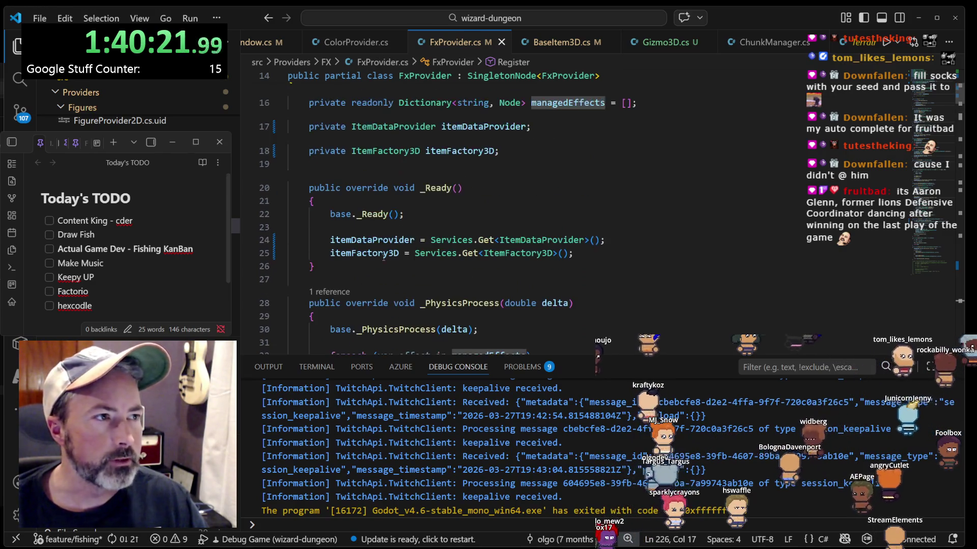
{"action": "scroll", "coordinate": [544, 184], "scroll_direction": "down", "scroll_amount": 3}
{"action": "scroll", "coordinate": [544, 184], "scroll_direction": "down", "scroll_amount": 10}
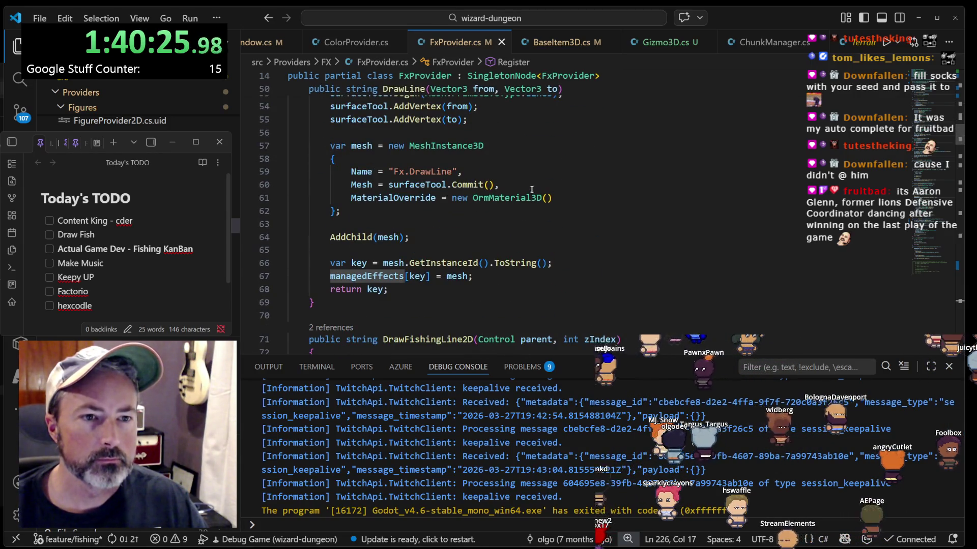
{"action": "scroll", "coordinate": [533, 188], "scroll_direction": "down", "scroll_amount": 9}
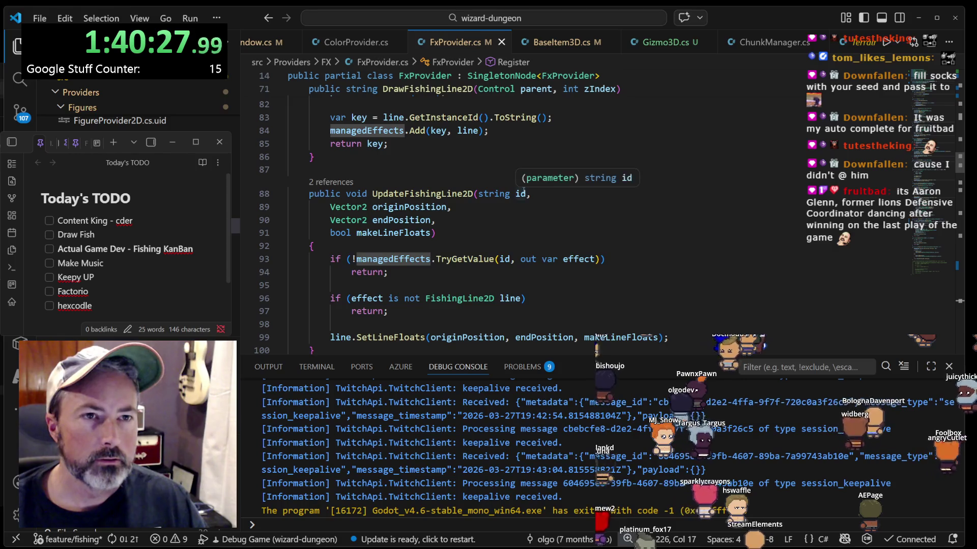
{"action": "scroll", "coordinate": [525, 192], "scroll_direction": "down", "scroll_amount": 5}
{"action": "scroll", "coordinate": [522, 191], "scroll_direction": "up", "scroll_amount": 3}
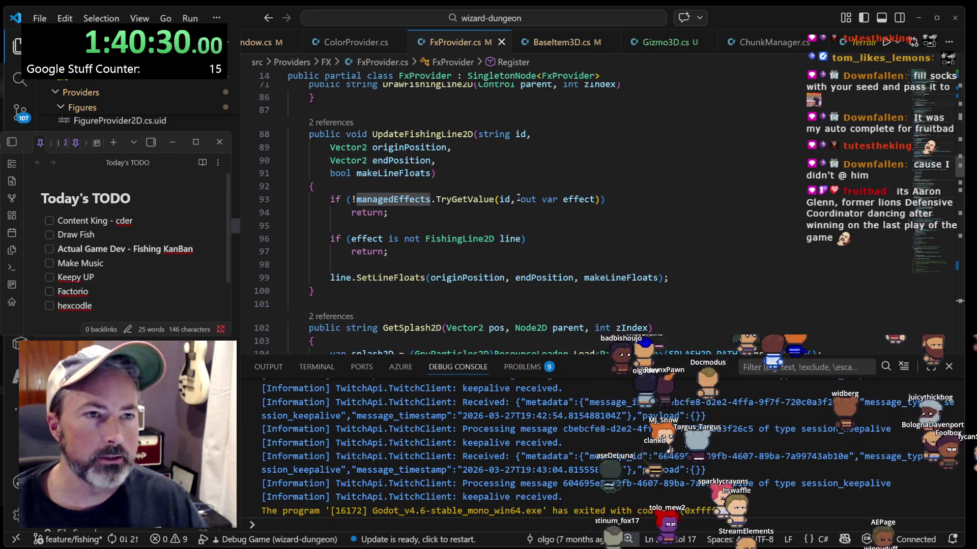
{"action": "scroll", "coordinate": [519, 192], "scroll_direction": "down", "scroll_amount": 4}
{"action": "scroll", "coordinate": [501, 195], "scroll_direction": "down", "scroll_amount": 1}
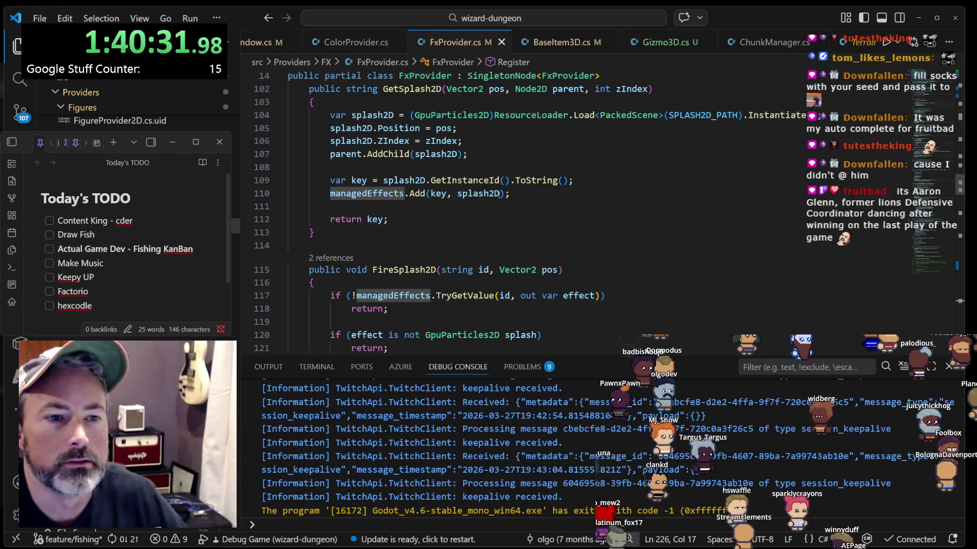
{"action": "scroll", "coordinate": [501, 195], "scroll_direction": "down", "scroll_amount": 7}
{"action": "scroll", "coordinate": [502, 204], "scroll_direction": "down", "scroll_amount": 3}
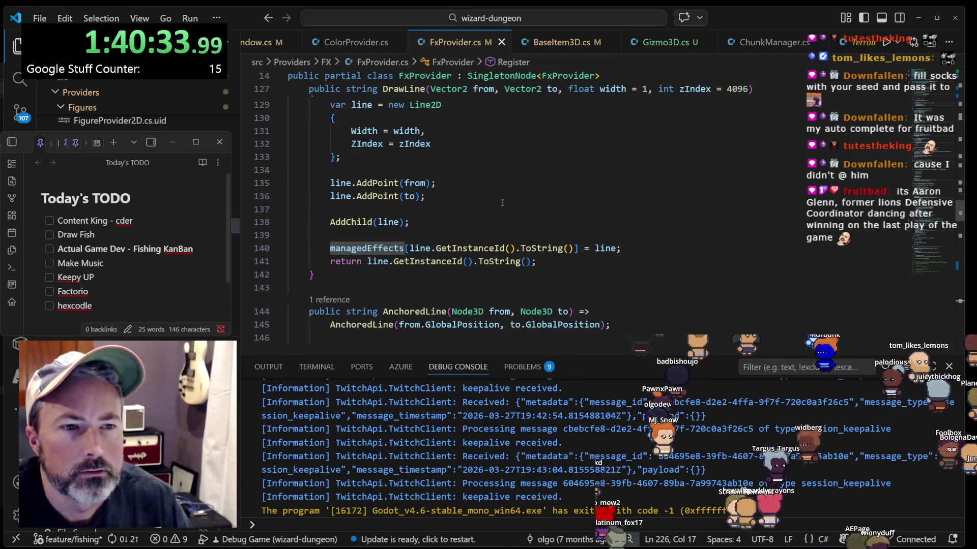
{"action": "scroll", "coordinate": [502, 202], "scroll_direction": "down", "scroll_amount": 13}
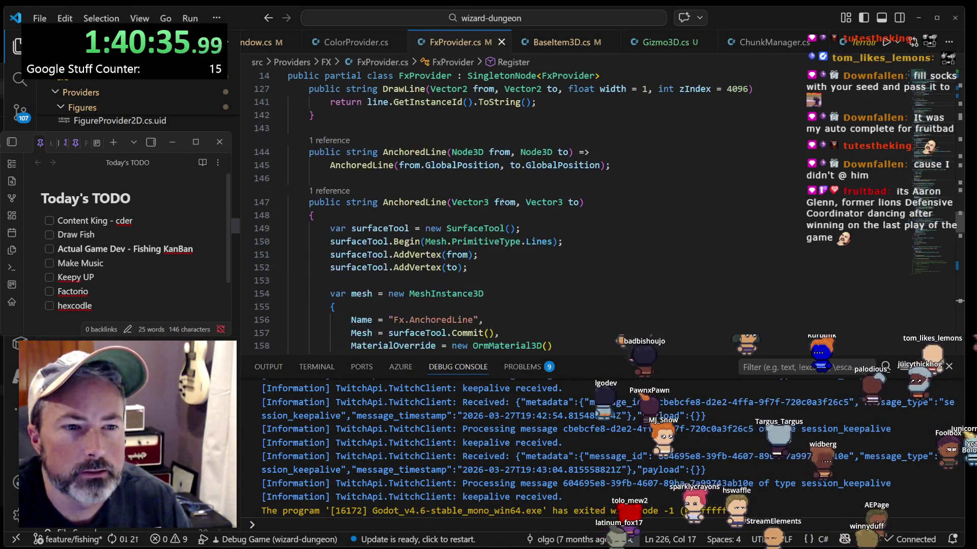
{"action": "scroll", "coordinate": [502, 202], "scroll_direction": "down", "scroll_amount": 18}
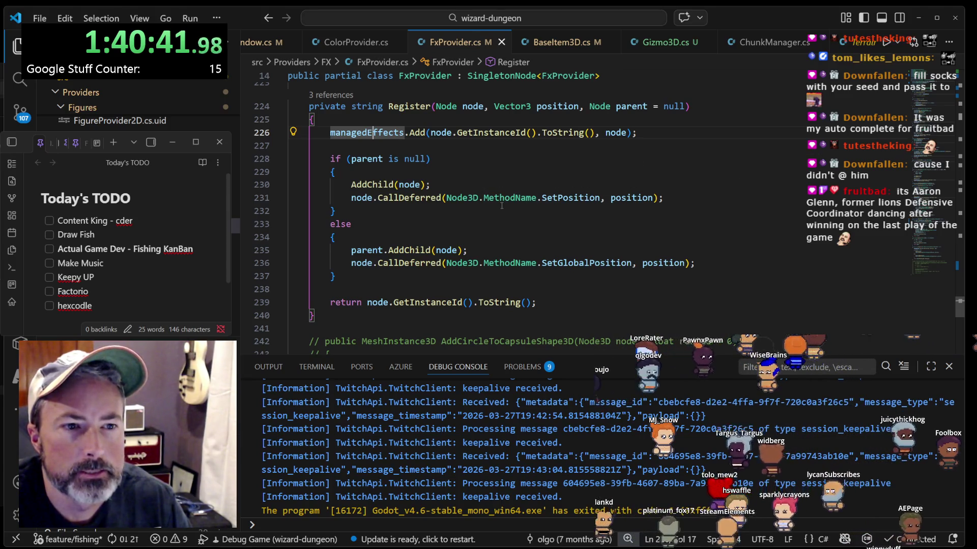
{"action": "scroll", "coordinate": [423, 307], "scroll_direction": "down", "scroll_amount": 2}
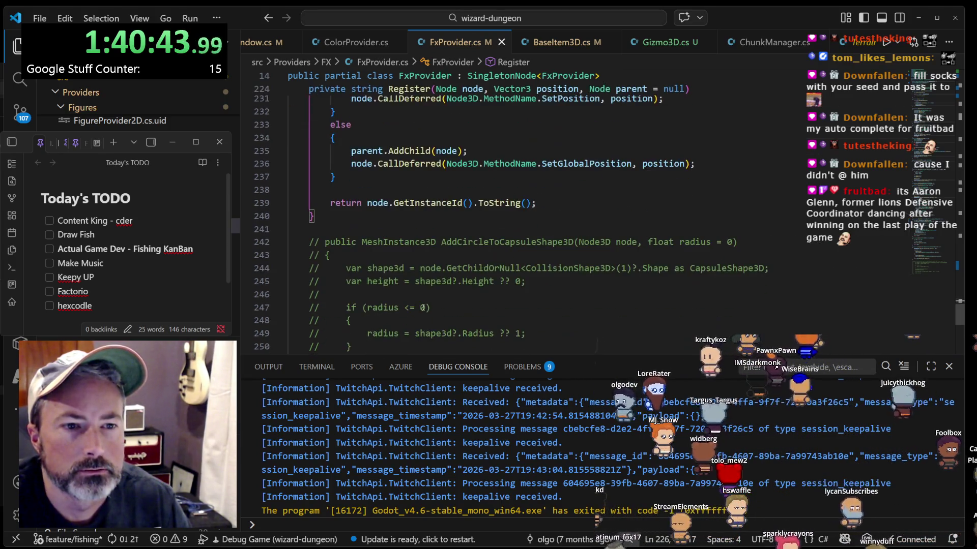
{"action": "scroll", "coordinate": [423, 307], "scroll_direction": "down", "scroll_amount": 2}
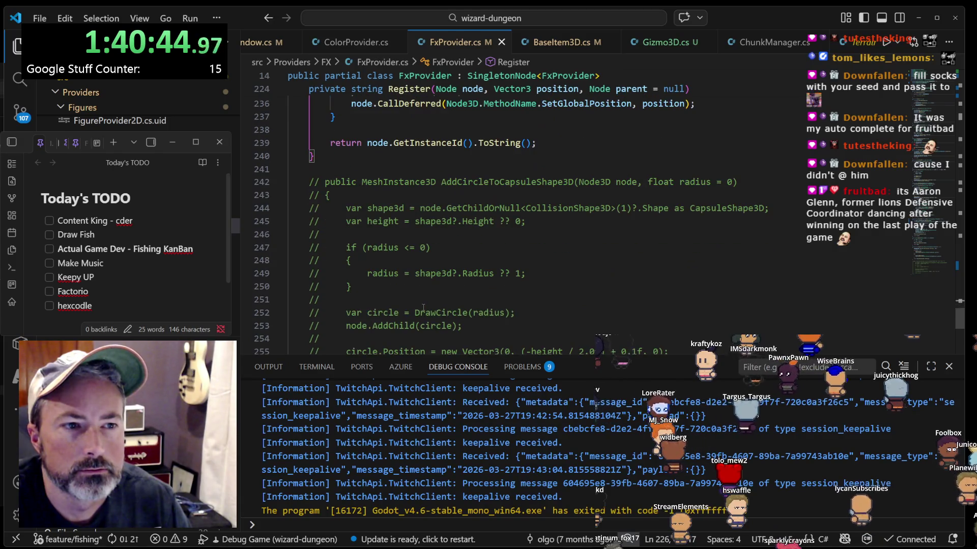
{"action": "left_click", "coordinate": [469, 181]}
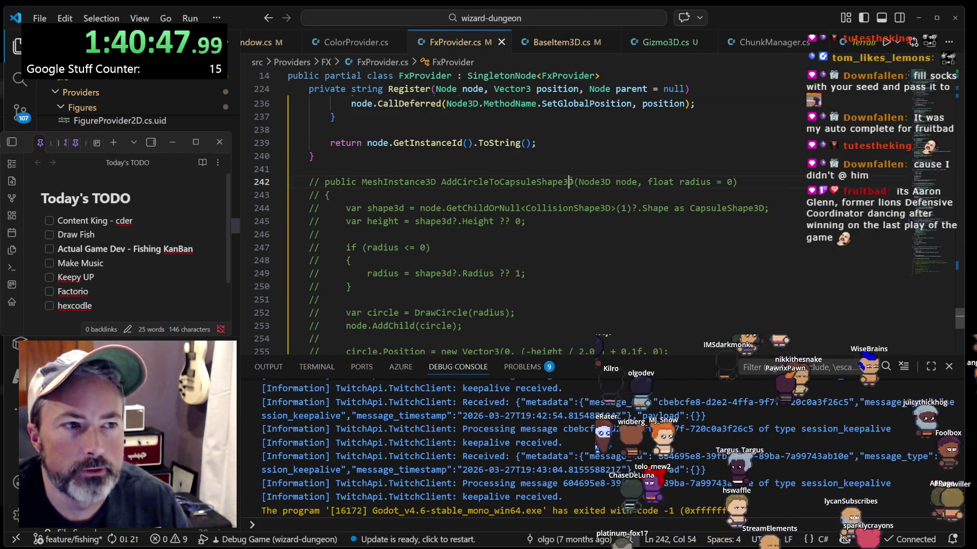
{"action": "scroll", "coordinate": [570, 182], "scroll_direction": "down", "scroll_amount": 2}
{"action": "scroll", "coordinate": [570, 179], "scroll_direction": "up", "scroll_amount": 1}
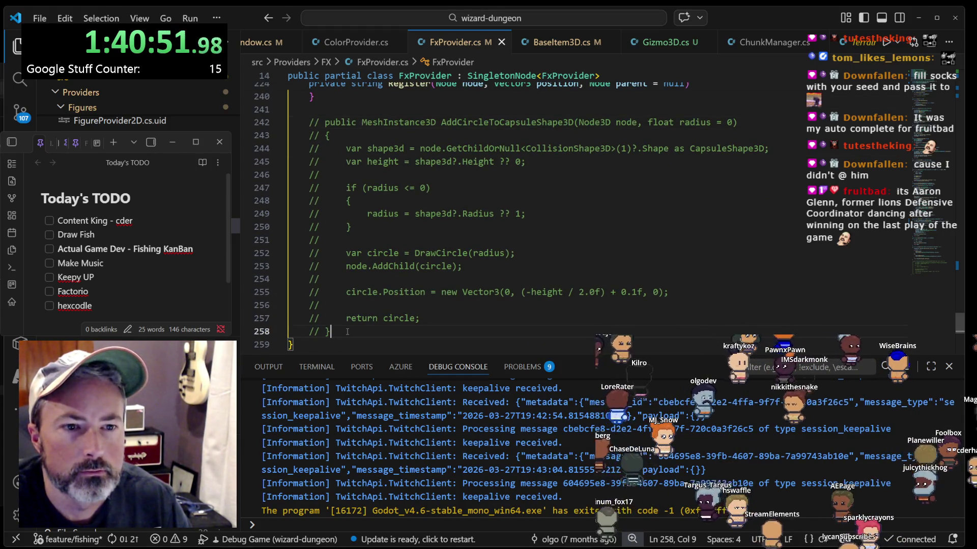
{"action": "scroll", "coordinate": [405, 304], "scroll_direction": "up", "scroll_amount": 5}
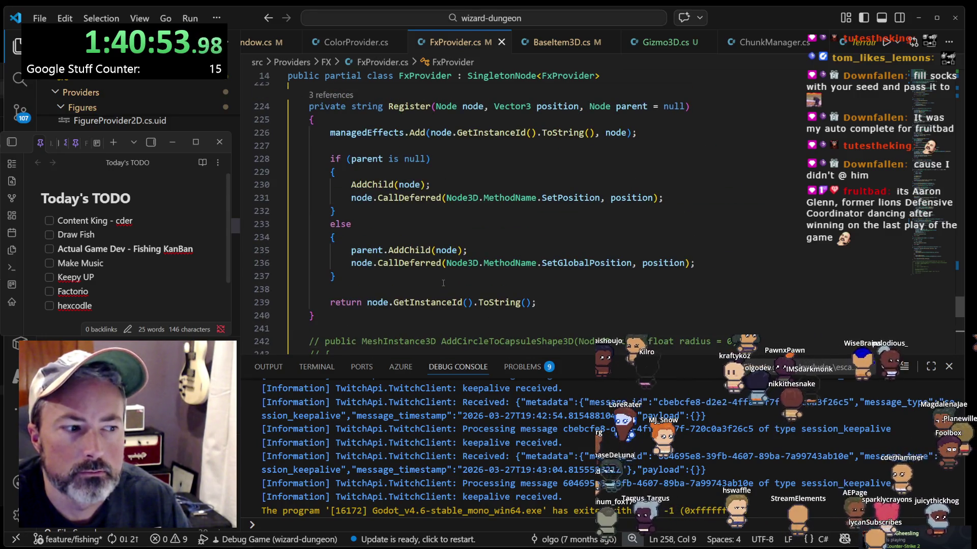
{"action": "scroll", "coordinate": [443, 283], "scroll_direction": "up", "scroll_amount": 10}
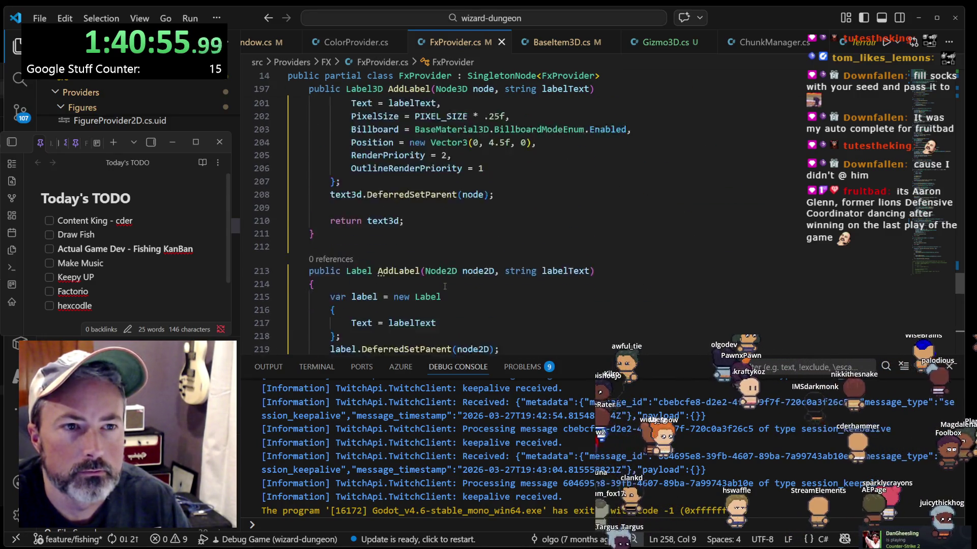
{"action": "scroll", "coordinate": [445, 286], "scroll_direction": "up", "scroll_amount": 5}
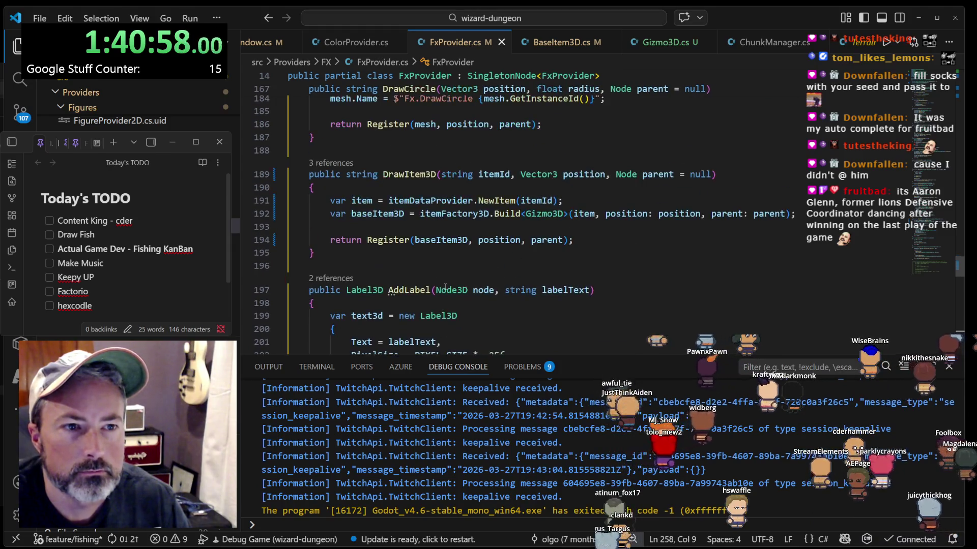
{"action": "left_click", "coordinate": [429, 238]}
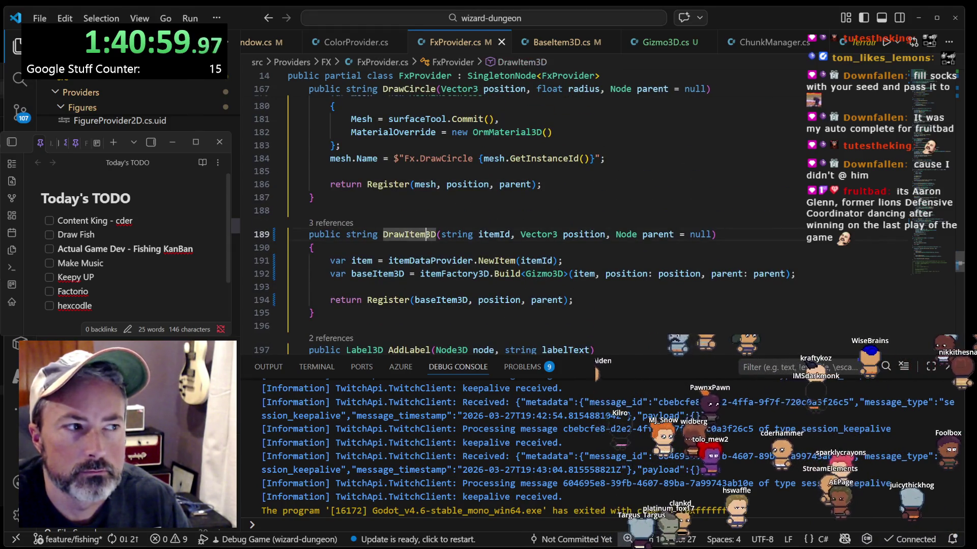
{"action": "scroll", "coordinate": [431, 246], "scroll_direction": "up", "scroll_amount": 3}
{"action": "scroll", "coordinate": [432, 269], "scroll_direction": "up", "scroll_amount": 3}
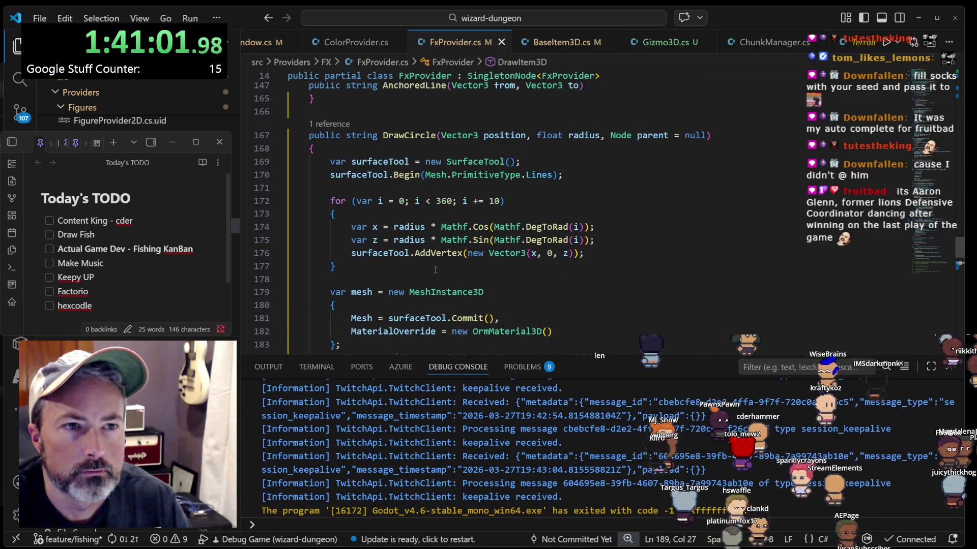
{"action": "scroll", "coordinate": [436, 270], "scroll_direction": "up", "scroll_amount": 7}
{"action": "scroll", "coordinate": [436, 270], "scroll_direction": "up", "scroll_amount": 10}
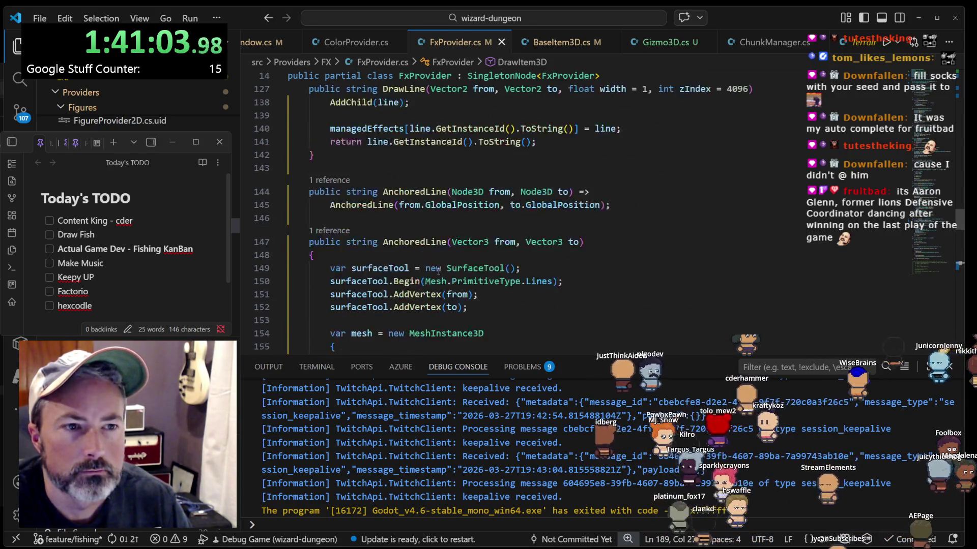
{"action": "scroll", "coordinate": [438, 273], "scroll_direction": "up", "scroll_amount": 7}
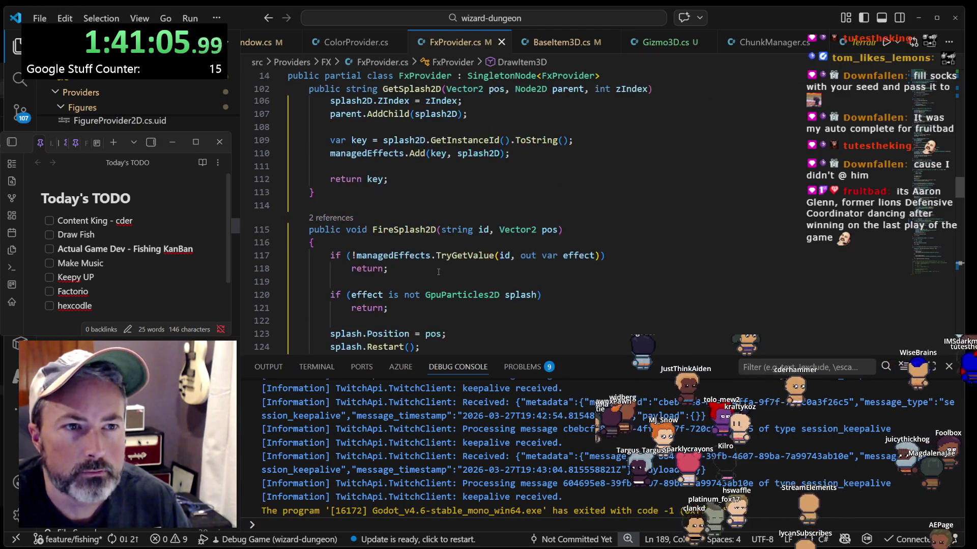
{"action": "scroll", "coordinate": [437, 273], "scroll_direction": "down", "scroll_amount": 20}
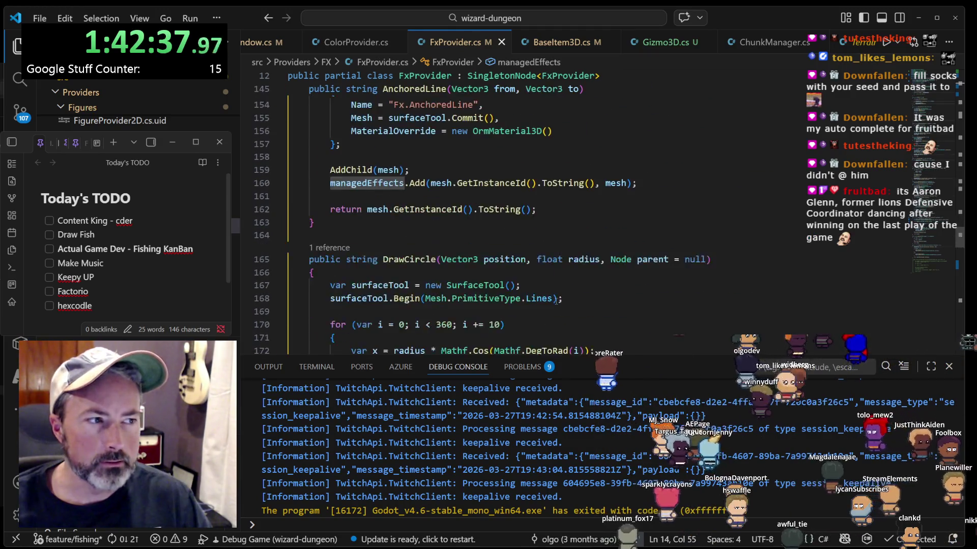
{"action": "scroll", "coordinate": [556, 301], "scroll_direction": "down", "scroll_amount": 3}
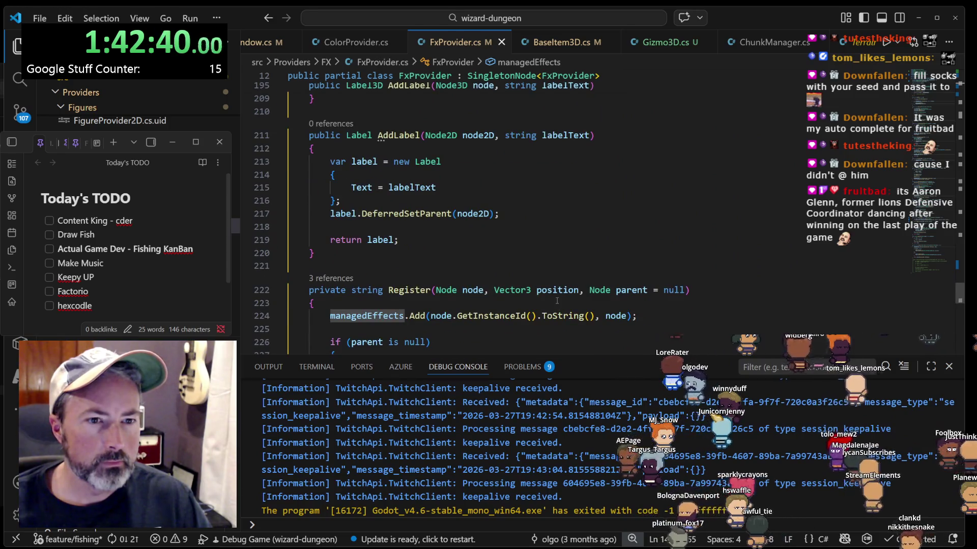
{"action": "scroll", "coordinate": [575, 39], "scroll_direction": "up", "scroll_amount": 2}
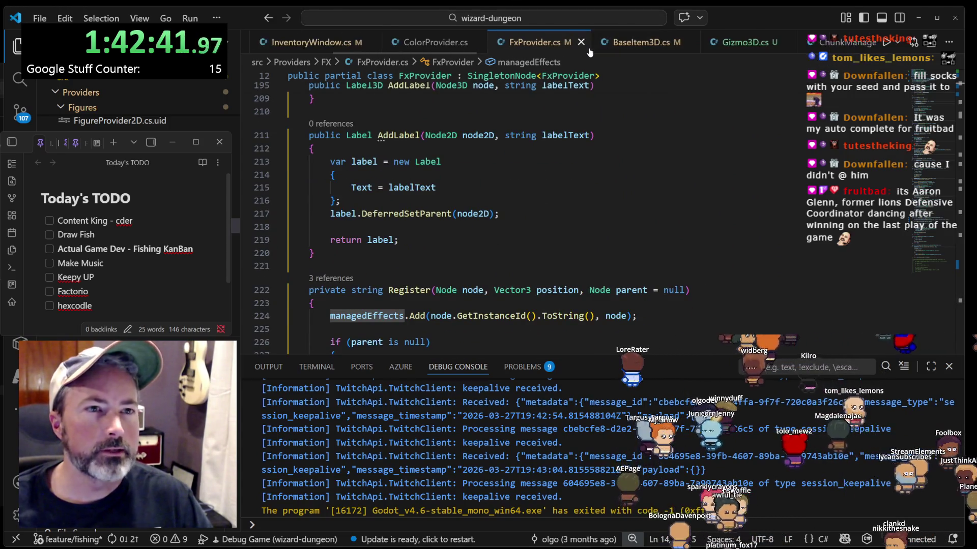
- Open Fish.cs through quick open with 'fish.cs' and scroll up to the Routine loop
{"action": "key", "text": "ctrl+p"}
{"action": "type", "text": "fish.cs"}
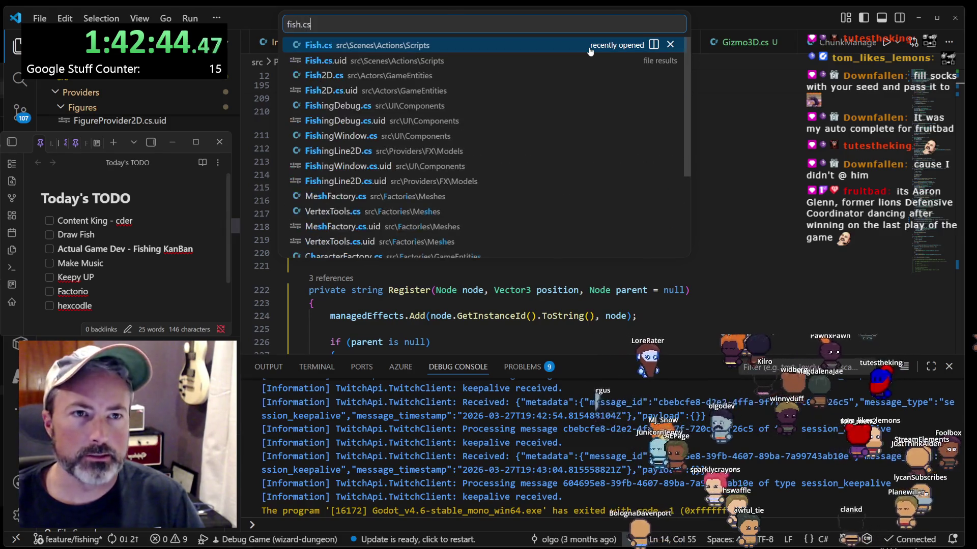
{"action": "key", "text": "Return"}
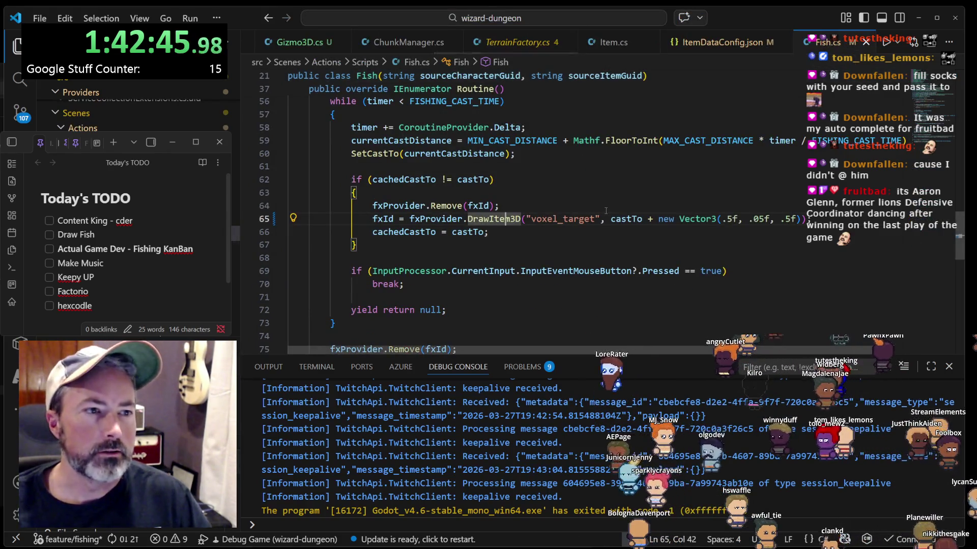
{"action": "scroll", "coordinate": [500, 232], "scroll_direction": "up", "scroll_amount": 1}
{"action": "scroll", "coordinate": [463, 266], "scroll_direction": "up", "scroll_amount": 2}
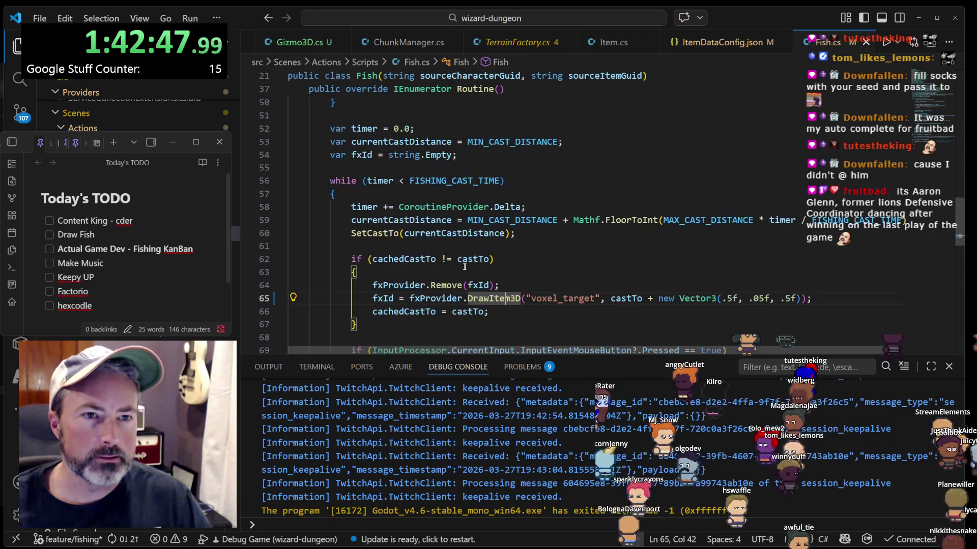
- Highlight SetCastTo, FISHING_CAST_TIME, timer, MIN_CAST_DISTANCE and currentCastDistance in the cast loop
{"action": "left_click", "coordinate": [379, 233]}
{"action": "left_click", "coordinate": [457, 182]}
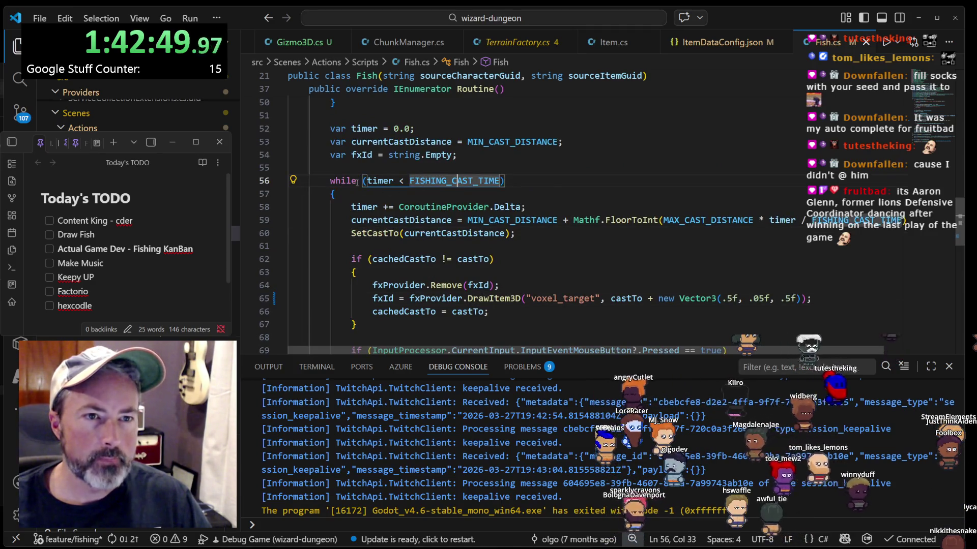
{"action": "left_click", "coordinate": [379, 181]}
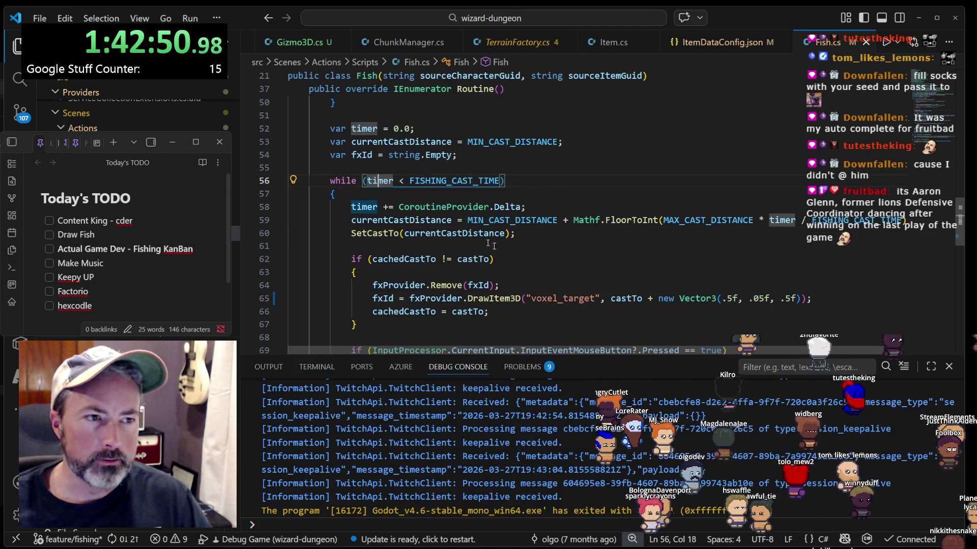
{"action": "left_click", "coordinate": [545, 223]}
{"action": "left_click", "coordinate": [417, 222]}
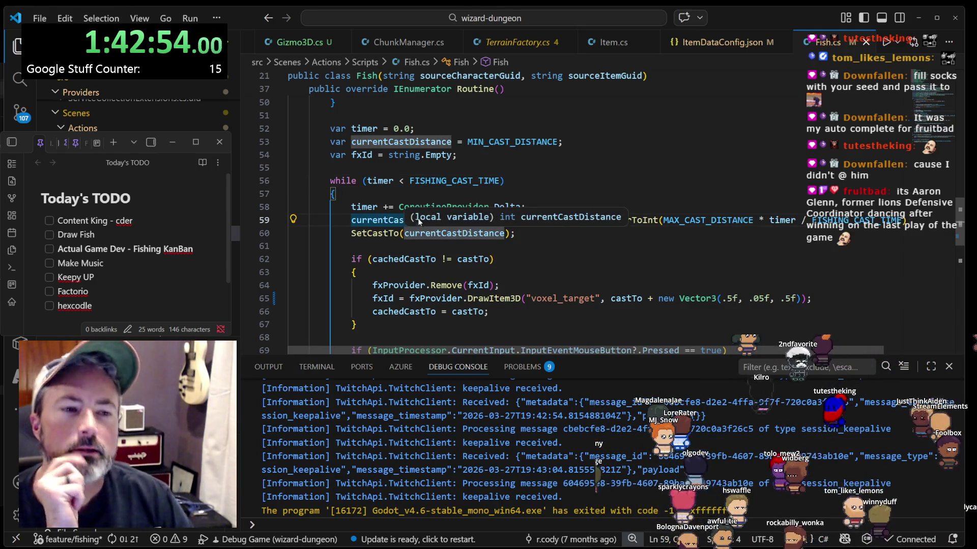
{"action": "key", "text": "ctrl+p"}
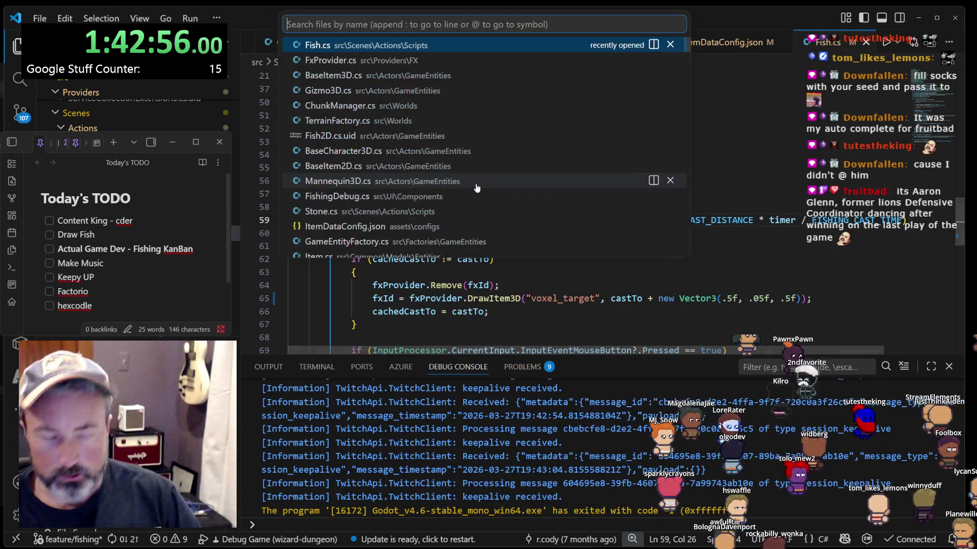
{"action": "type", "text": "stTo"}
{"action": "key", "text": "Return"}
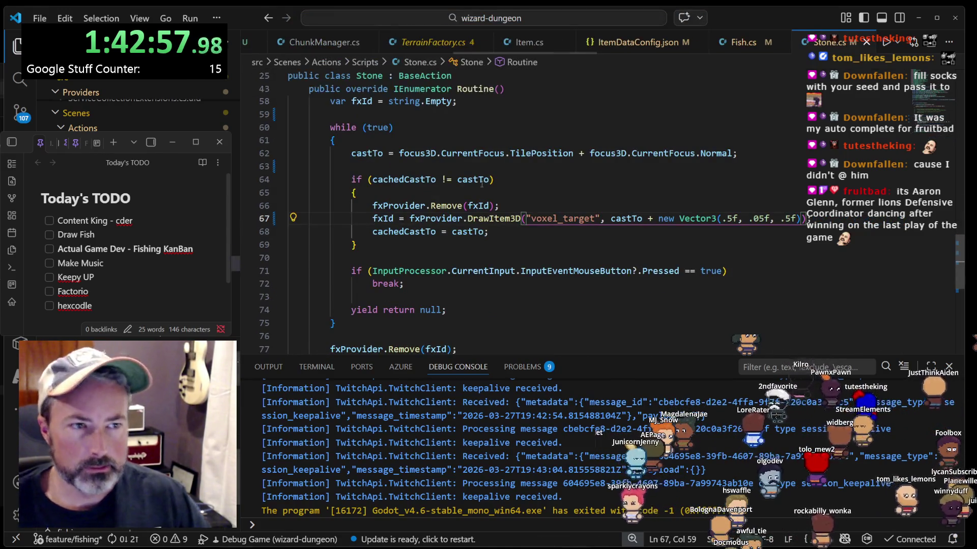
{"action": "left_click", "coordinate": [528, 244]}
{"action": "scroll", "coordinate": [528, 244], "scroll_direction": "up", "scroll_amount": 1}
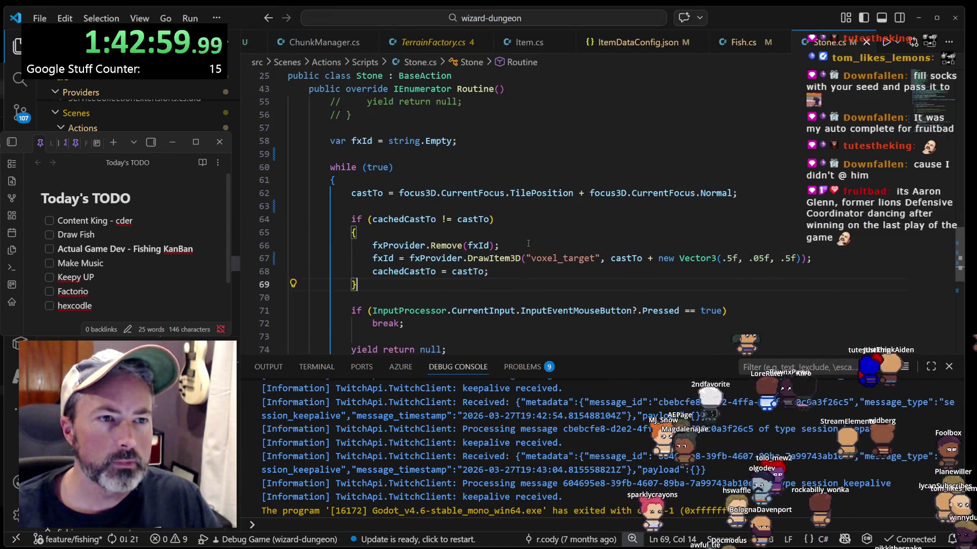
{"action": "left_click", "coordinate": [364, 195]}
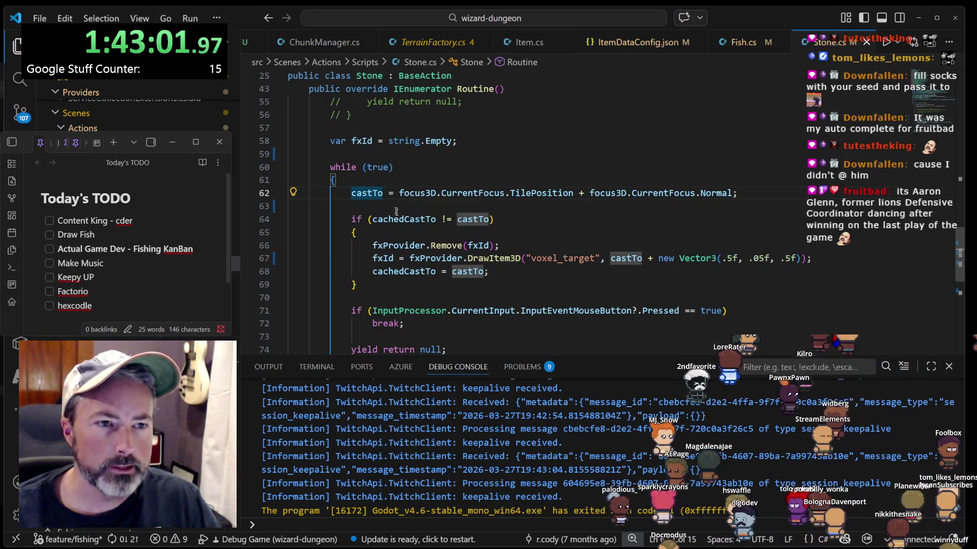
{"action": "scroll", "coordinate": [421, 205], "scroll_direction": "up", "scroll_amount": 2}
{"action": "scroll", "coordinate": [421, 205], "scroll_direction": "down", "scroll_amount": 5}
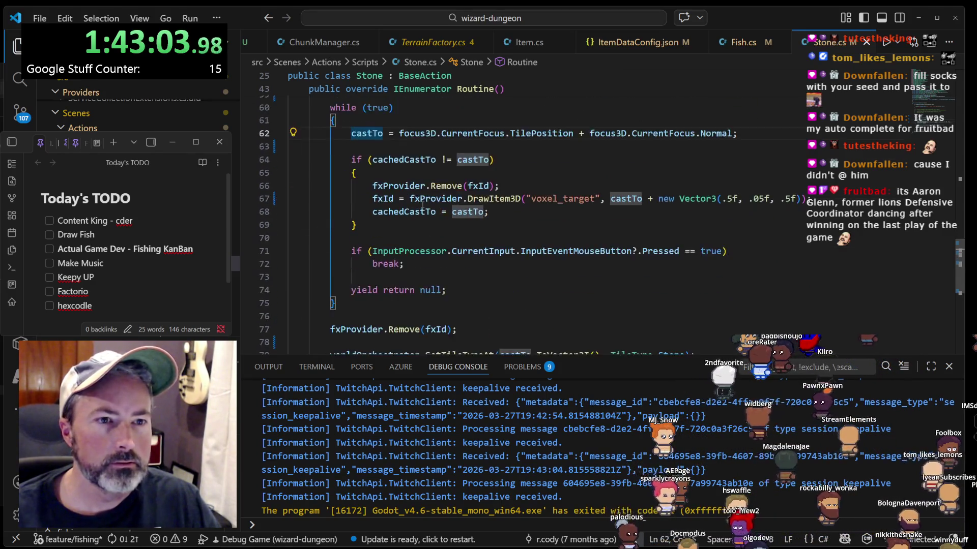
{"action": "left_click", "coordinate": [562, 277]}
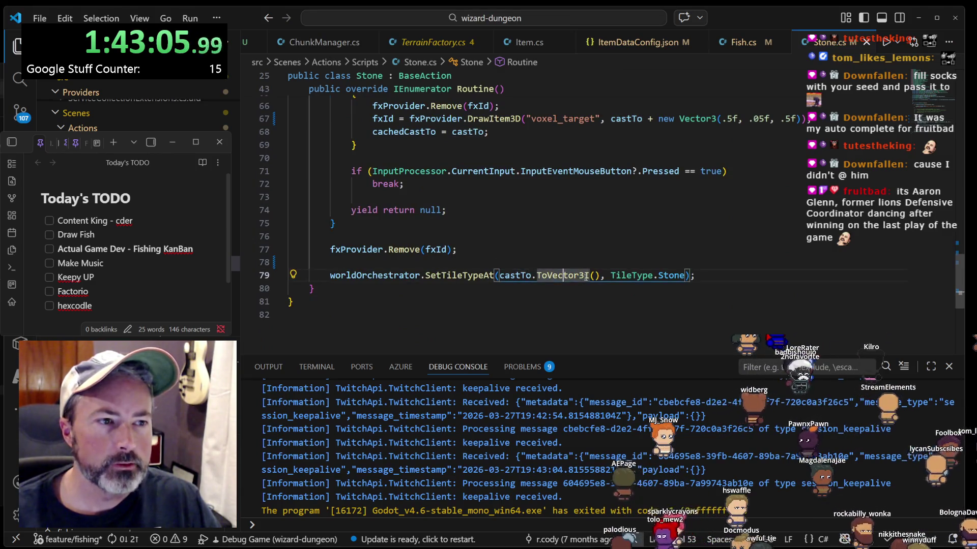
{"action": "left_click", "coordinate": [629, 276]}
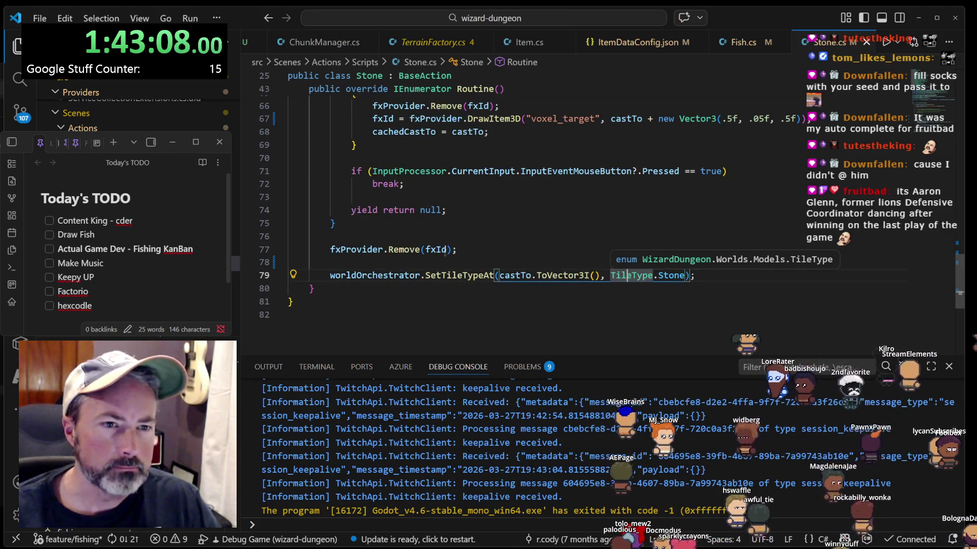
{"action": "left_click", "coordinate": [421, 249]}
{"action": "key", "text": "Down"}
{"action": "key", "text": "Down"}
{"action": "scroll", "coordinate": [481, 263], "scroll_direction": "up", "scroll_amount": 1}
{"action": "key", "text": "Left"}
{"action": "key", "text": "Left"}
{"action": "key", "text": "Left"}
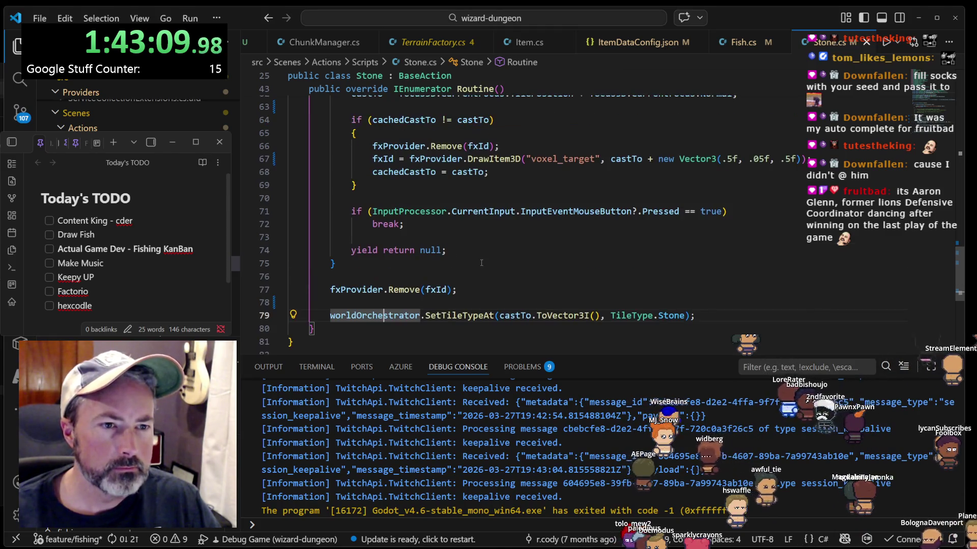
{"action": "scroll", "coordinate": [480, 260], "scroll_direction": "up", "scroll_amount": 1}
{"action": "scroll", "coordinate": [480, 260], "scroll_direction": "down", "scroll_amount": 1}
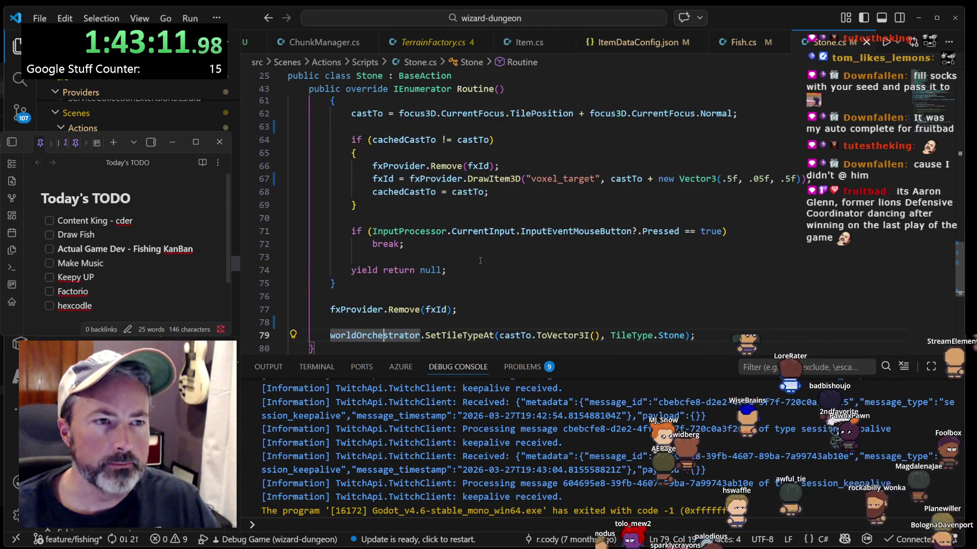
{"action": "scroll", "coordinate": [539, 237], "scroll_direction": "down", "scroll_amount": 1}
{"action": "left_click", "coordinate": [516, 316]}
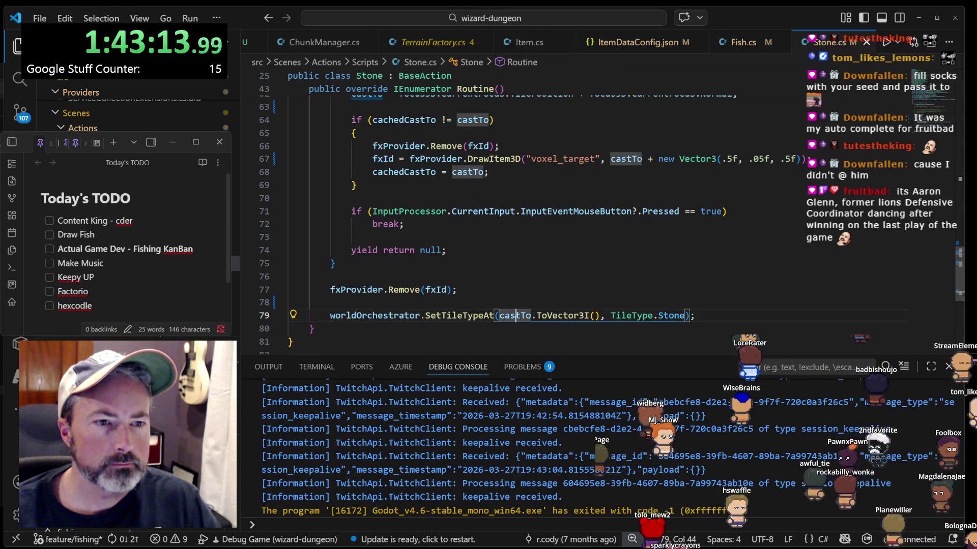
{"action": "scroll", "coordinate": [458, 284], "scroll_direction": "up", "scroll_amount": 2}
{"action": "scroll", "coordinate": [471, 254], "scroll_direction": "up", "scroll_amount": 1}
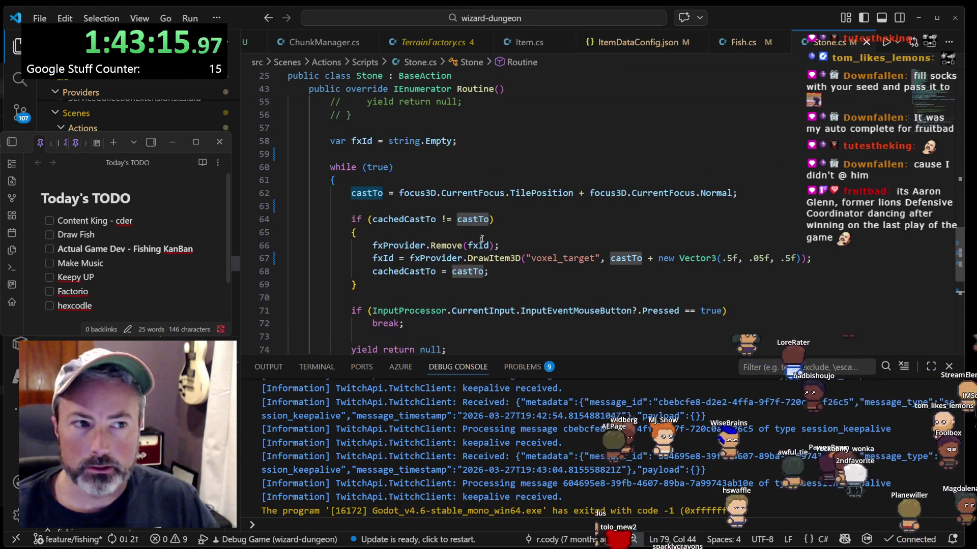
{"action": "left_click", "coordinate": [538, 193]}
{"action": "left_click", "coordinate": [366, 193]}
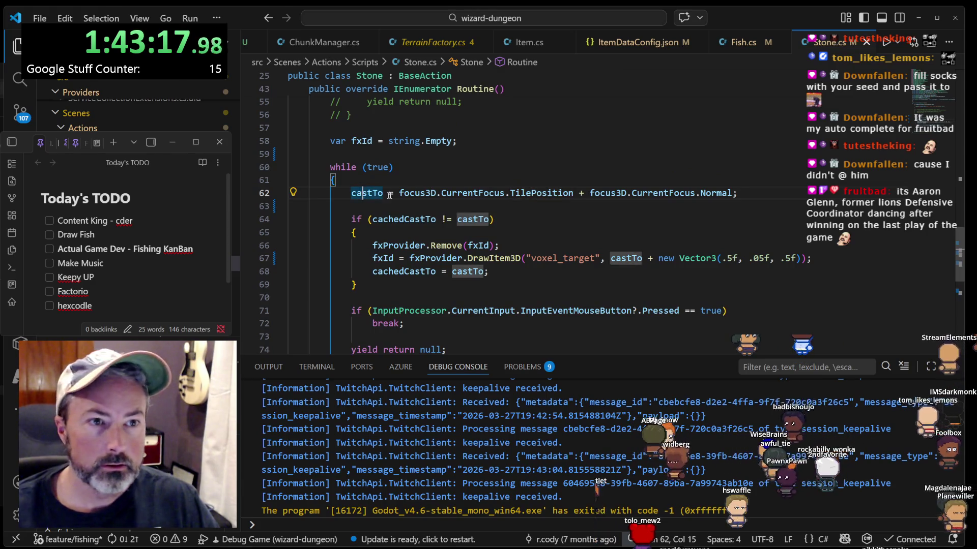
{"action": "left_click", "coordinate": [478, 193]}
{"action": "left_click", "coordinate": [416, 193]}
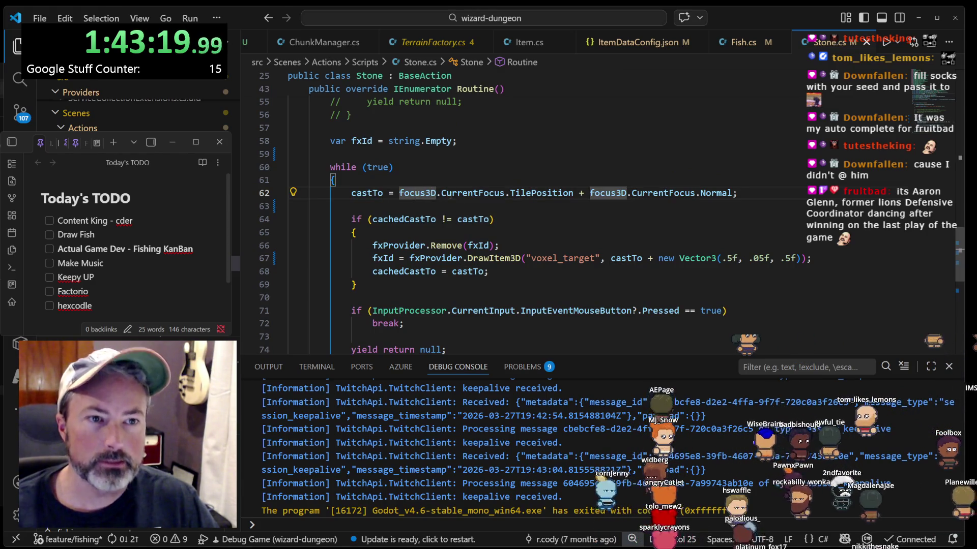
{"action": "left_click", "coordinate": [457, 192]}
{"action": "left_click", "coordinate": [548, 193]}
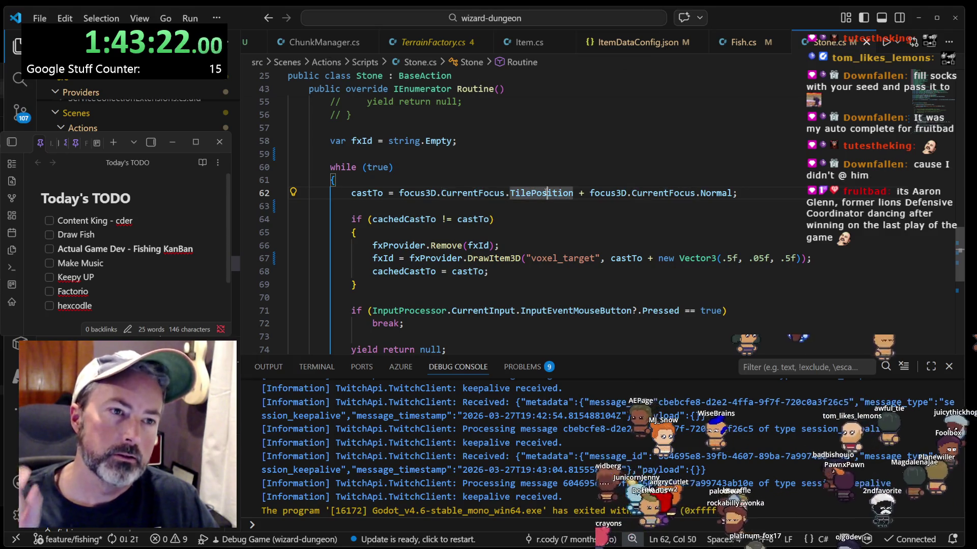
{"action": "mouse_move", "coordinate": [546, 193]}
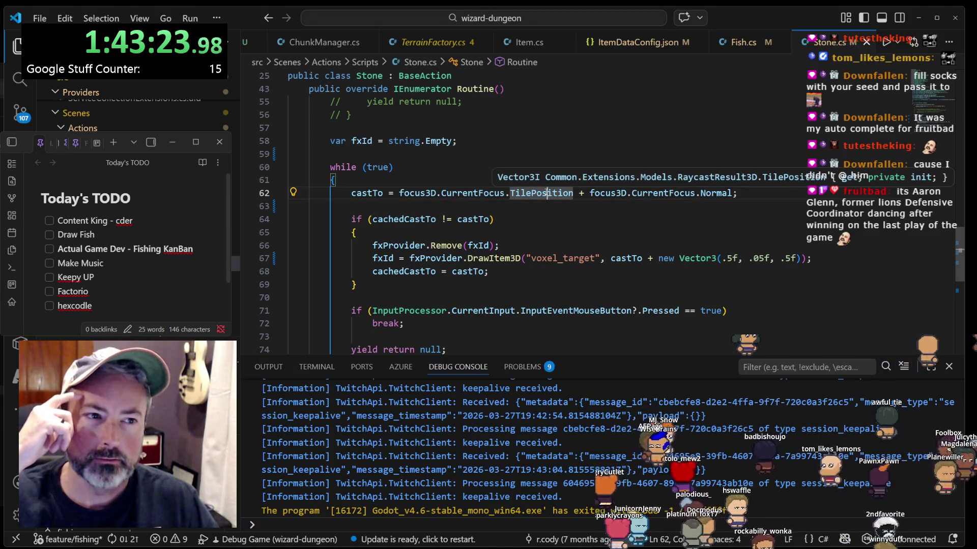
{"action": "left_click", "coordinate": [715, 194]}
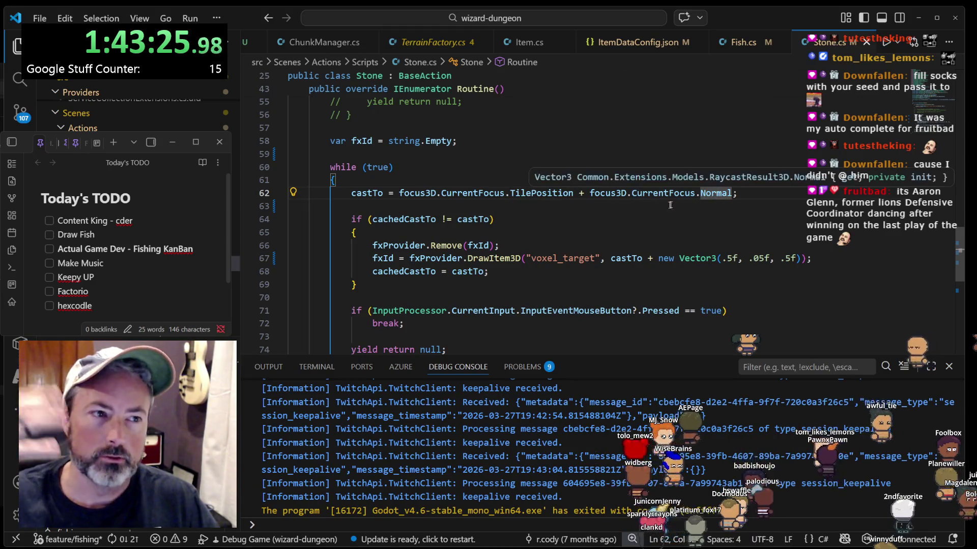
{"action": "scroll", "coordinate": [633, 209], "scroll_direction": "down", "scroll_amount": 2}
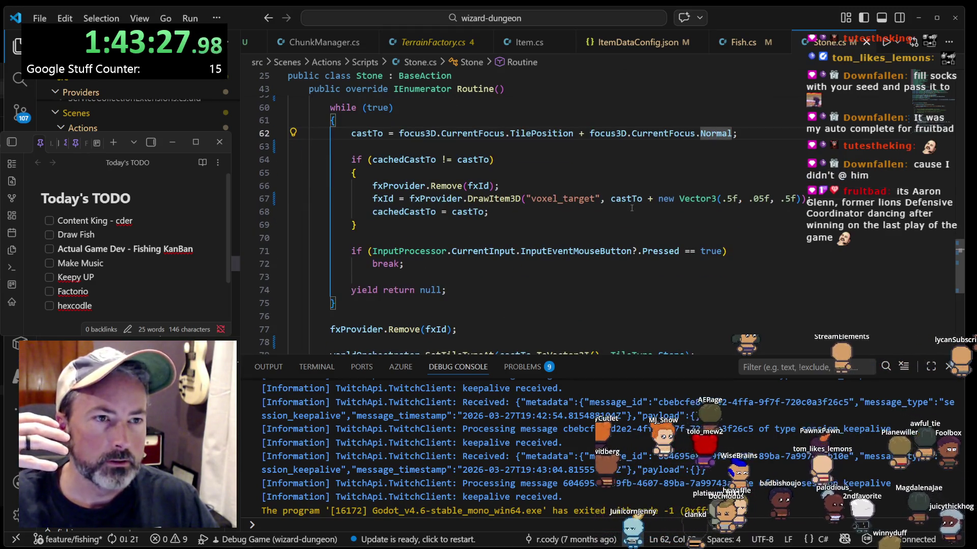
{"action": "left_click", "coordinate": [368, 134]}
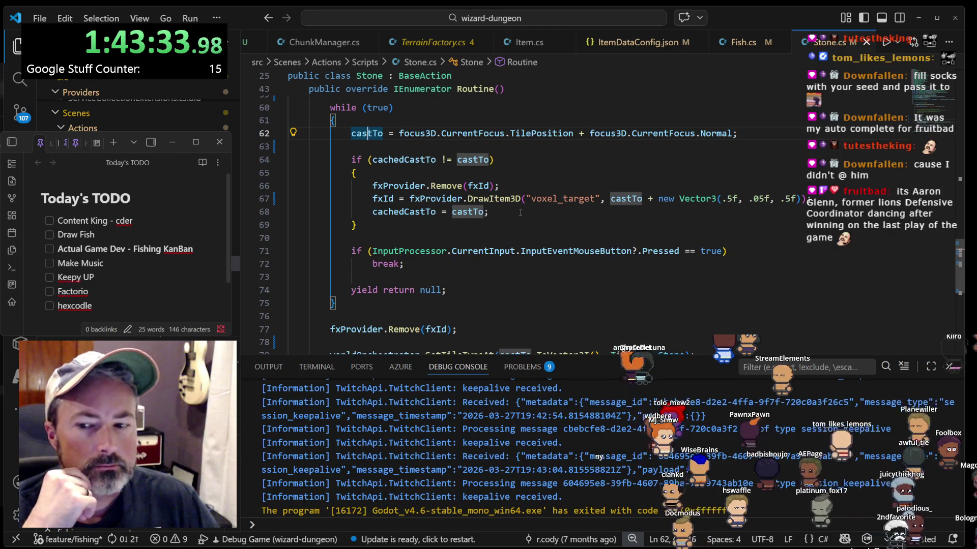
{"action": "scroll", "coordinate": [519, 212], "scroll_direction": "down", "scroll_amount": 2}
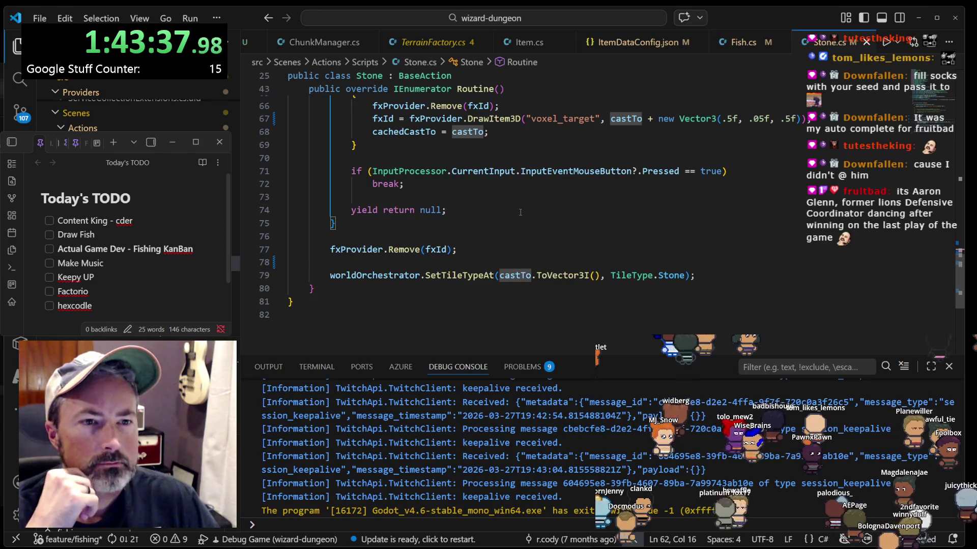
{"action": "scroll", "coordinate": [520, 212], "scroll_direction": "up", "scroll_amount": 5}
{"action": "scroll", "coordinate": [511, 212], "scroll_direction": "down", "scroll_amount": 1}
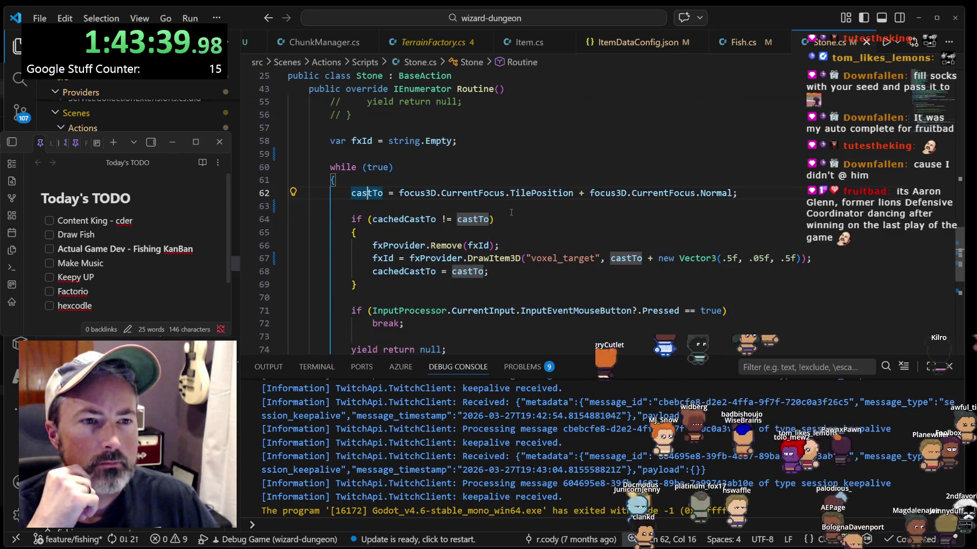
{"action": "left_click", "coordinate": [536, 193]}
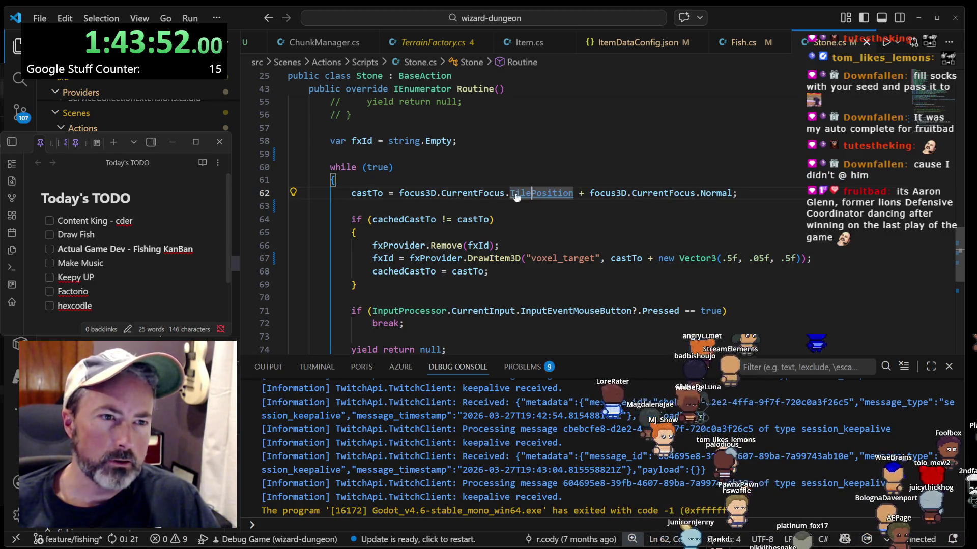
- Go to TilePosition's definition in RaycastResult3D.cs and highlight the constructor's GetTilePosition call
{"action": "left_click", "coordinate": [514, 194], "text": "ctrl"}
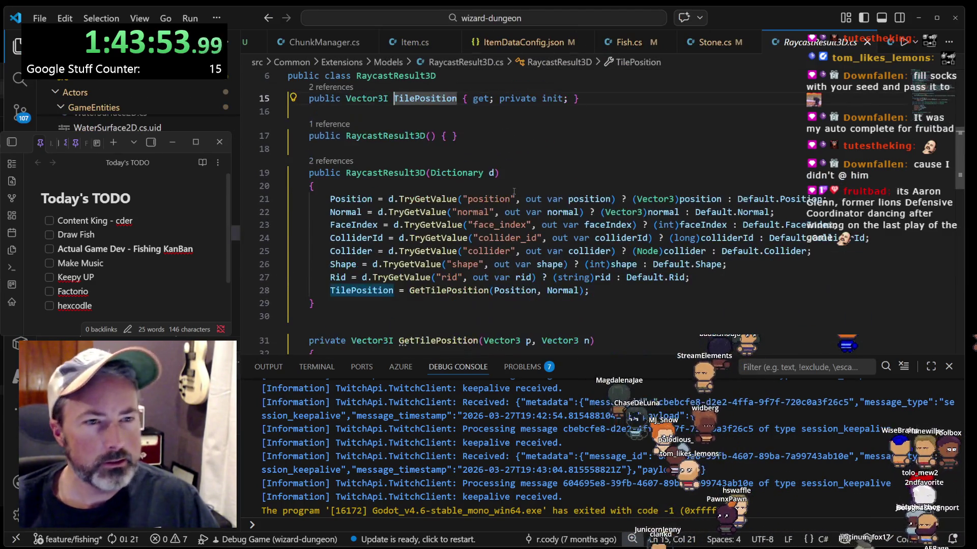
{"action": "scroll", "coordinate": [514, 191], "scroll_direction": "down", "scroll_amount": 2}
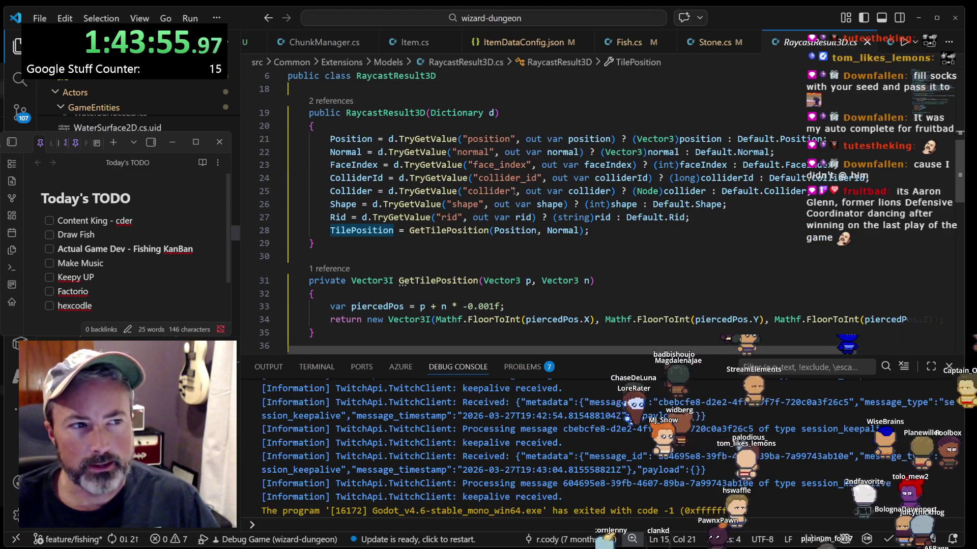
{"action": "scroll", "coordinate": [510, 182], "scroll_direction": "down", "scroll_amount": 9}
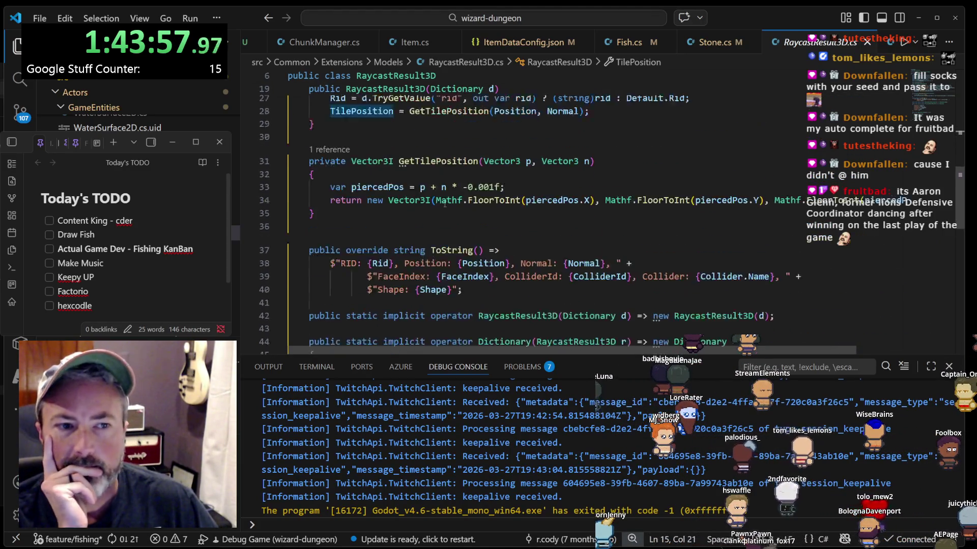
{"action": "scroll", "coordinate": [445, 203], "scroll_direction": "down", "scroll_amount": 3}
{"action": "scroll", "coordinate": [461, 188], "scroll_direction": "up", "scroll_amount": 10}
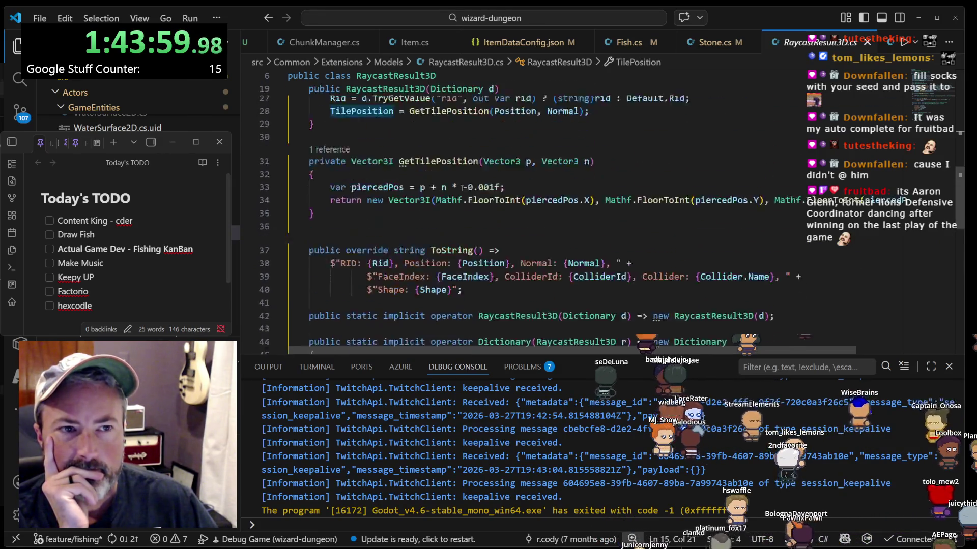
{"action": "left_click", "coordinate": [431, 290]}
{"action": "scroll", "coordinate": [448, 285], "scroll_direction": "down", "scroll_amount": 3}
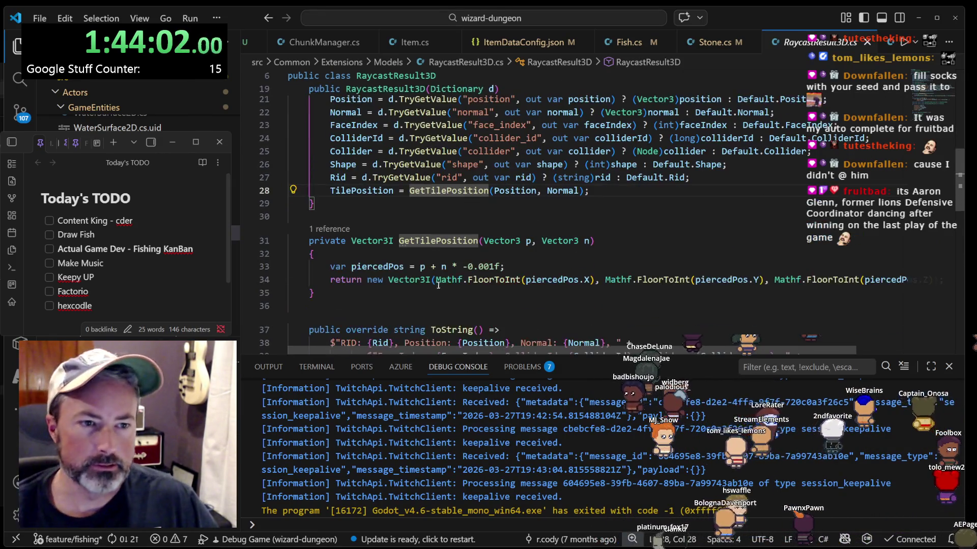
- Inspect GetTilePosition's FloorToInt rounding on line 34 and its piercedPos, p and n variables
{"action": "left_click", "coordinate": [425, 297]}
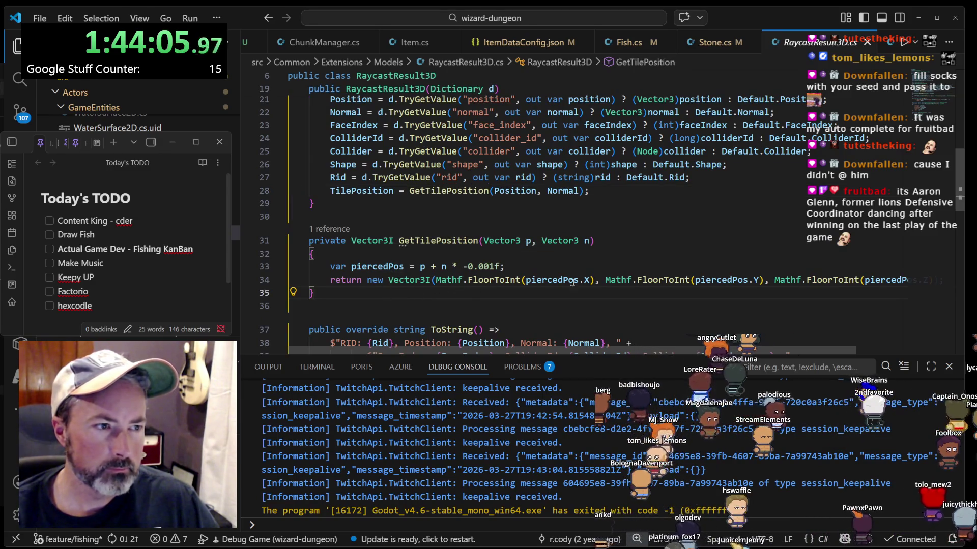
{"action": "scroll", "coordinate": [797, 281], "scroll_direction": "right", "scroll_amount": 2}
{"action": "left_click", "coordinate": [798, 281]}
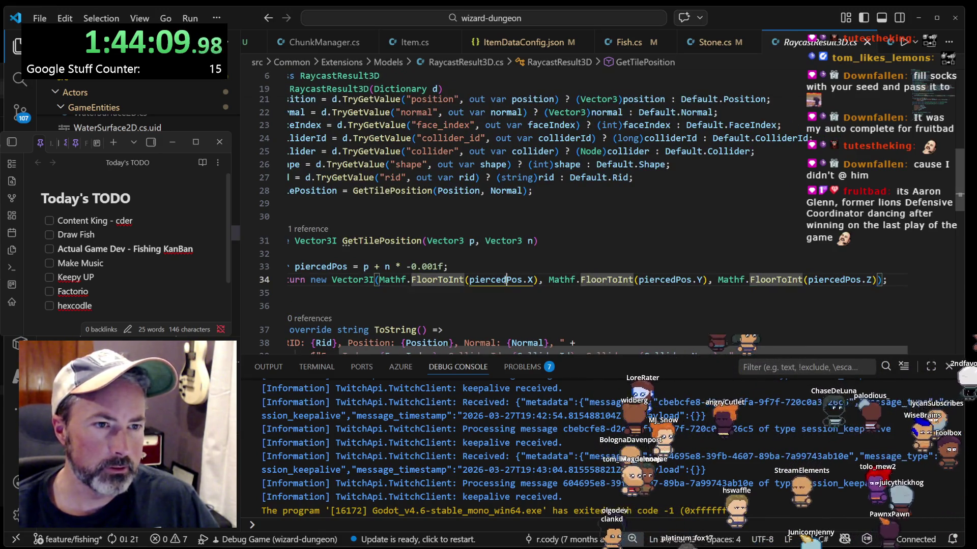
{"action": "scroll", "coordinate": [540, 279], "scroll_direction": "left", "scroll_amount": 2}
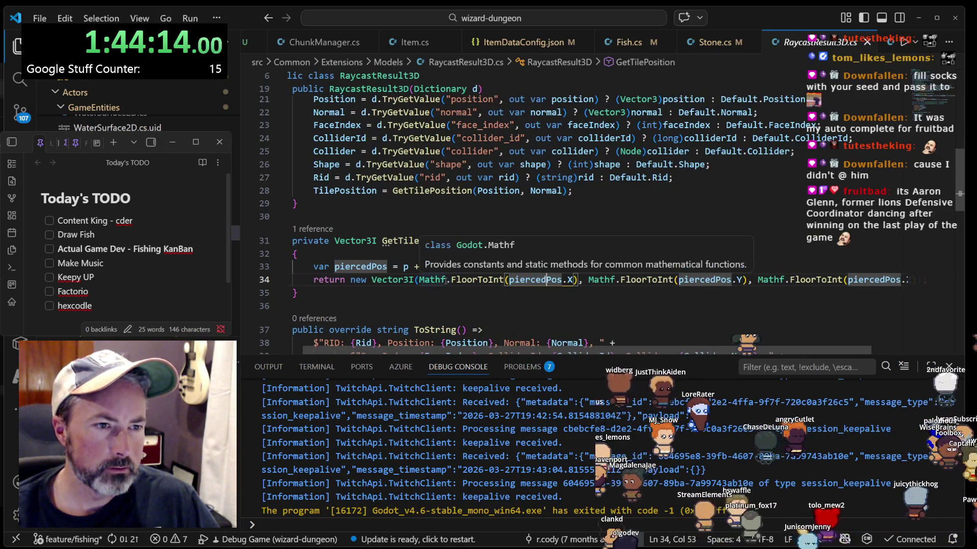
{"action": "scroll", "coordinate": [395, 252], "scroll_direction": "left", "scroll_amount": 1}
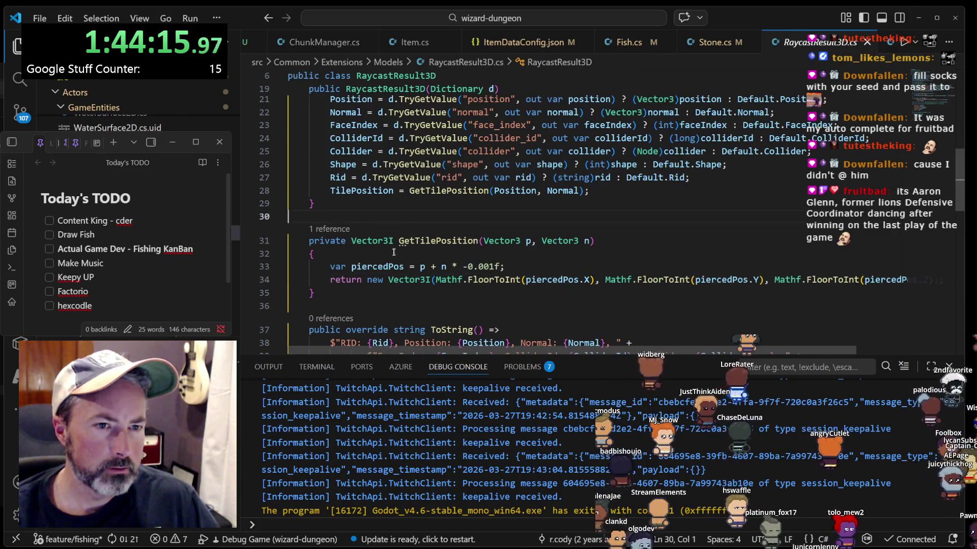
{"action": "left_click", "coordinate": [378, 266]}
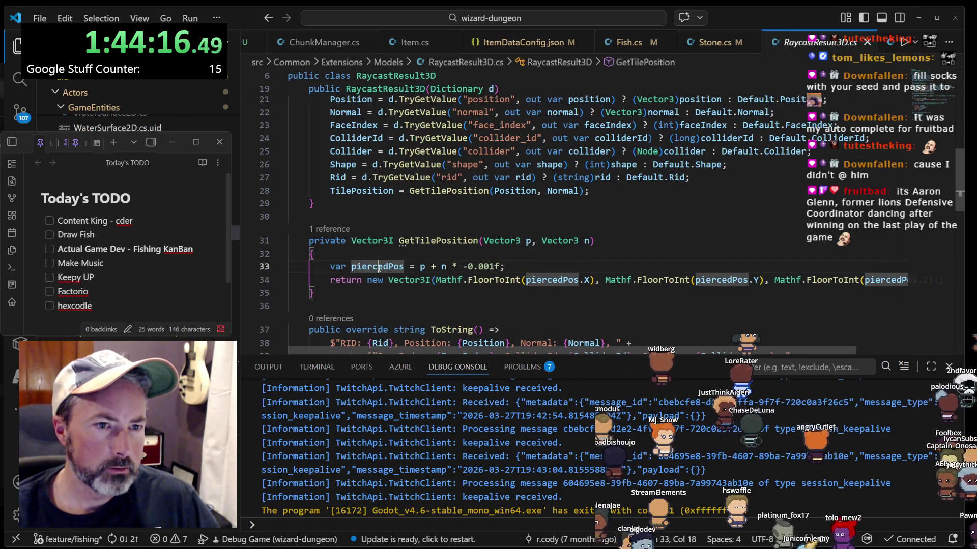
{"action": "left_click", "coordinate": [420, 266]}
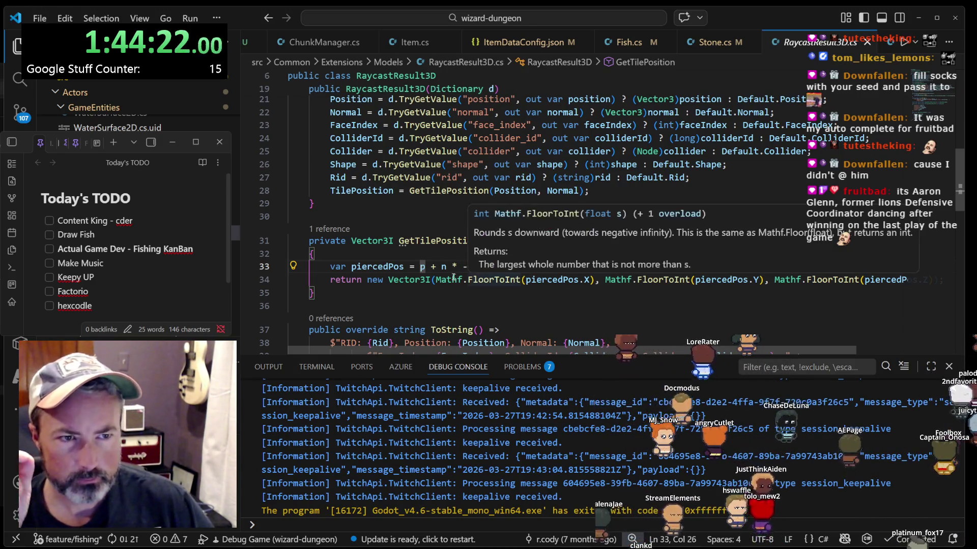
{"action": "left_click", "coordinate": [422, 299]}
{"action": "left_click", "coordinate": [588, 240]}
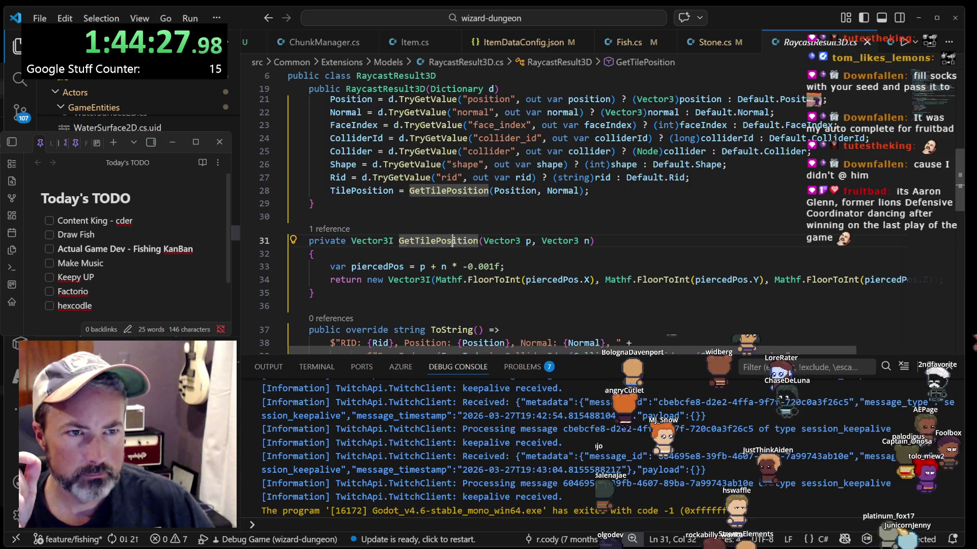
- Highlight the constructor's Position and Normal and the line 21 assignment, then return to Aseprite
{"action": "left_click", "coordinate": [534, 191]}
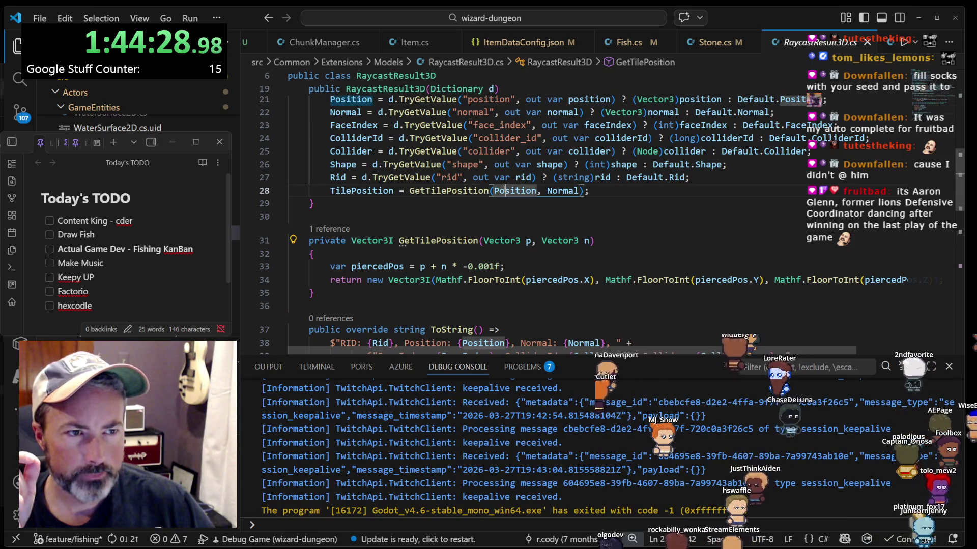
{"action": "left_click", "coordinate": [549, 191]}
{"action": "scroll", "coordinate": [553, 192], "scroll_direction": "up", "scroll_amount": 1}
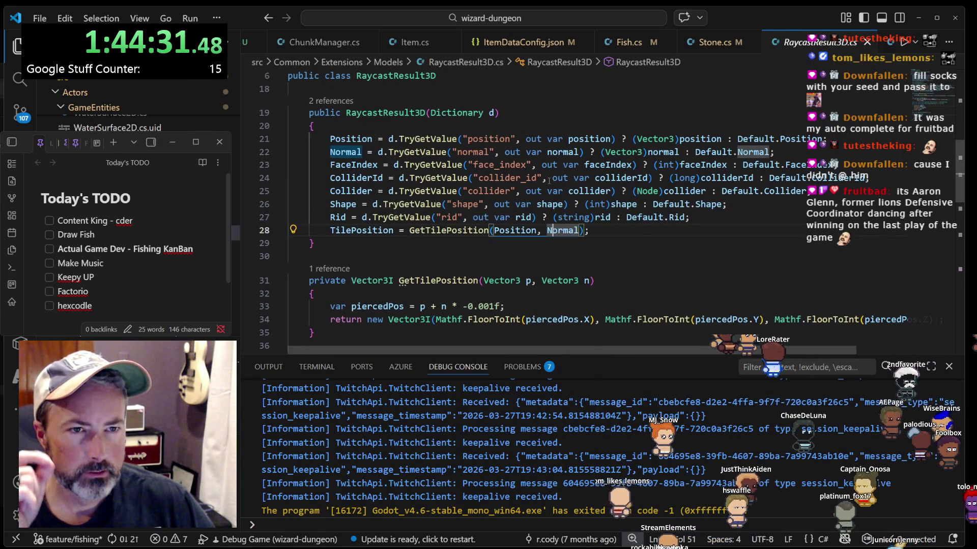
{"action": "left_click", "coordinate": [351, 139]}
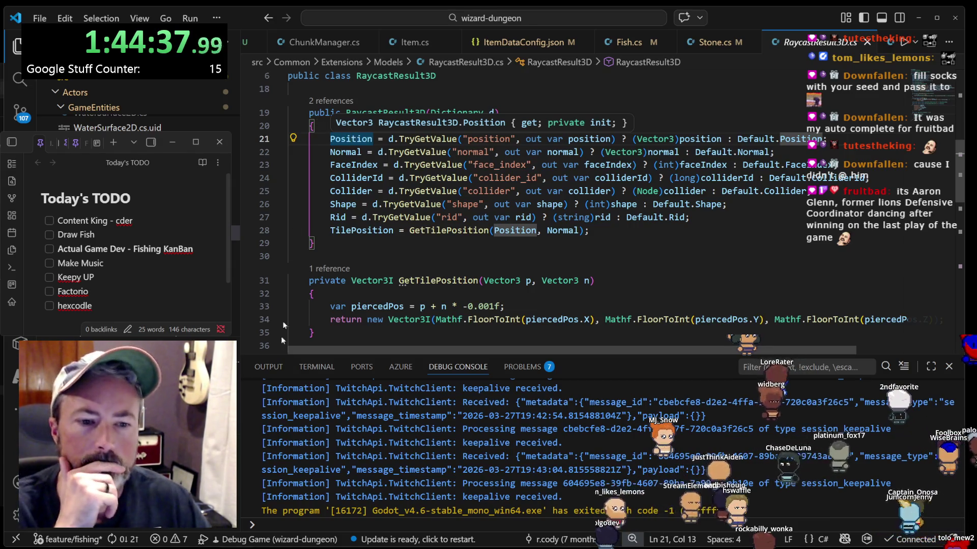
{"action": "key", "text": "alt+Tab"}
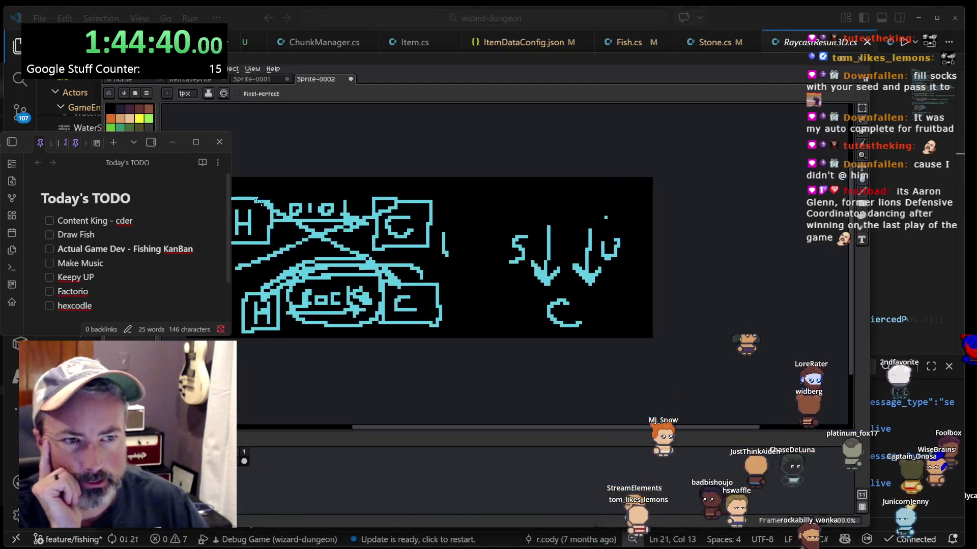
- Create a new sprite in Aseprite with a chosen canvas size
{"action": "left_click", "coordinate": [108, 69]}
{"action": "left_click", "coordinate": [122, 86]}
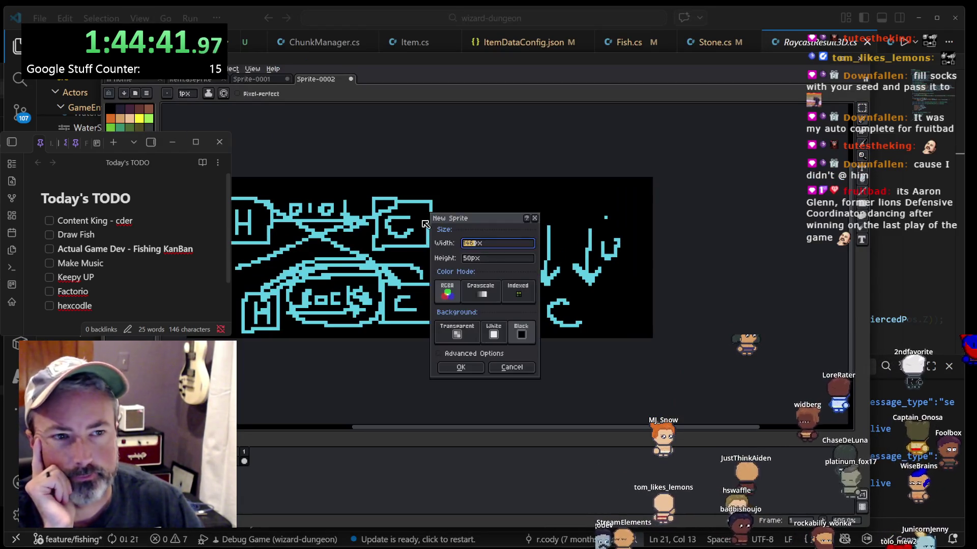
{"action": "left_click", "coordinate": [461, 367]}
{"action": "scroll", "coordinate": [502, 257], "scroll_direction": "up", "scroll_amount": 4}
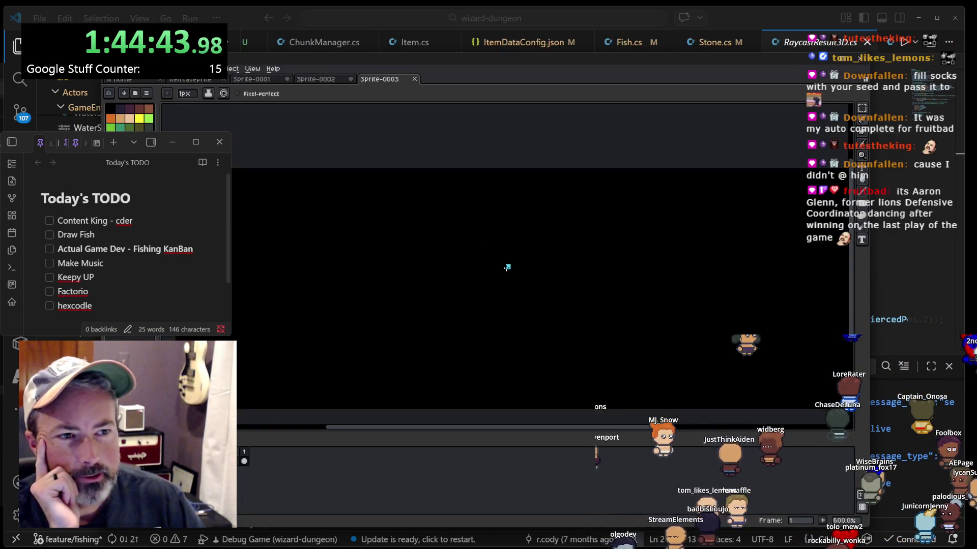
- Draw a long horizontal line and a diagonal stroke crossing it
{"action": "left_click_drag", "start_coordinate": [392, 304], "coordinate": [724, 303]}
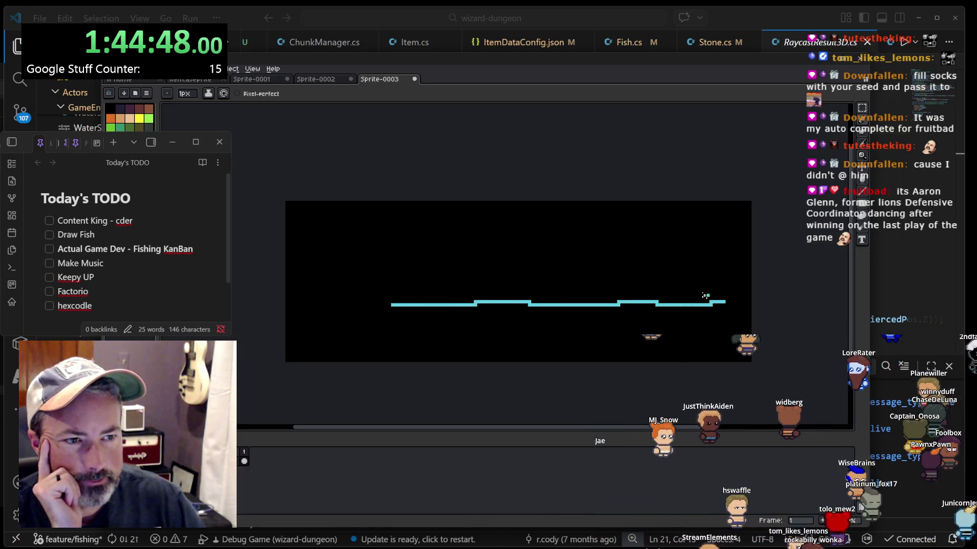
{"action": "left_click_drag", "start_coordinate": [430, 216], "coordinate": [486, 259]}
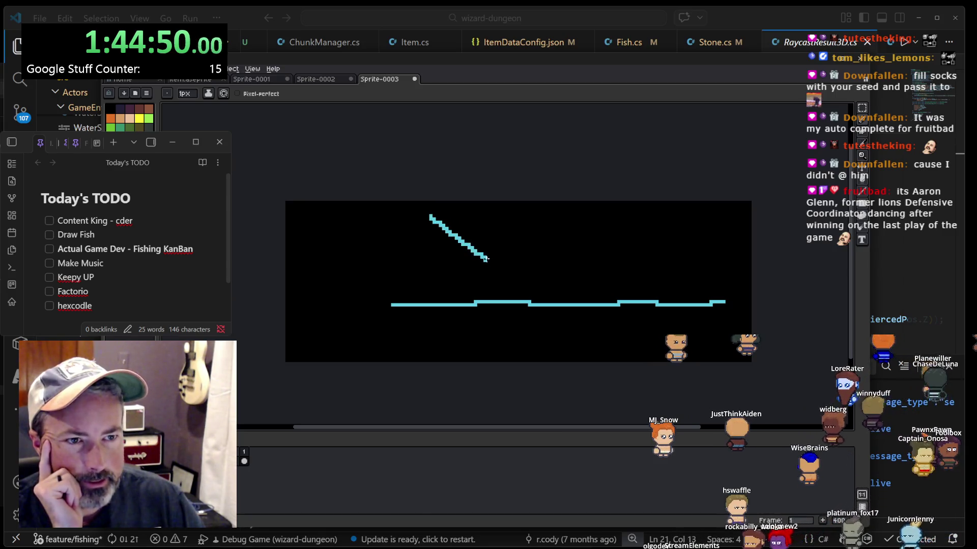
{"action": "left_click_drag", "start_coordinate": [562, 298], "coordinate": [696, 359]}
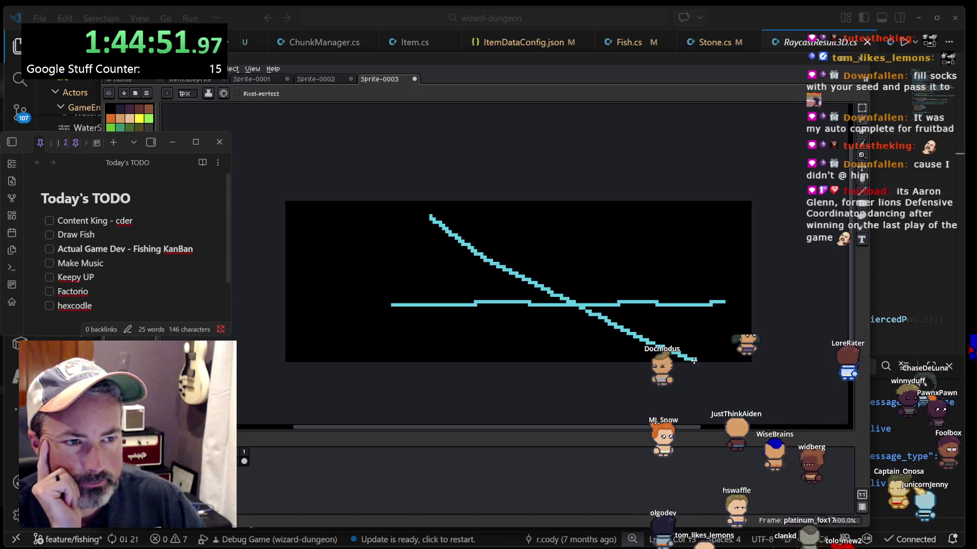
- Add a small loop, short vertical stroke and dot at the crossing, then return to VS Code
{"action": "mouse_move", "coordinate": [577, 307]}
{"action": "left_mouse_down"}
{"action": "mouse_move", "coordinate": [590, 295]}
{"action": "mouse_move", "coordinate": [567, 304]}
{"action": "mouse_move", "coordinate": [584, 295]}
{"action": "mouse_move", "coordinate": [584, 260]}
{"action": "left_mouse_up"}
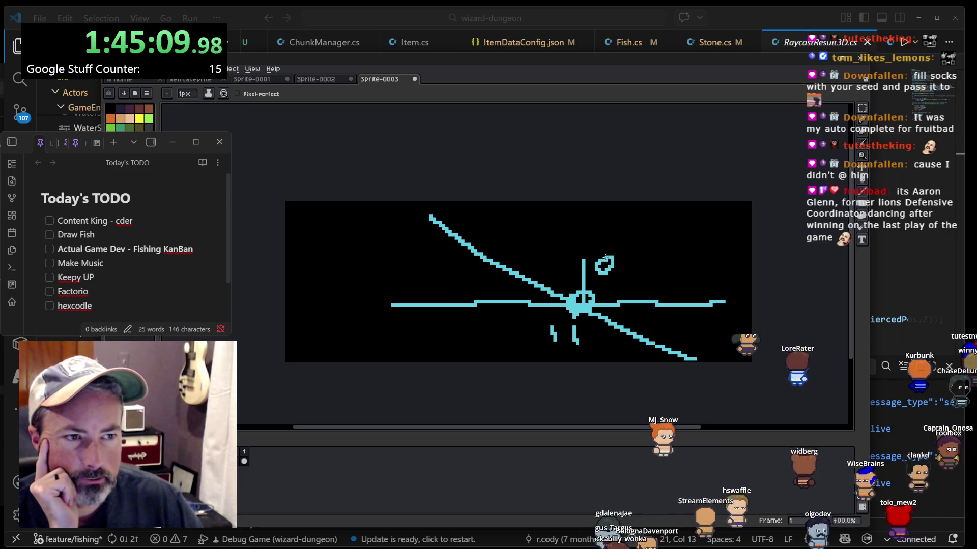
{"action": "left_click_drag", "start_coordinate": [625, 251], "coordinate": [625, 274]}
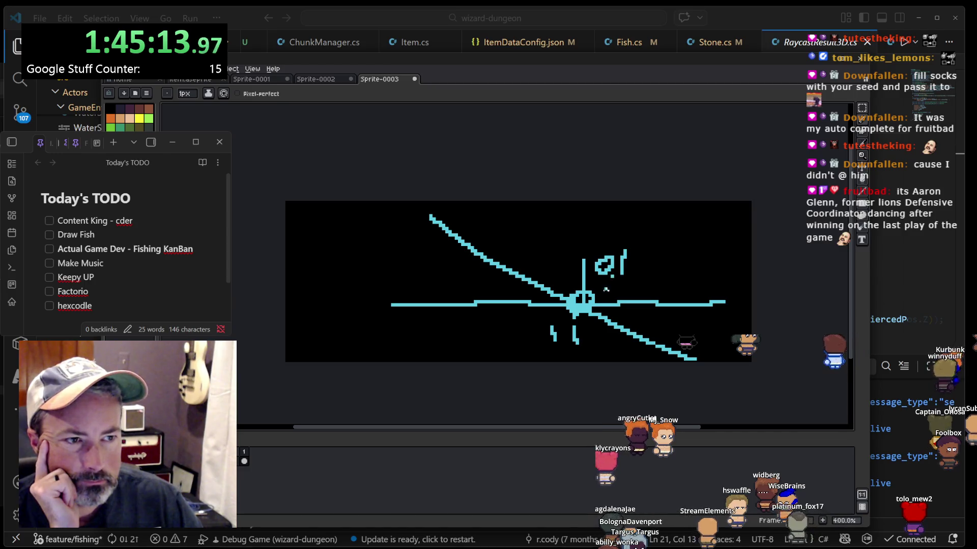
{"action": "left_click", "coordinate": [561, 345]}
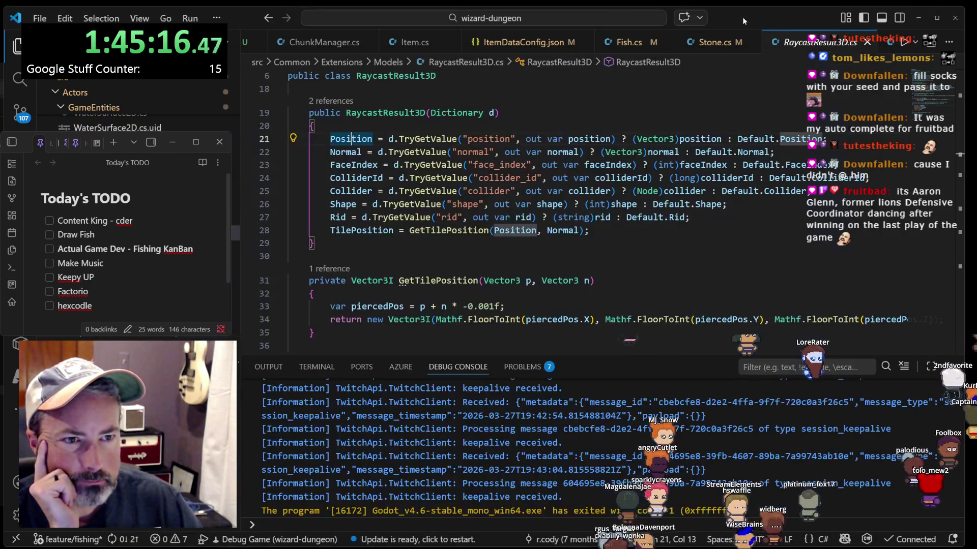
{"action": "left_click", "coordinate": [743, 16]}
{"action": "scroll", "coordinate": [492, 298], "scroll_direction": "down", "scroll_amount": 1}
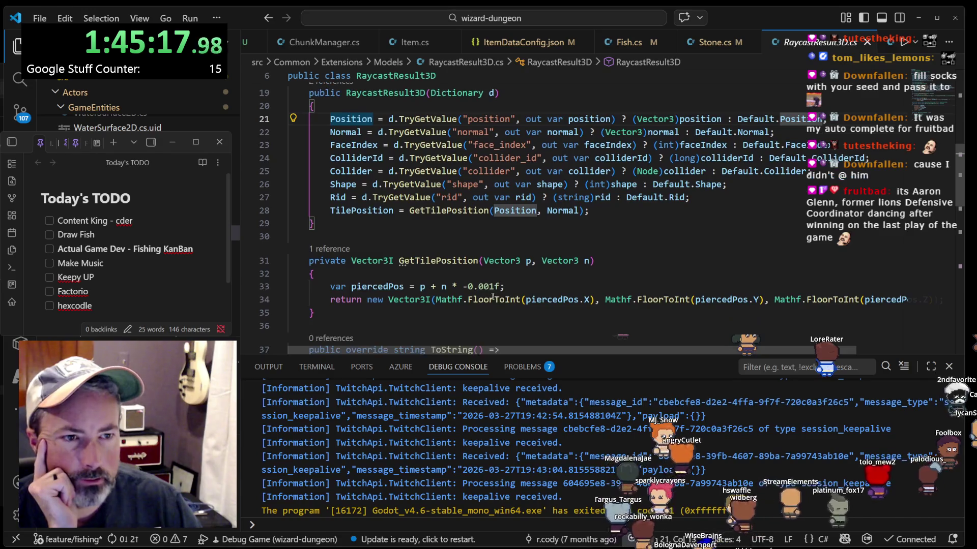
- Examine GetTilePosition's piercedPos calculation, selecting the -0.001f offset and reviewing the FloorToInt calls
{"action": "left_click", "coordinate": [374, 287]}
{"action": "left_click", "coordinate": [475, 287]}
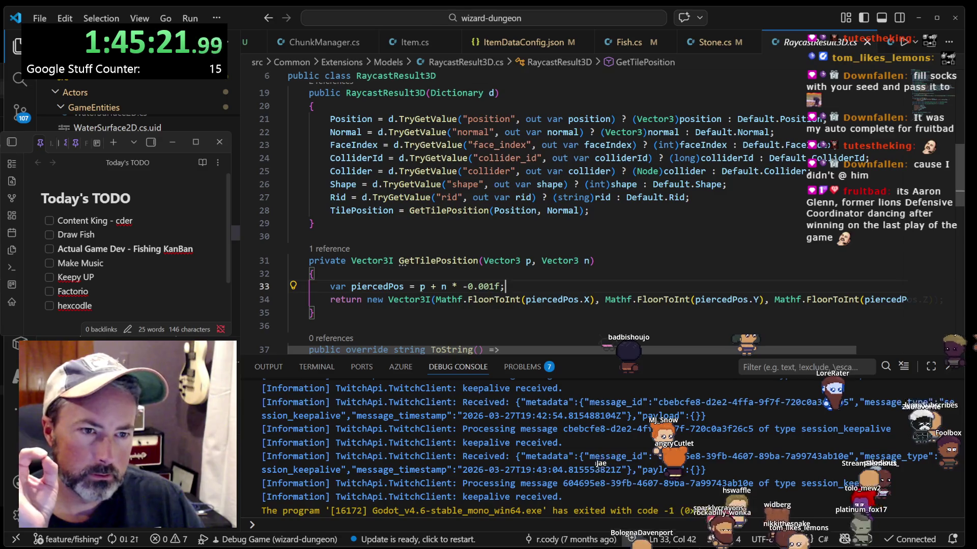
{"action": "key", "text": "Right"}
{"action": "key", "text": "Right"}
{"action": "key", "text": "Right"}
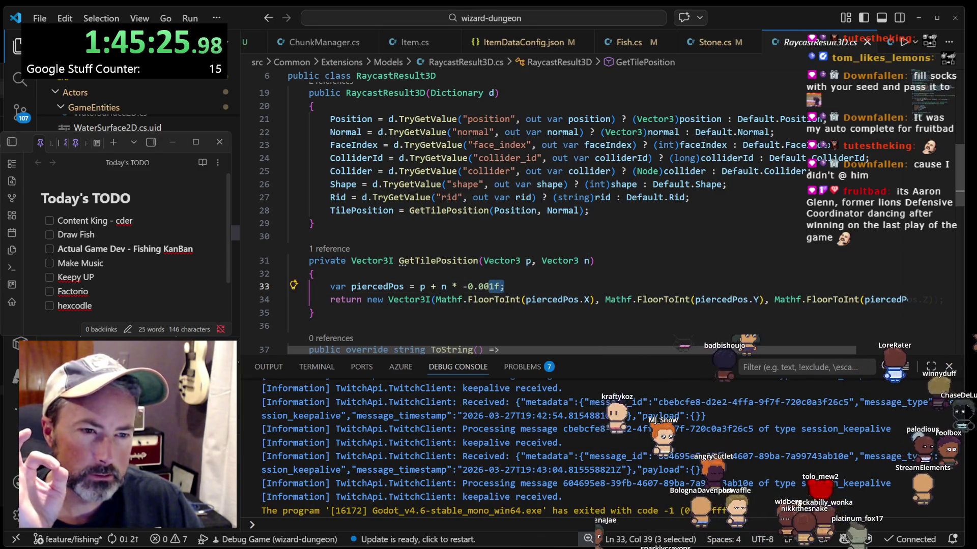
{"action": "left_click_drag", "start_coordinate": [504, 287], "coordinate": [456, 287]}
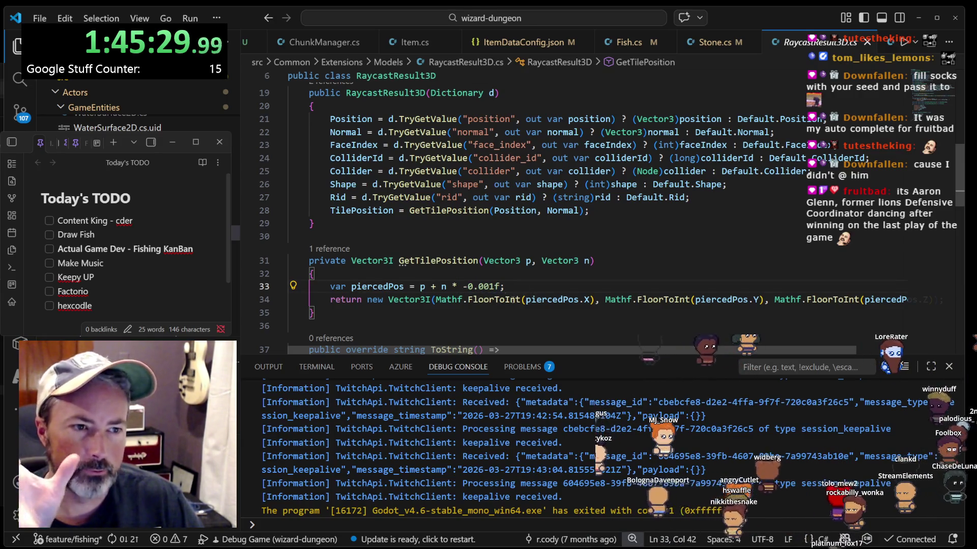
{"action": "left_click", "coordinate": [513, 299]}
{"action": "left_click", "coordinate": [885, 300]}
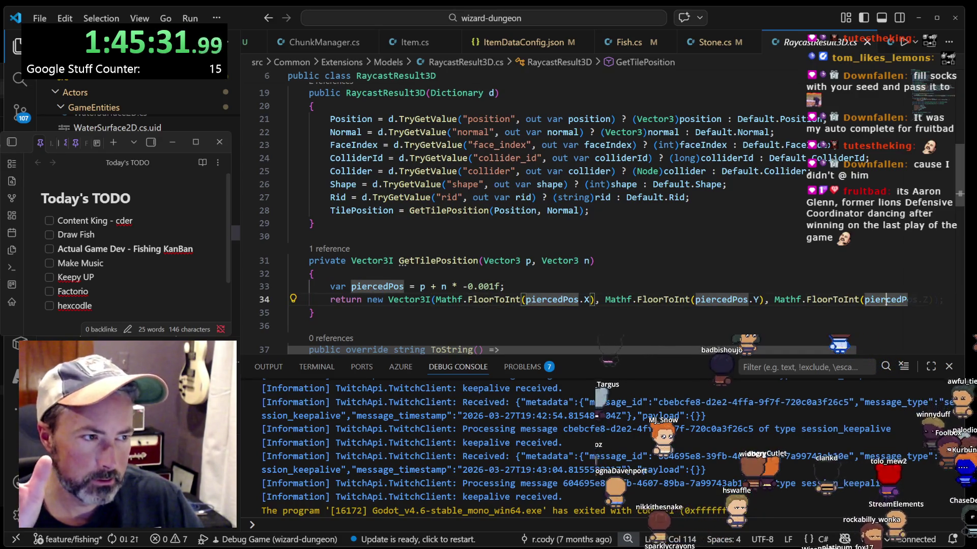
{"action": "scroll", "coordinate": [885, 300], "scroll_direction": "right", "scroll_amount": 2}
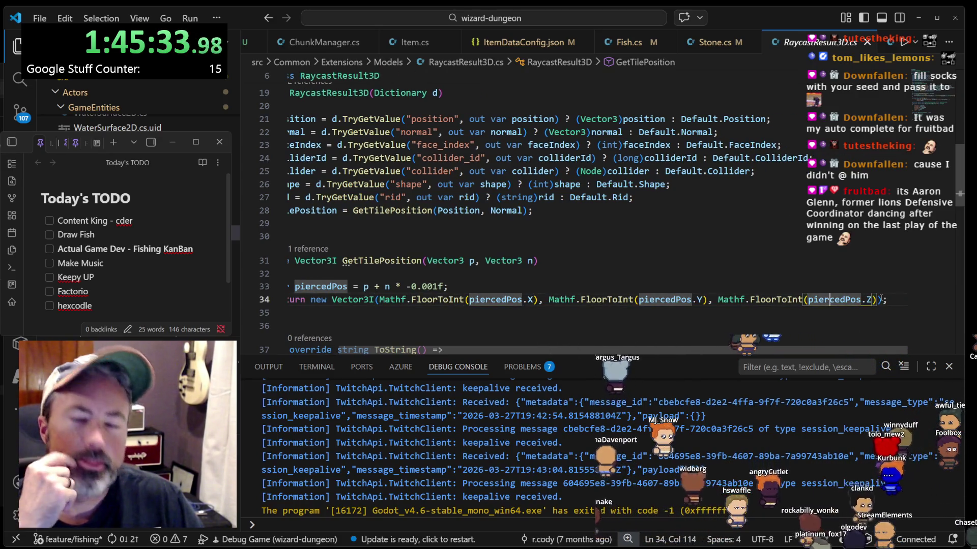
{"action": "mouse_move", "coordinate": [864, 295]}
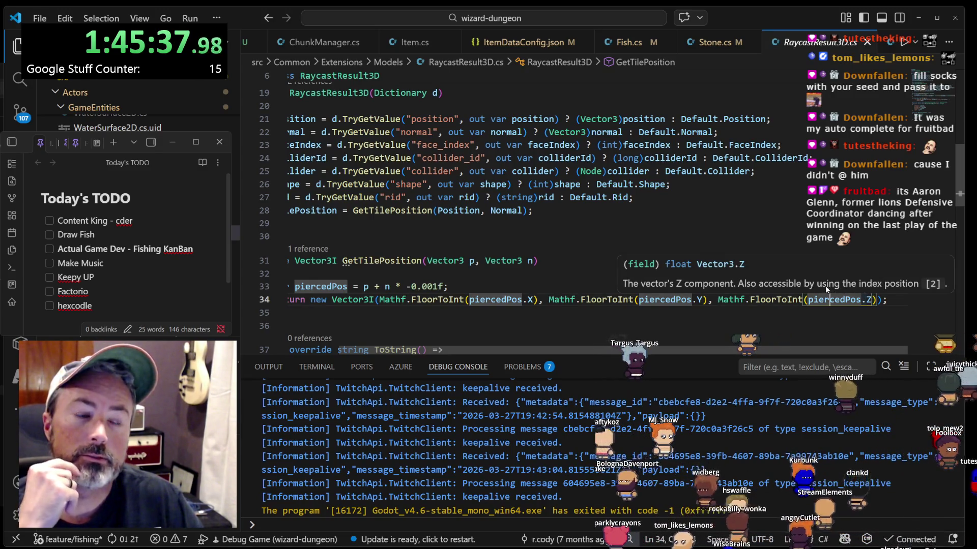
{"action": "mouse_move", "coordinate": [771, 301]}
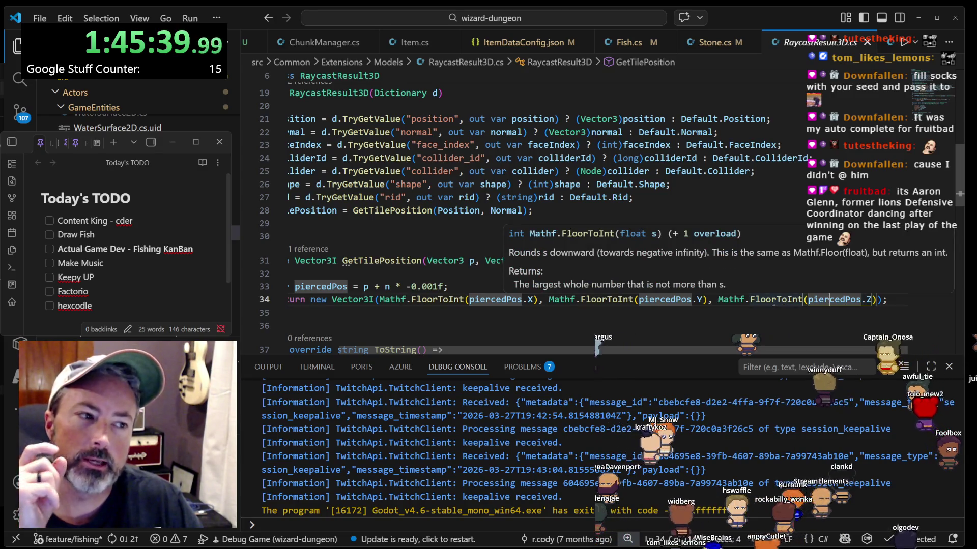
{"action": "scroll", "coordinate": [771, 302], "scroll_direction": "left", "scroll_amount": 3}
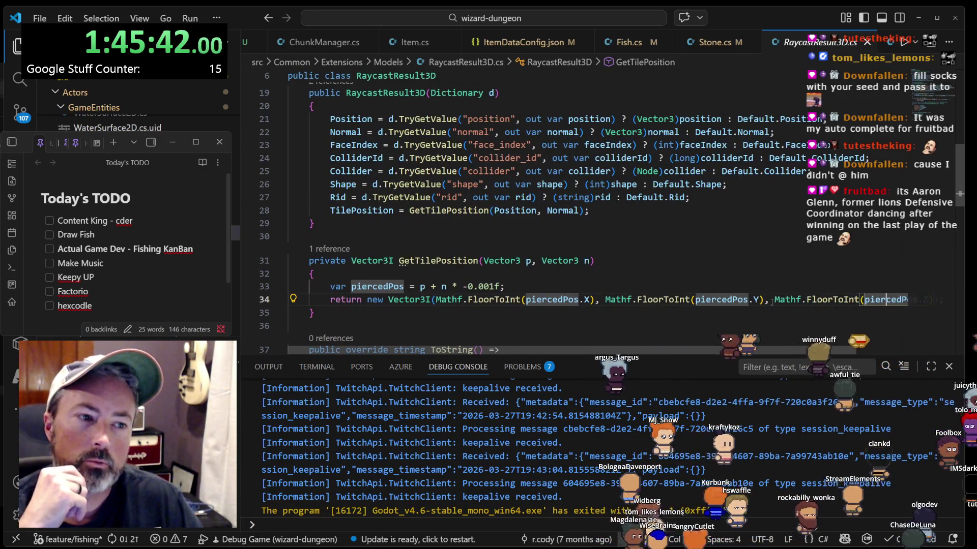
- Navigate back via the TilePosition property to its use in Stone.cs
{"action": "scroll", "coordinate": [532, 281], "scroll_direction": "up", "scroll_amount": 3}
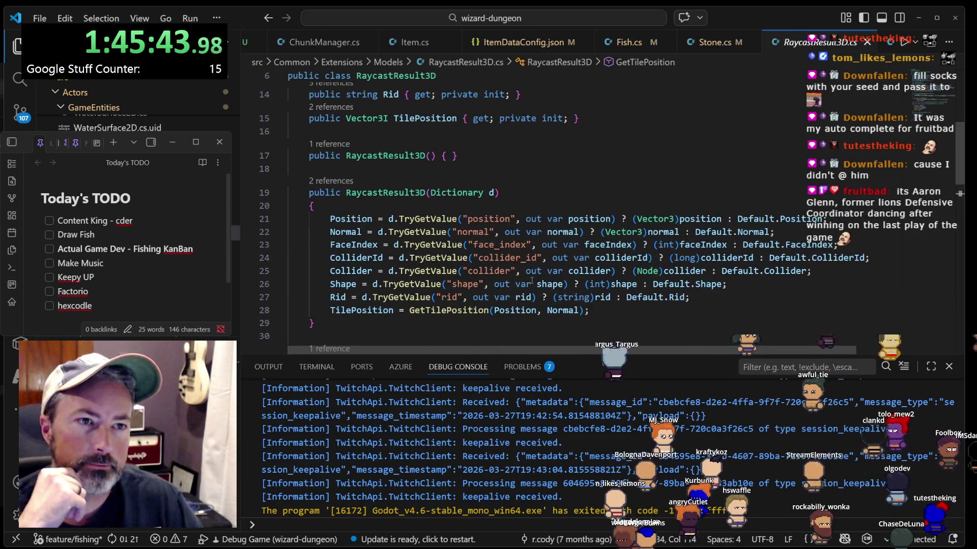
{"action": "scroll", "coordinate": [532, 281], "scroll_direction": "up", "scroll_amount": 2}
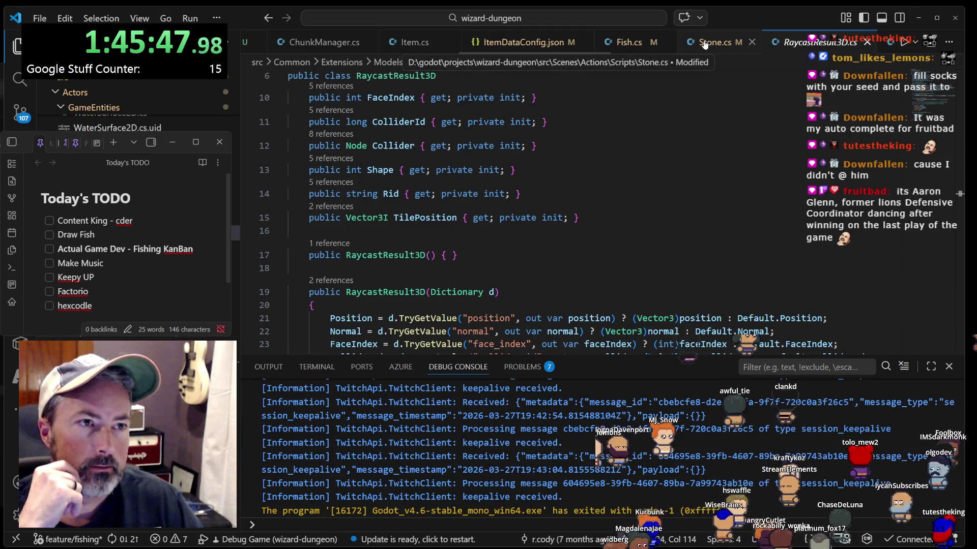
{"action": "left_click", "coordinate": [262, 20]}
{"action": "scroll", "coordinate": [325, 127], "scroll_direction": "down", "scroll_amount": 3}
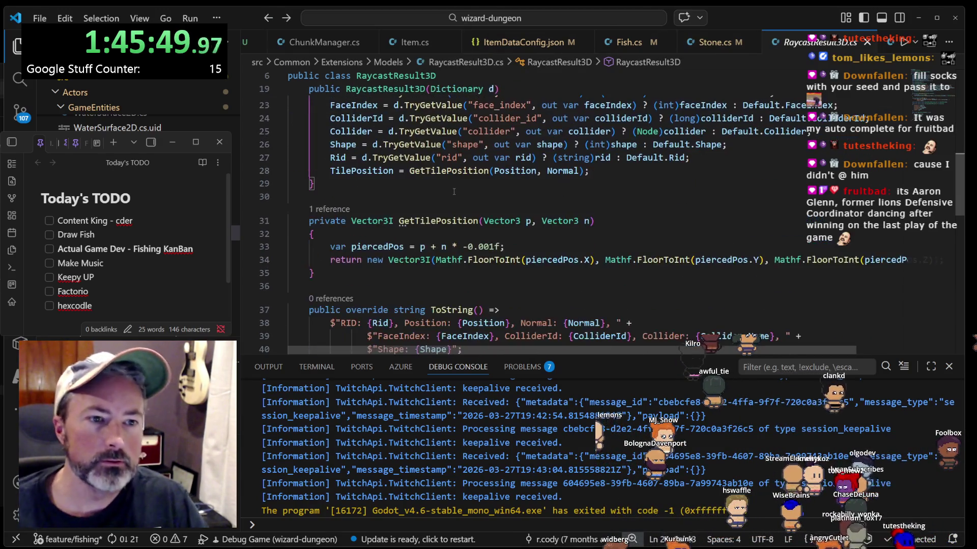
{"action": "key", "text": "alt+Left"}
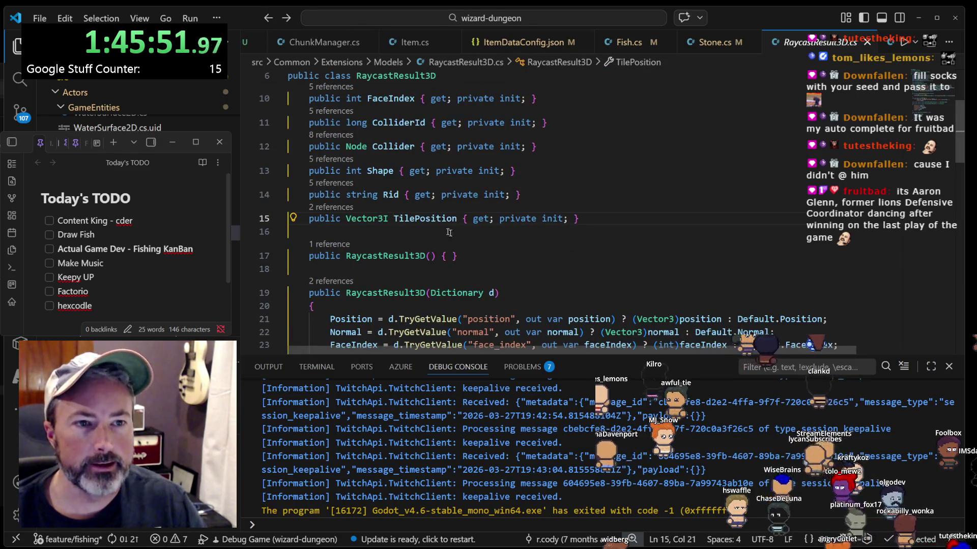
{"action": "key", "text": "alt+Left"}
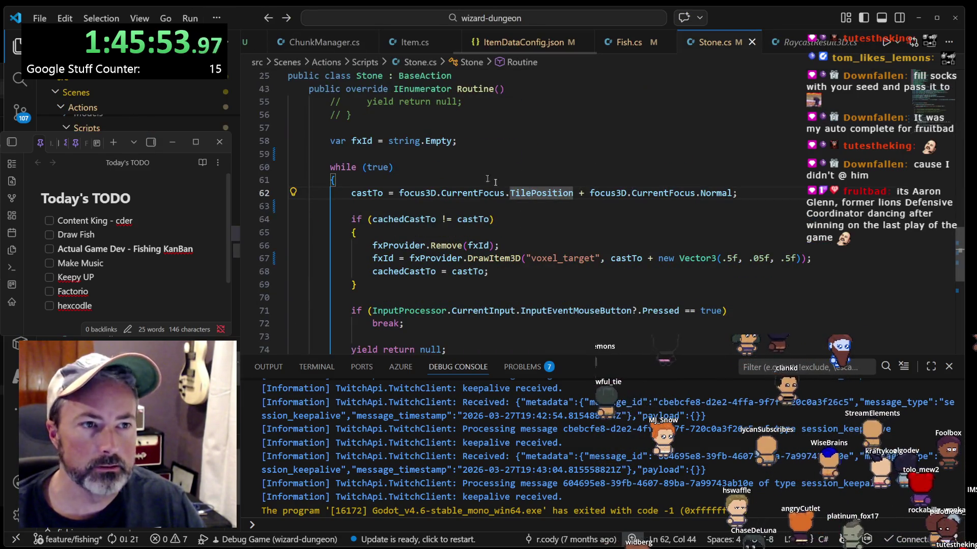
- Inspect CurrentFocus in the castTo line and jump to its definition in Focus3D.cs
{"action": "scroll", "coordinate": [604, 233], "scroll_direction": "down", "scroll_amount": 2}
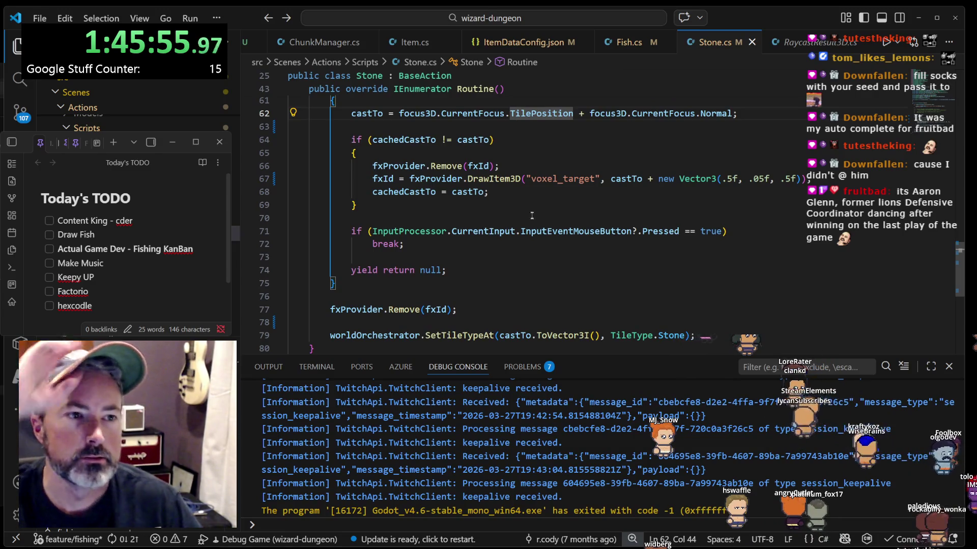
{"action": "scroll", "coordinate": [473, 177], "scroll_direction": "up", "scroll_amount": 1}
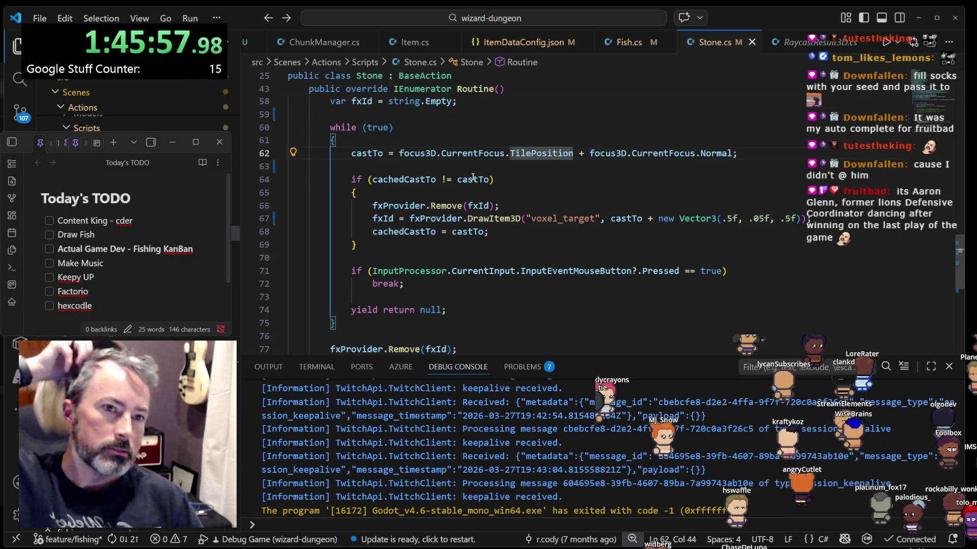
{"action": "left_click", "coordinate": [473, 153]}
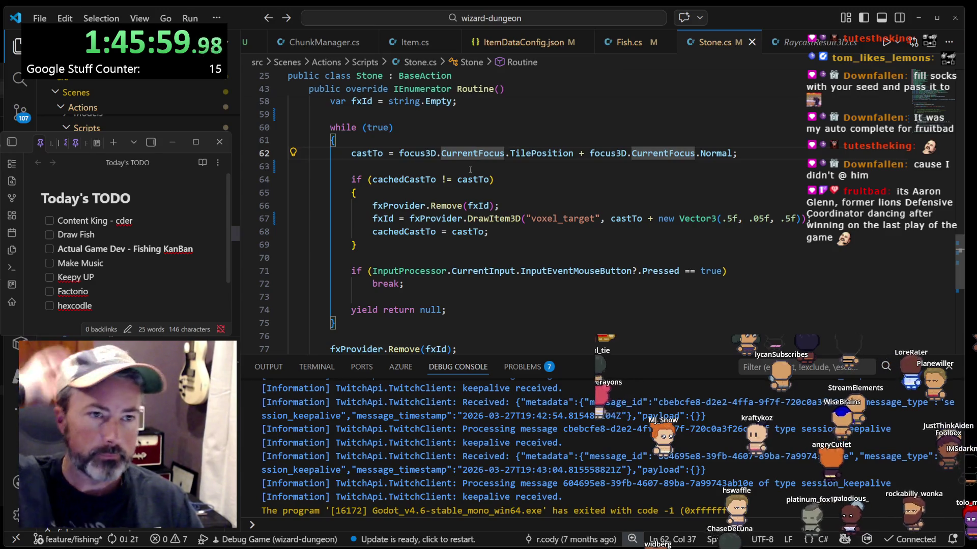
{"action": "left_click", "coordinate": [440, 154]}
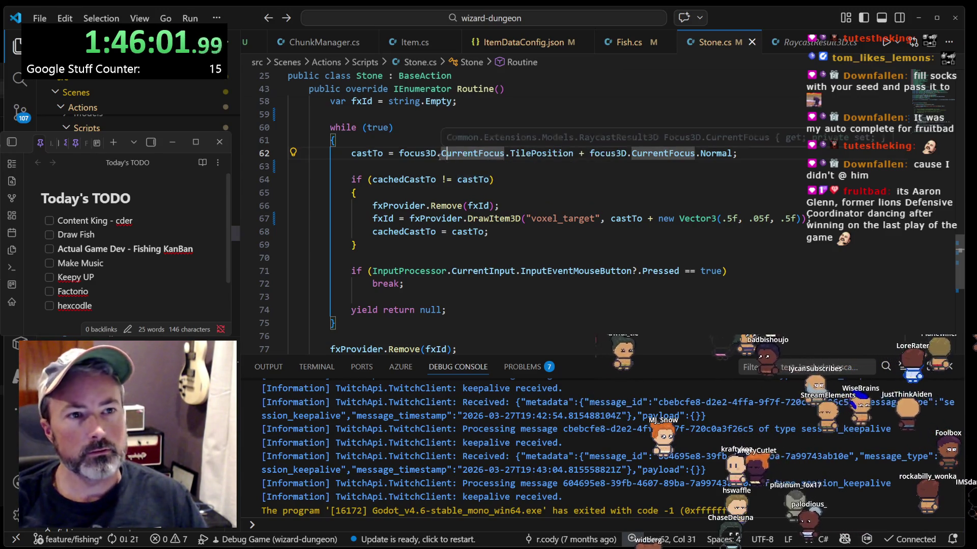
{"action": "key", "text": "F12"}
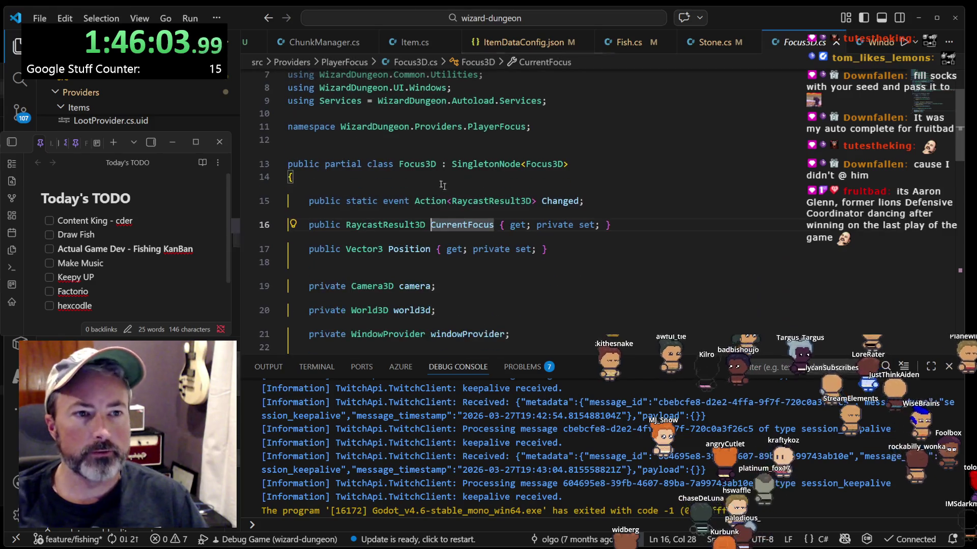
- Review how ChangeFocus stores the result and where _Process calls it to reset focus
{"action": "scroll", "coordinate": [447, 176], "scroll_direction": "down", "scroll_amount": 3}
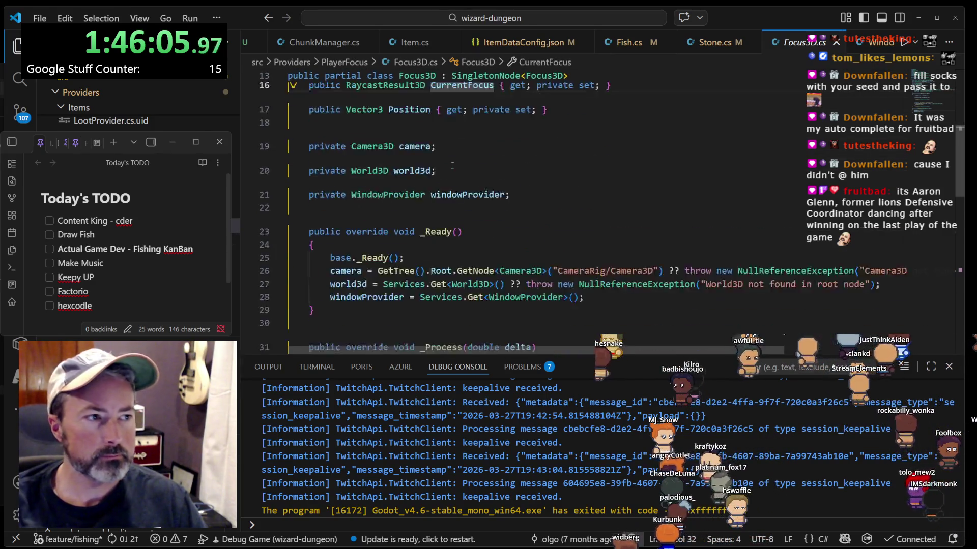
{"action": "scroll", "coordinate": [451, 166], "scroll_direction": "down", "scroll_amount": 6}
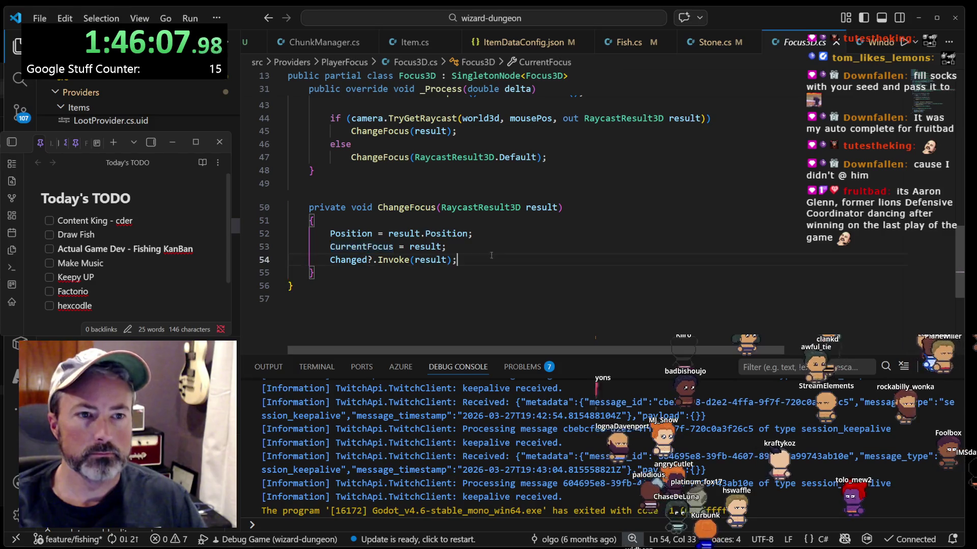
{"action": "left_click", "coordinate": [443, 233]}
{"action": "left_click", "coordinate": [420, 247]}
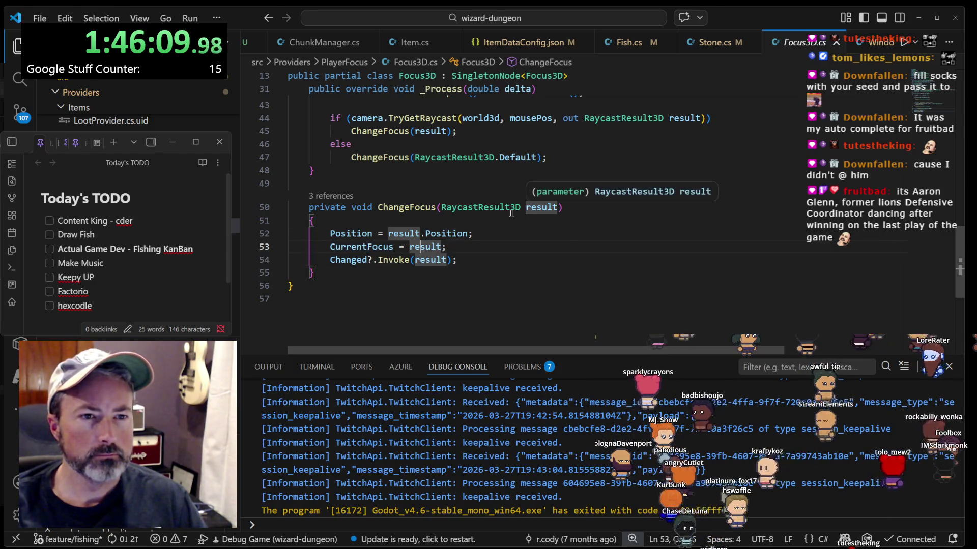
{"action": "left_click", "coordinate": [394, 208]}
{"action": "scroll", "coordinate": [452, 224], "scroll_direction": "up", "scroll_amount": 5}
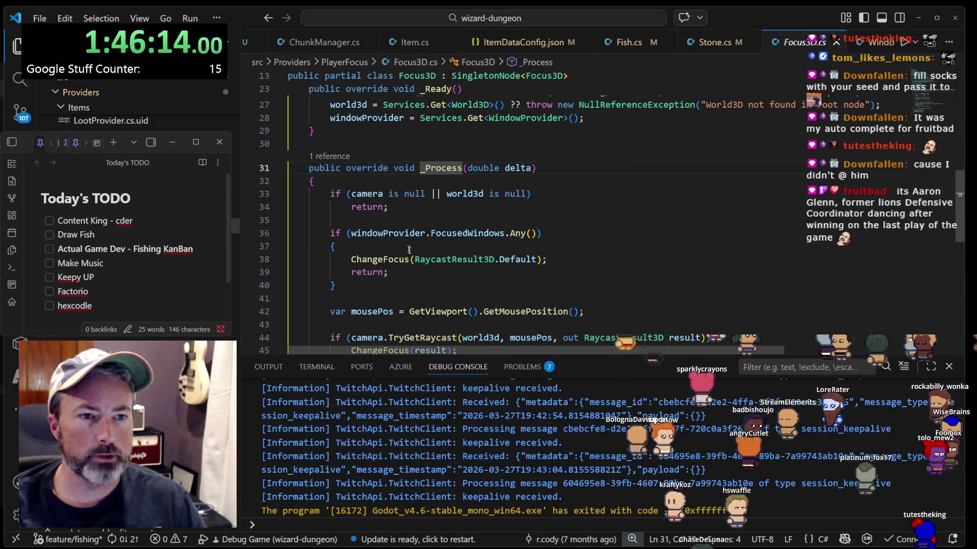
{"action": "left_click", "coordinate": [379, 272]}
{"action": "left_click", "coordinate": [388, 259]}
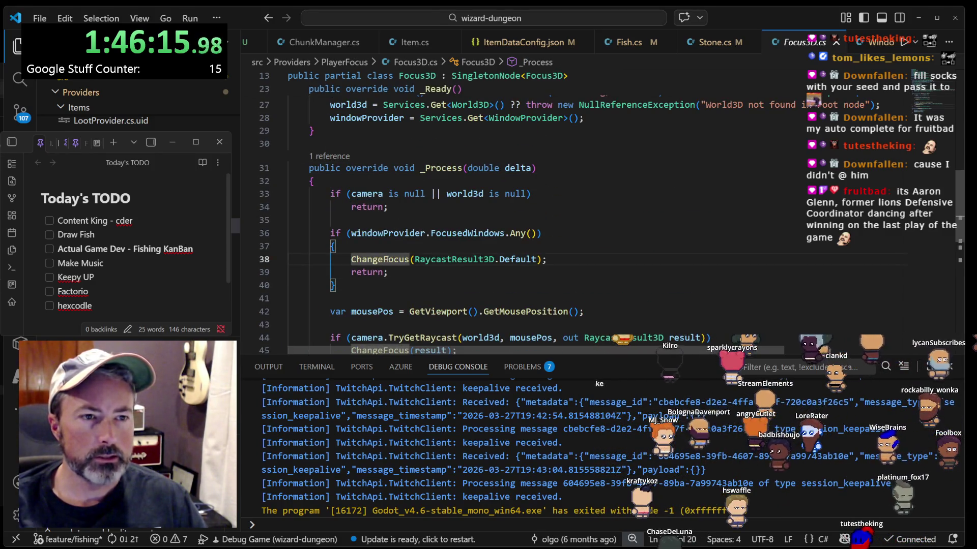
{"action": "scroll", "coordinate": [462, 241], "scroll_direction": "down", "scroll_amount": 2}
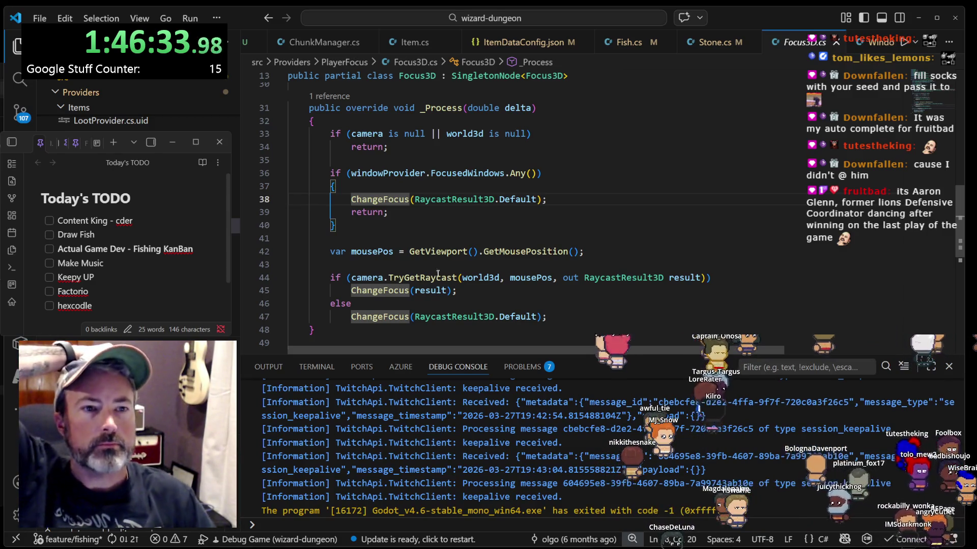
{"action": "left_click", "coordinate": [458, 221]}
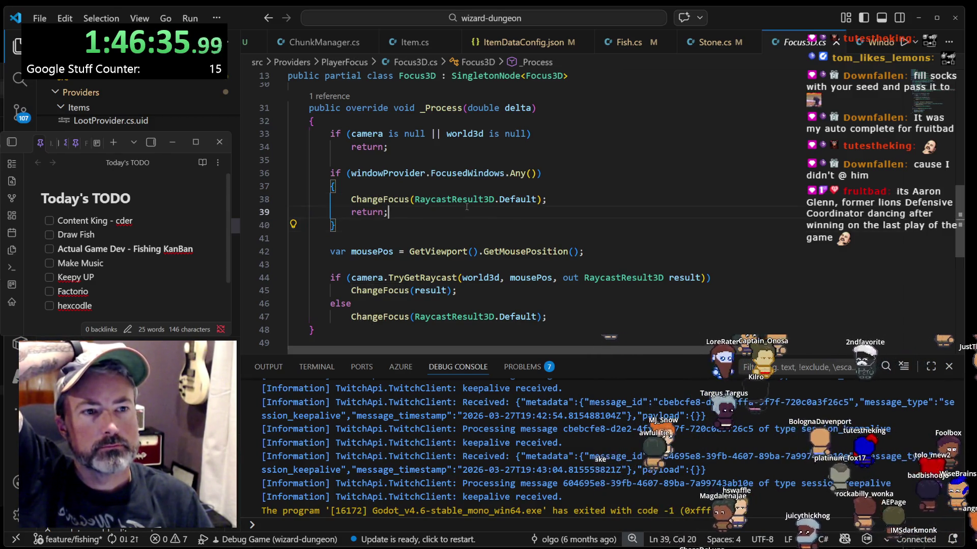
{"action": "left_click", "coordinate": [447, 173]}
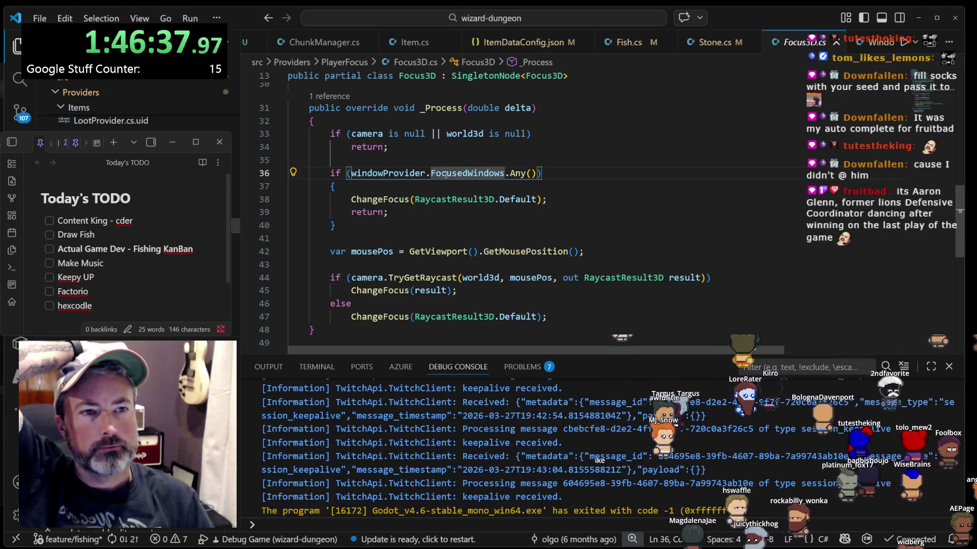
{"action": "left_click", "coordinate": [475, 200]}
{"action": "left_click", "coordinate": [500, 200]}
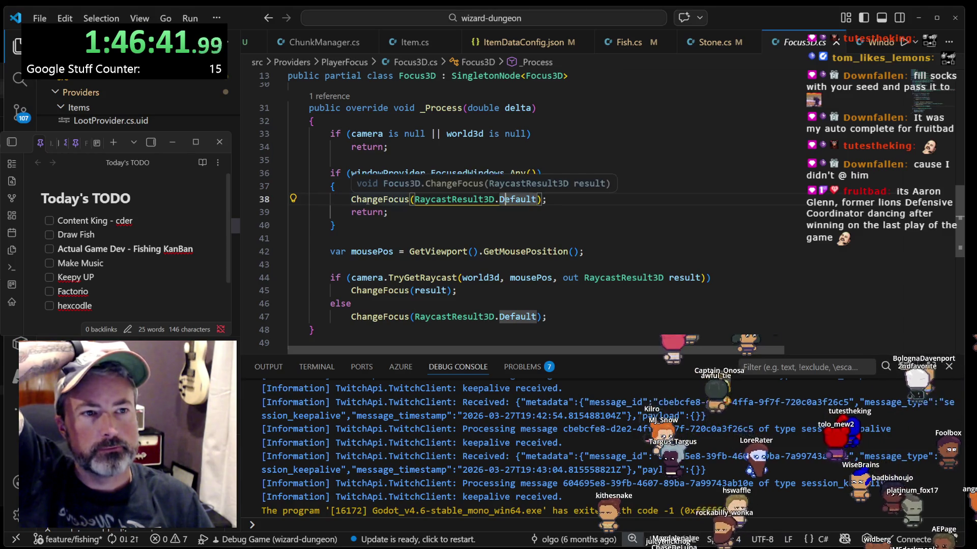
{"action": "left_click", "coordinate": [367, 200]}
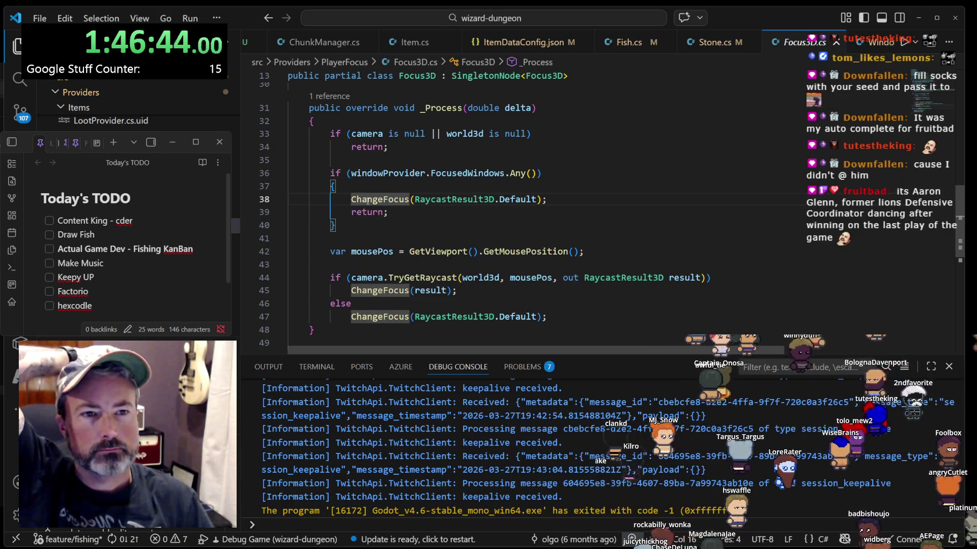
{"action": "mouse_move", "coordinate": [431, 251]}
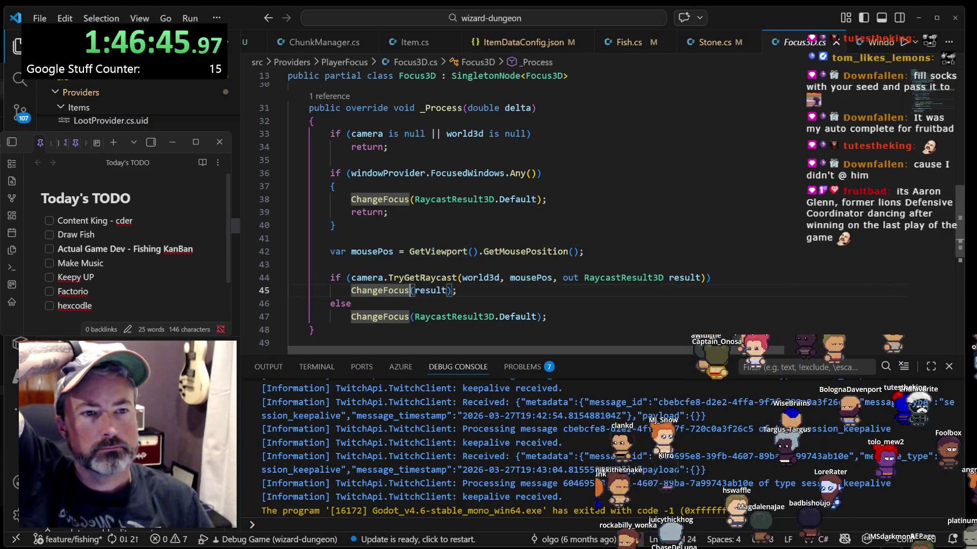
{"action": "left_click", "coordinate": [424, 278]}
{"action": "scroll", "coordinate": [382, 264], "scroll_direction": "up", "scroll_amount": 1}
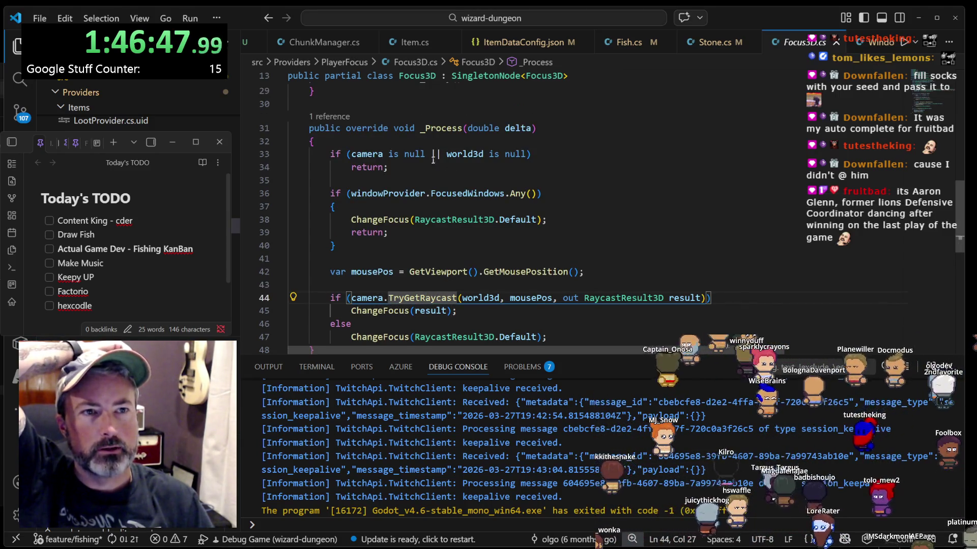
{"action": "scroll", "coordinate": [433, 160], "scroll_direction": "down", "scroll_amount": 2}
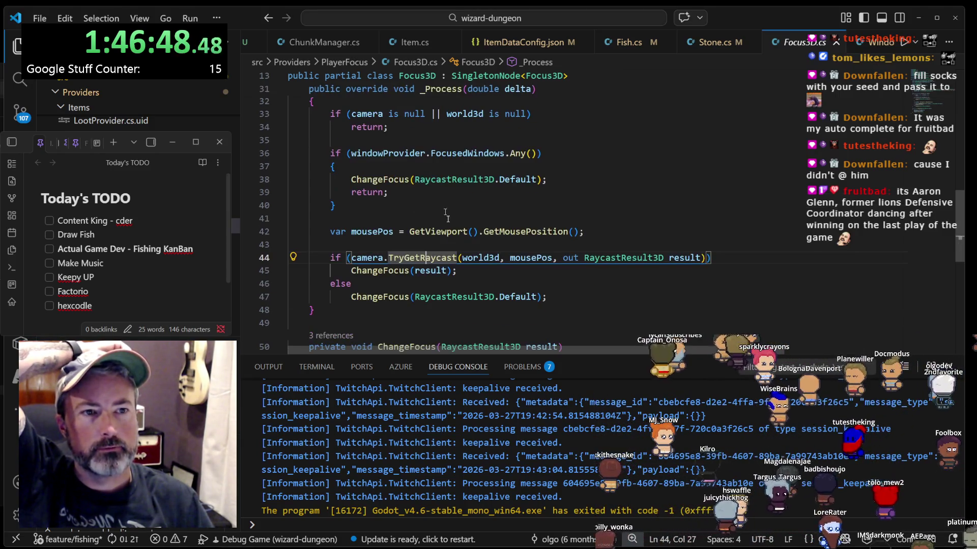
{"action": "left_click", "coordinate": [455, 270]}
{"action": "mouse_move", "coordinate": [466, 254]}
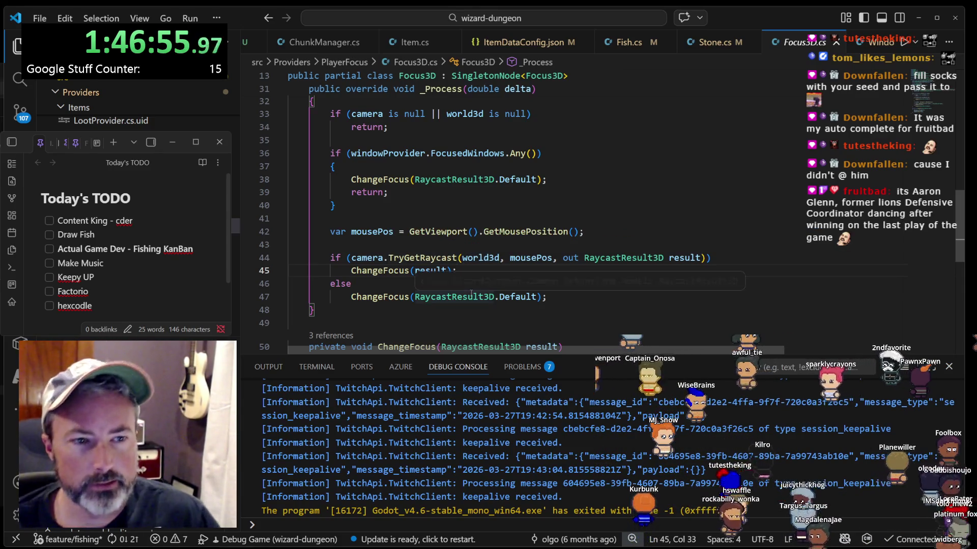
{"action": "scroll", "coordinate": [471, 293], "scroll_direction": "up", "scroll_amount": 5}
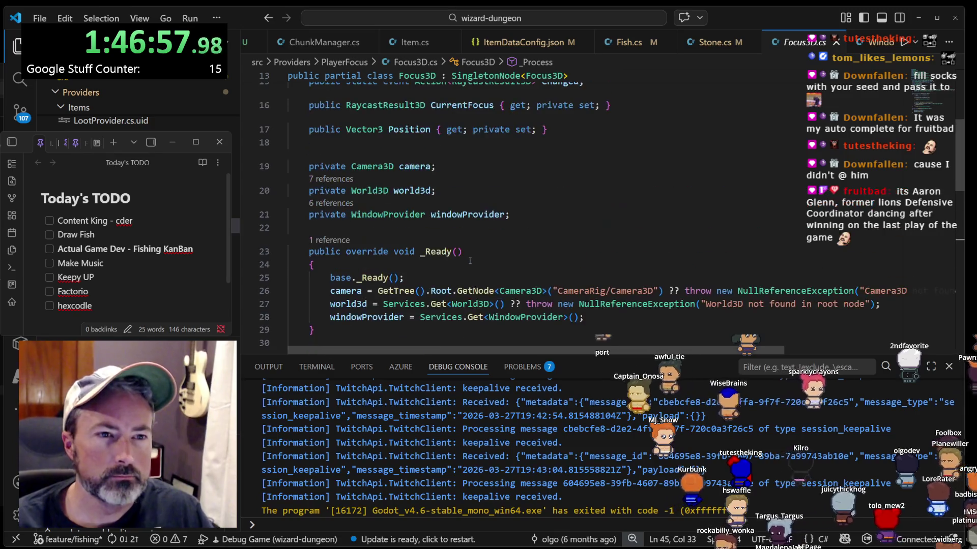
- Insert a blank line after the windowProvider field in Focus3D.cs
{"action": "scroll", "coordinate": [471, 260], "scroll_direction": "up", "scroll_amount": 2}
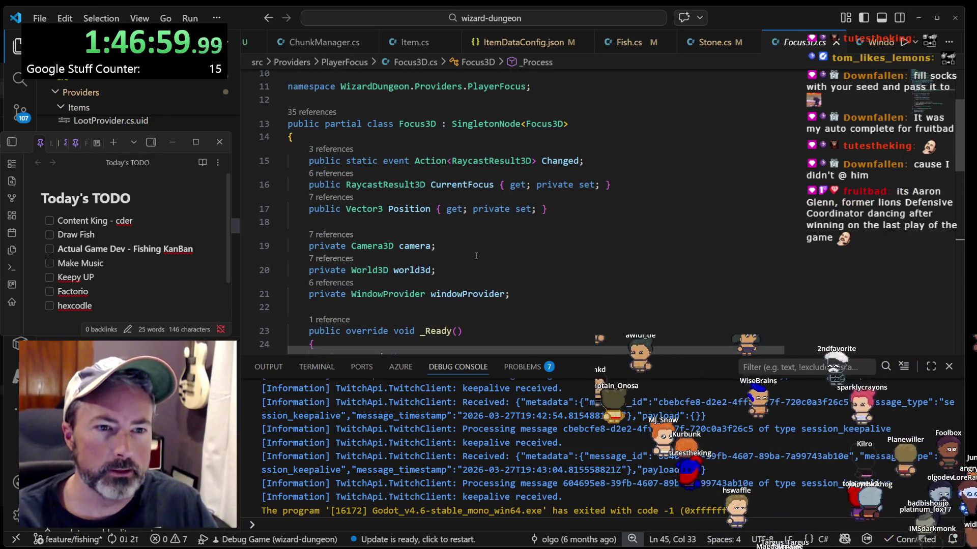
{"action": "scroll", "coordinate": [476, 255], "scroll_direction": "down", "scroll_amount": 6}
{"action": "scroll", "coordinate": [476, 252], "scroll_direction": "up", "scroll_amount": 3}
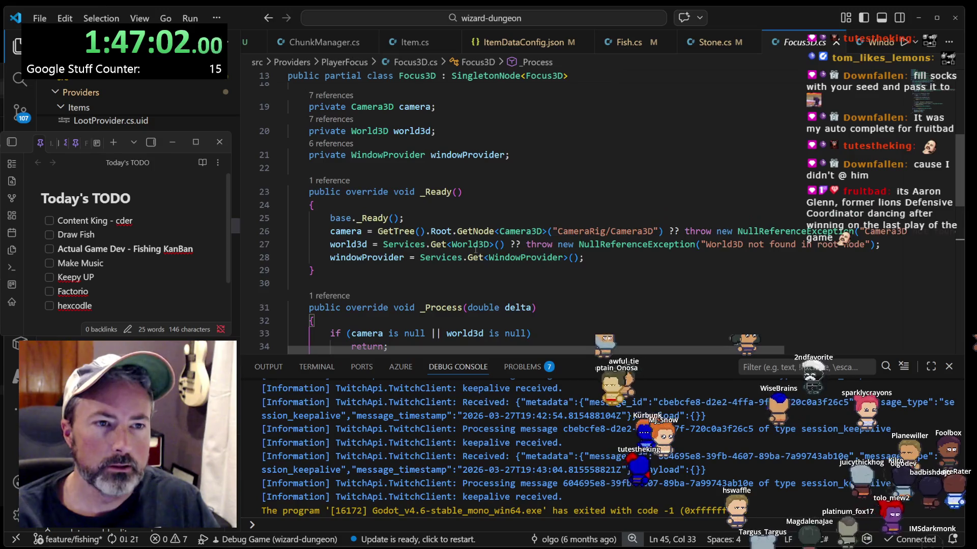
{"action": "scroll", "coordinate": [475, 249], "scroll_direction": "up", "scroll_amount": 2}
{"action": "scroll", "coordinate": [484, 235], "scroll_direction": "up", "scroll_amount": 2}
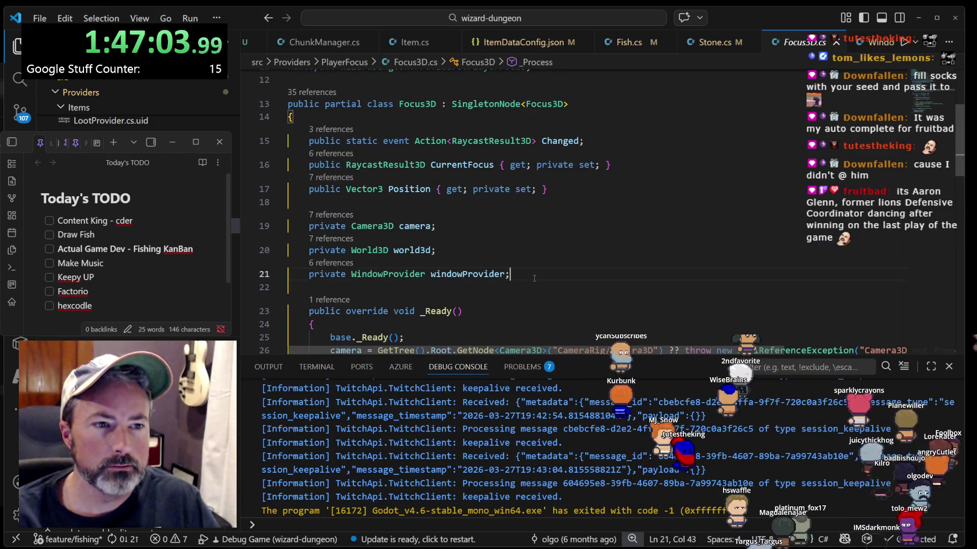
{"action": "key", "text": "Return"}
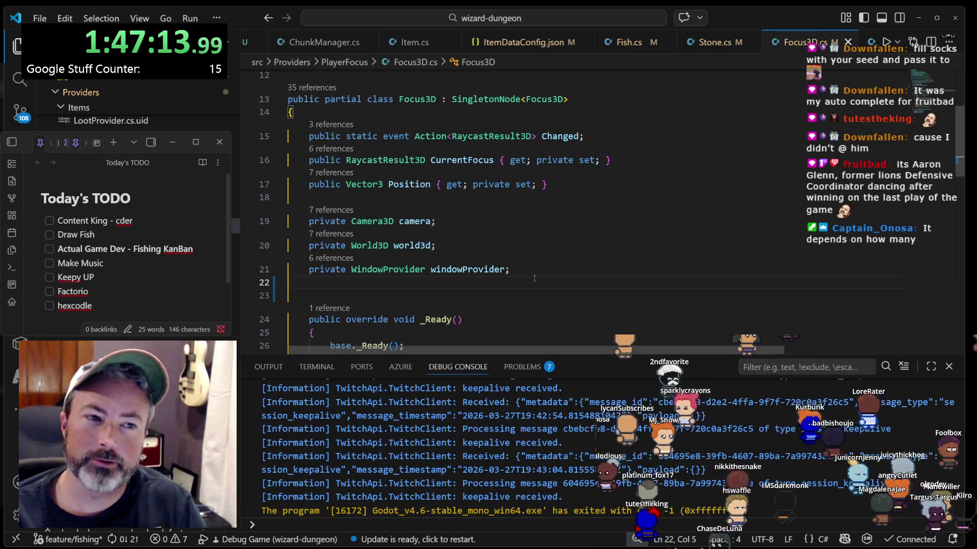
- Read the _Ready method, checking the GetNode and World3D documentation
{"action": "scroll", "coordinate": [497, 242], "scroll_direction": "down", "scroll_amount": 6}
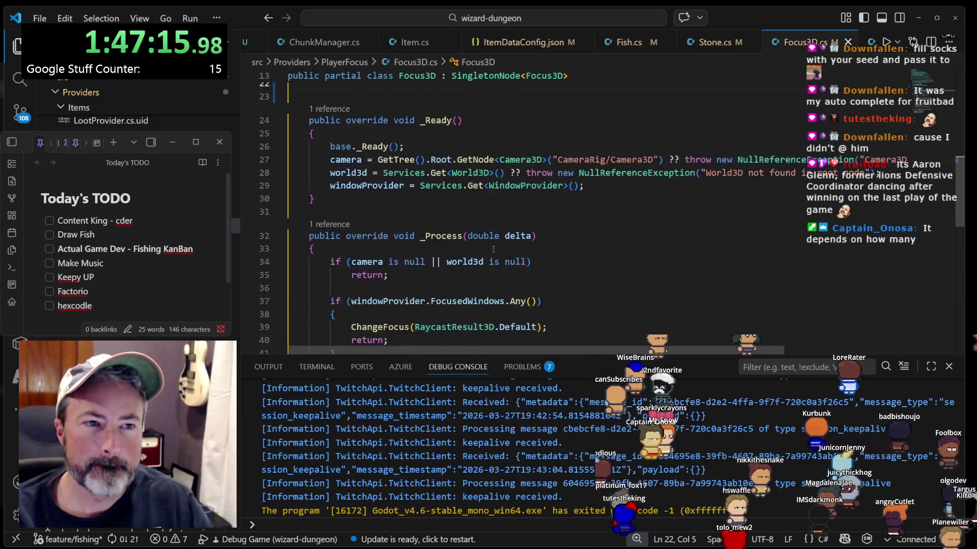
{"action": "scroll", "coordinate": [523, 231], "scroll_direction": "down", "scroll_amount": 1}
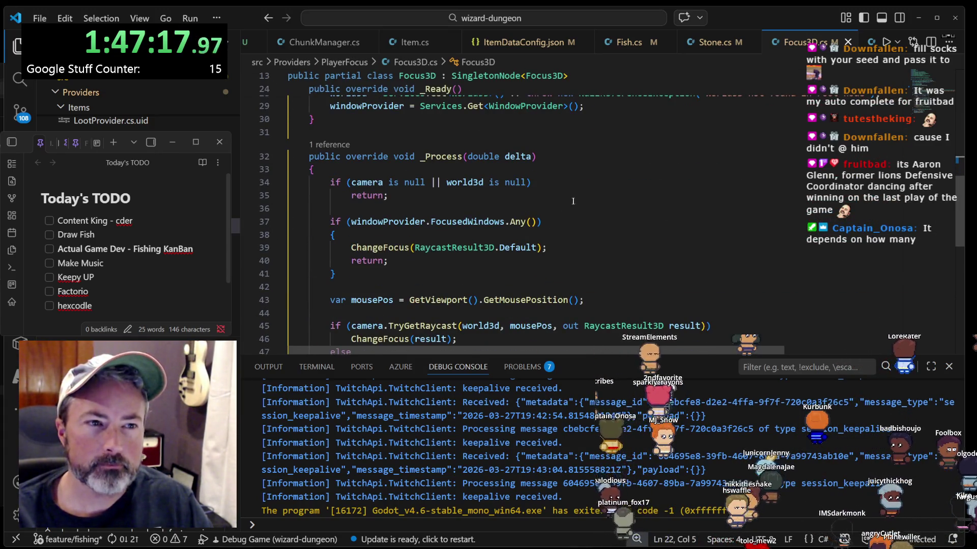
{"action": "scroll", "coordinate": [557, 199], "scroll_direction": "down", "scroll_amount": 2}
{"action": "scroll", "coordinate": [557, 198], "scroll_direction": "up", "scroll_amount": 5}
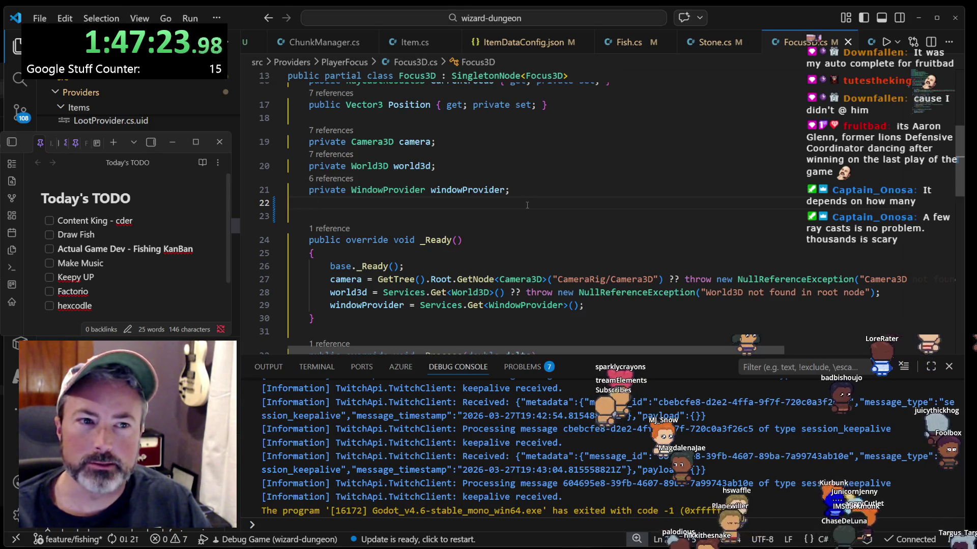
{"action": "scroll", "coordinate": [527, 205], "scroll_direction": "up", "scroll_amount": 2}
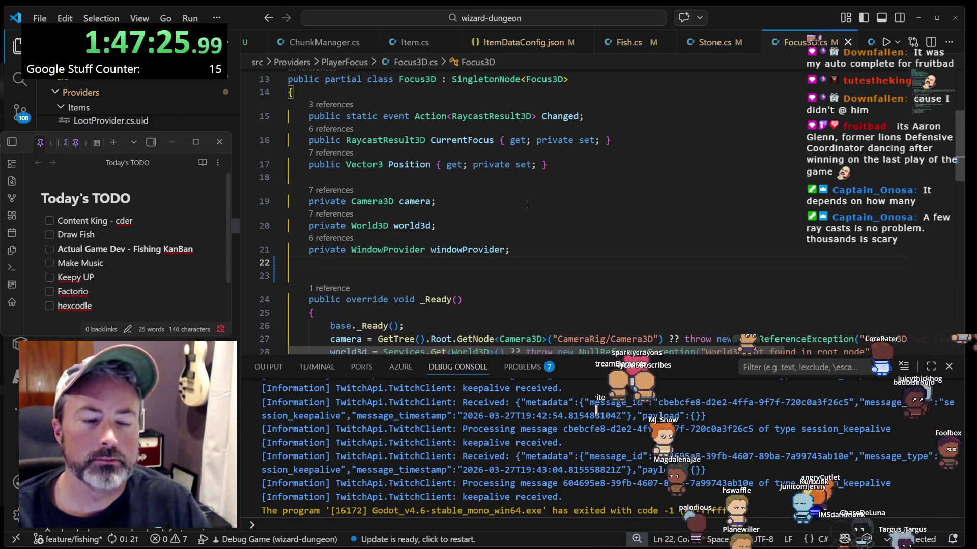
{"action": "scroll", "coordinate": [539, 207], "scroll_direction": "down", "scroll_amount": 3}
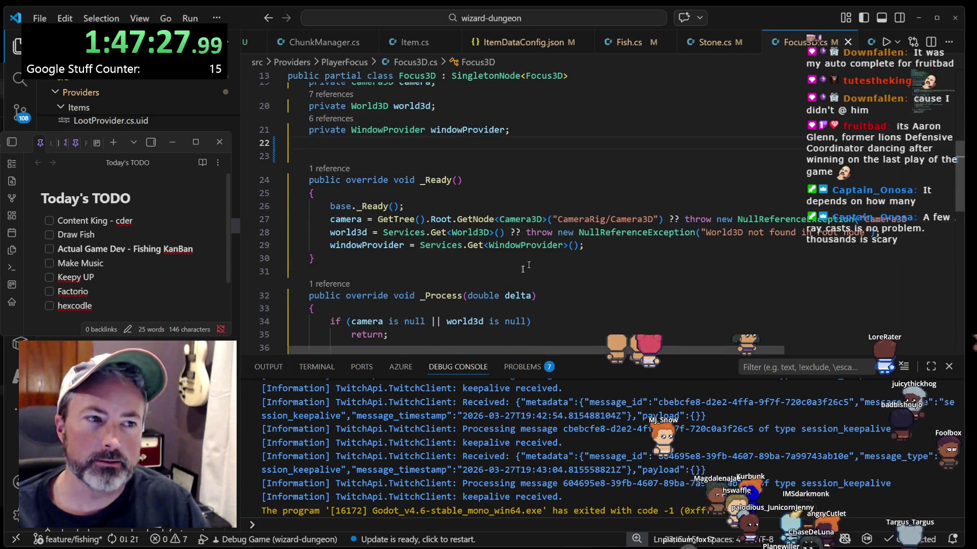
{"action": "mouse_move", "coordinate": [455, 215]}
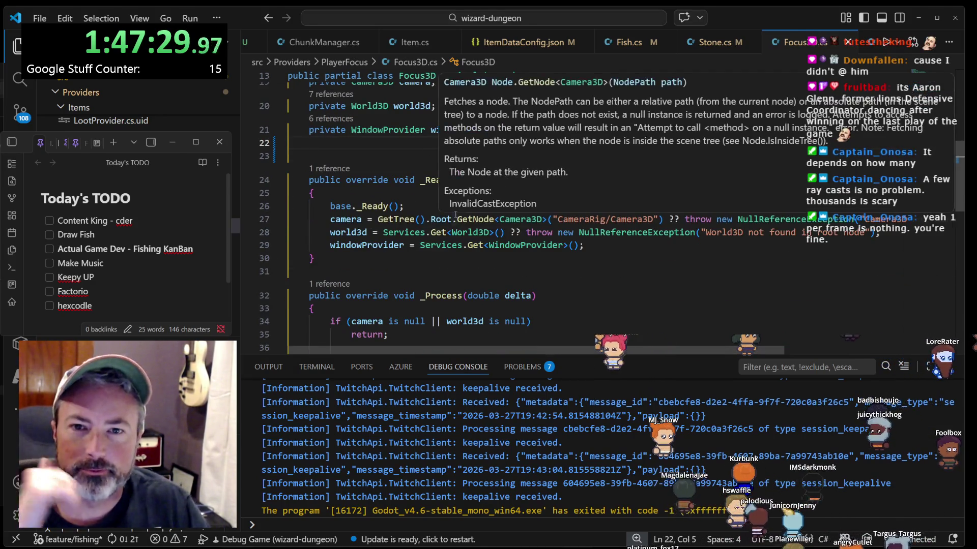
{"action": "mouse_move", "coordinate": [468, 233]}
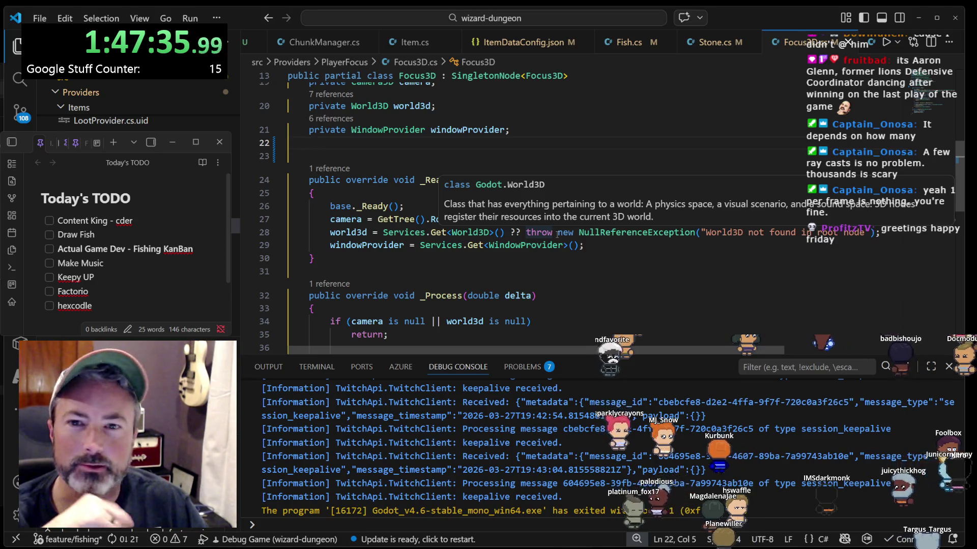
{"action": "scroll", "coordinate": [440, 252], "scroll_direction": "down", "scroll_amount": 2}
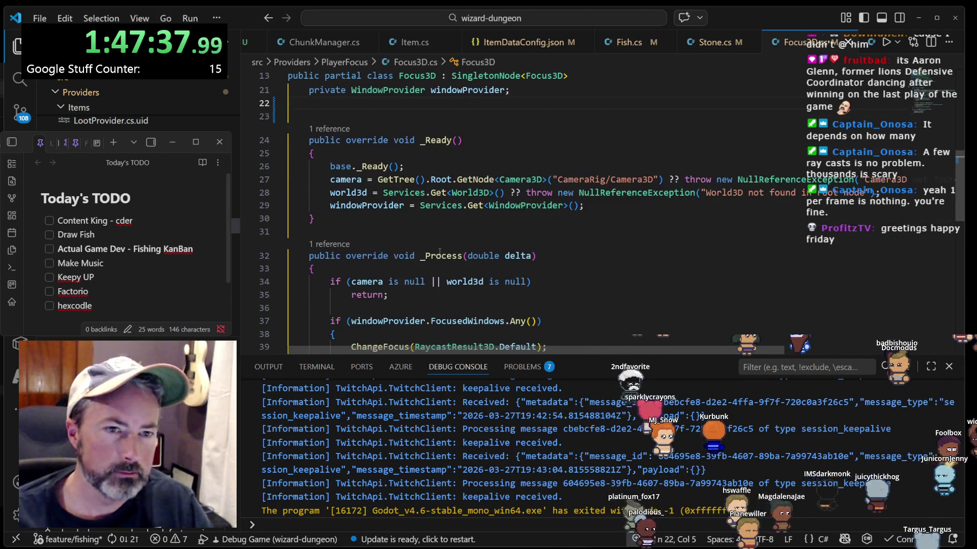
{"action": "left_click", "coordinate": [415, 166]}
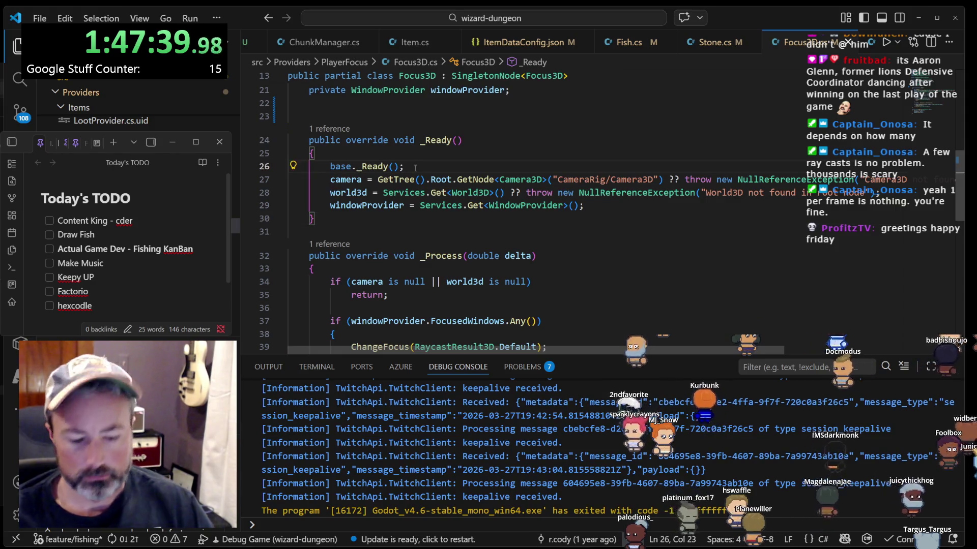
{"action": "key", "text": "Return"}
{"action": "left_click", "coordinate": [414, 166]}
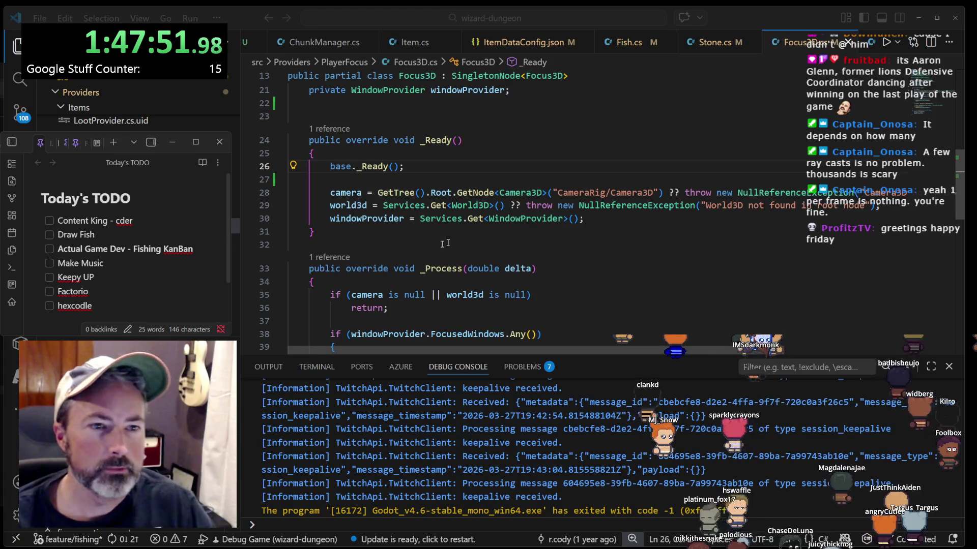
{"action": "left_click", "coordinate": [414, 242]}
{"action": "scroll", "coordinate": [420, 242], "scroll_direction": "down", "scroll_amount": 1}
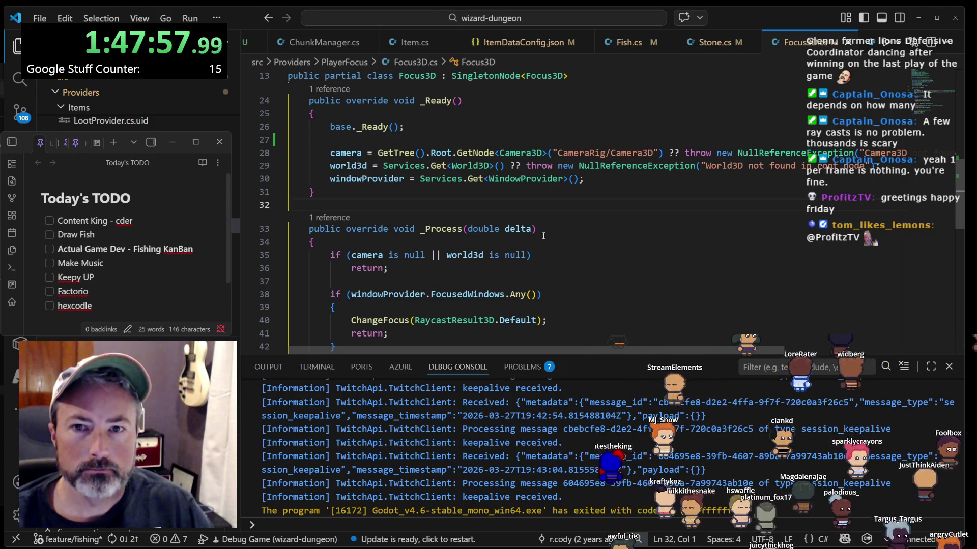
{"action": "scroll", "coordinate": [543, 236], "scroll_direction": "down", "scroll_amount": 1}
{"action": "scroll", "coordinate": [539, 232], "scroll_direction": "down", "scroll_amount": 1}
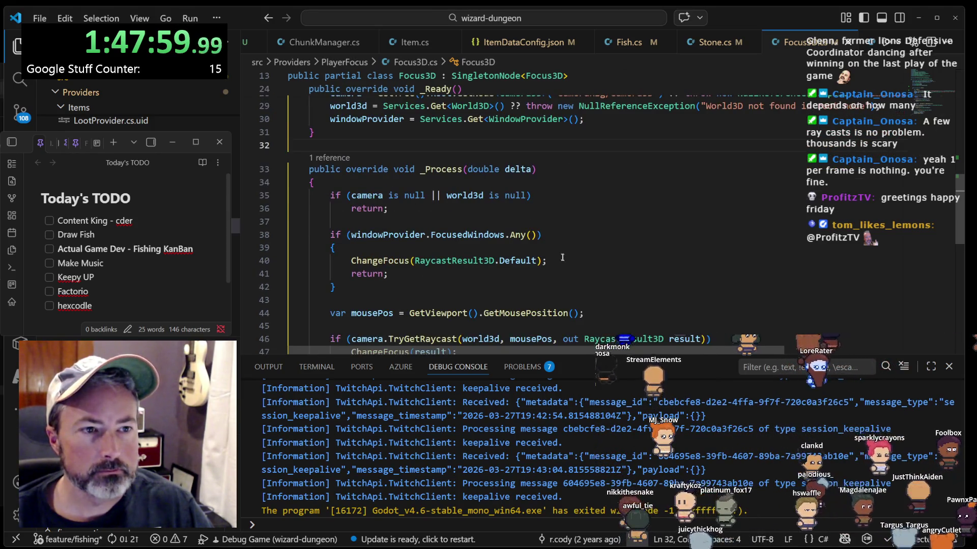
{"action": "scroll", "coordinate": [562, 257], "scroll_direction": "down", "scroll_amount": 2}
{"action": "left_click", "coordinate": [378, 252]}
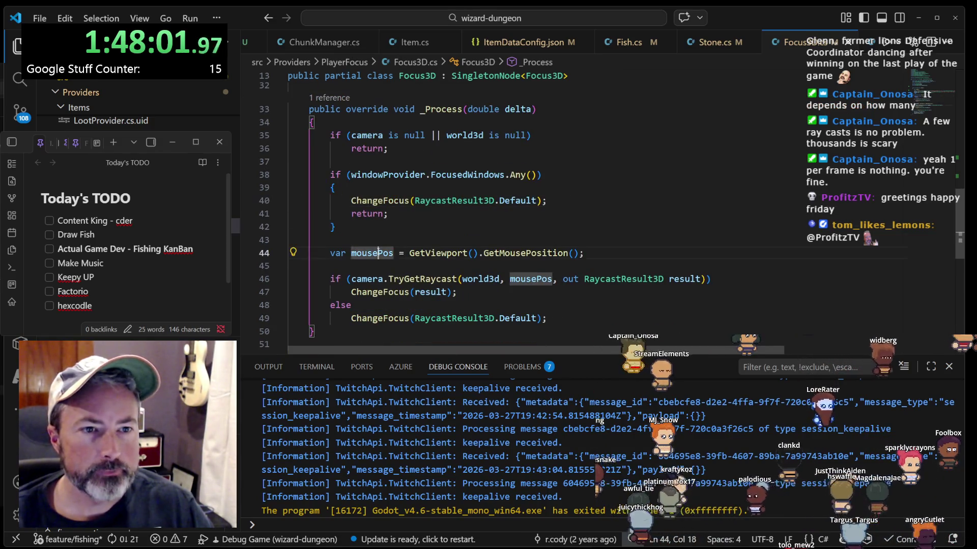
{"action": "scroll", "coordinate": [378, 253], "scroll_direction": "down", "scroll_amount": 1}
{"action": "left_click", "coordinate": [541, 213]}
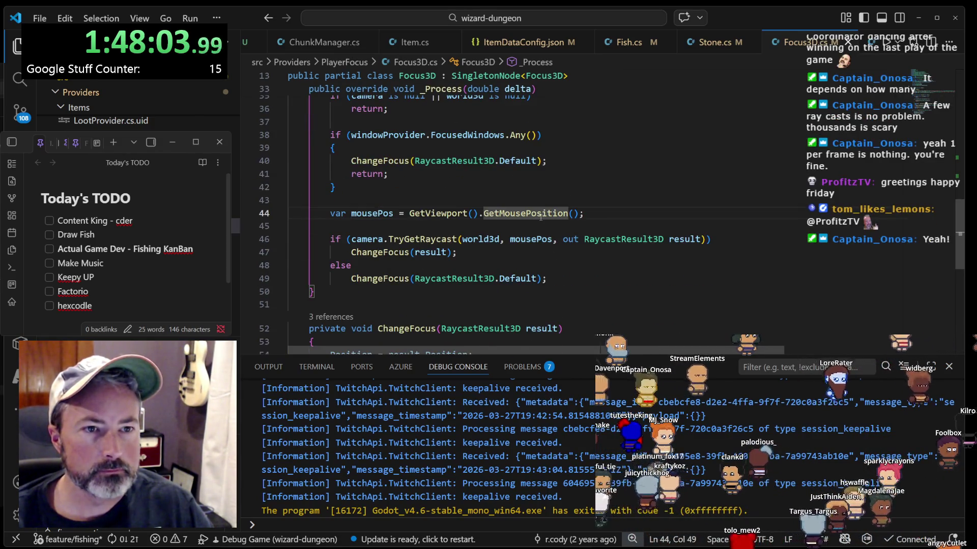
{"action": "scroll", "coordinate": [480, 242], "scroll_direction": "up", "scroll_amount": 1}
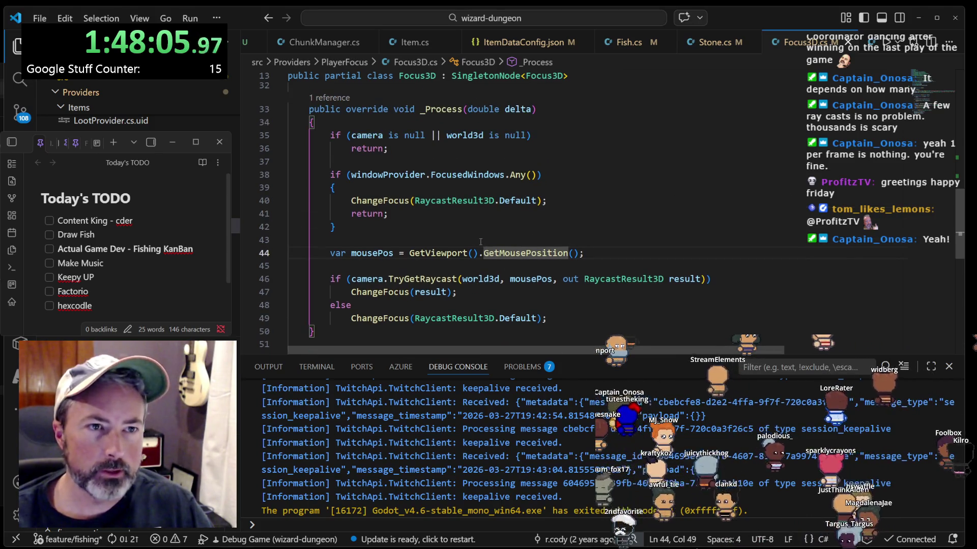
{"action": "left_click", "coordinate": [452, 109]}
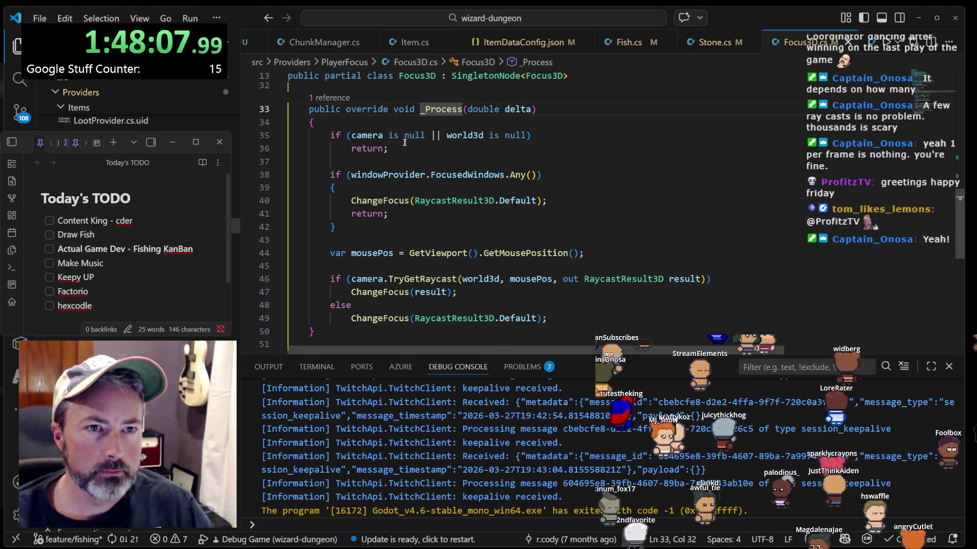
{"action": "left_click", "coordinate": [469, 174]}
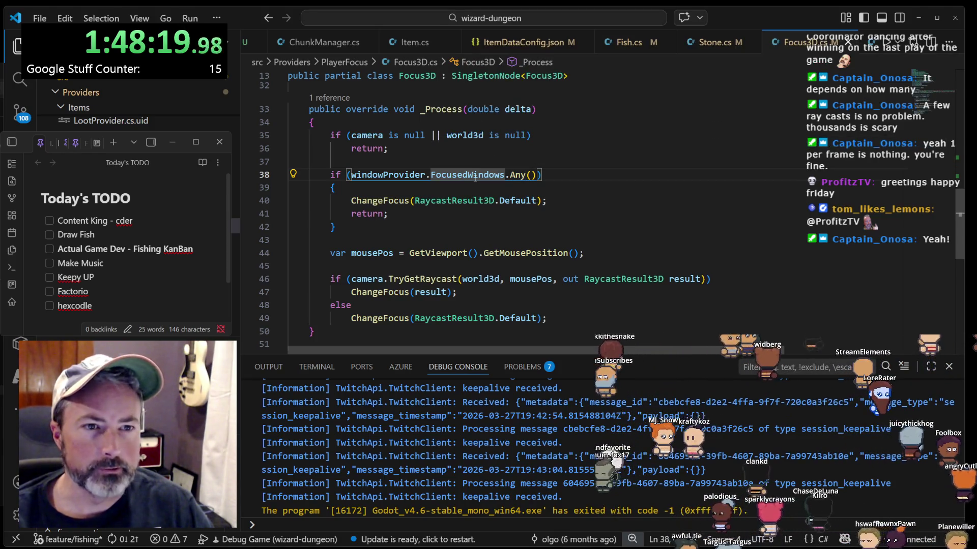
{"action": "left_click", "coordinate": [402, 201]}
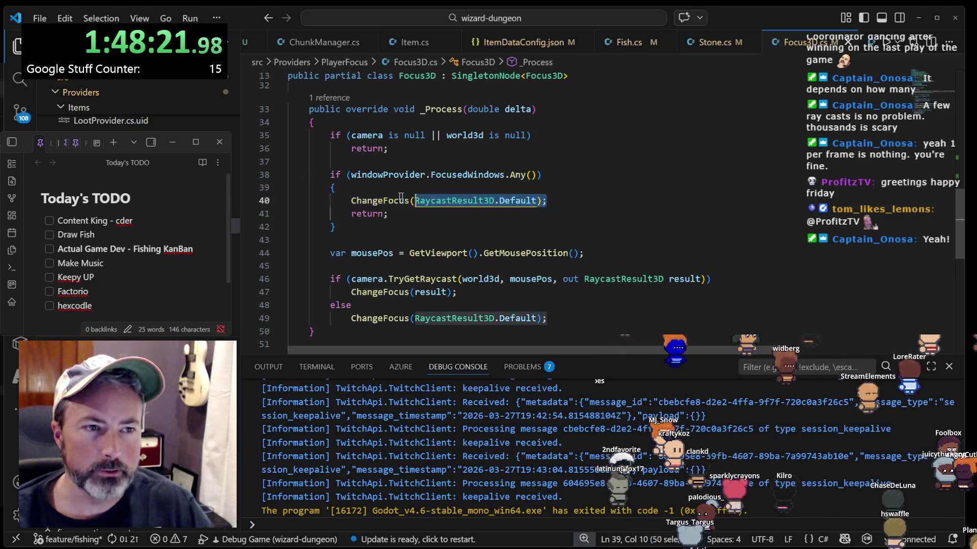
{"action": "left_click", "coordinate": [467, 201]}
{"action": "left_click", "coordinate": [387, 200]}
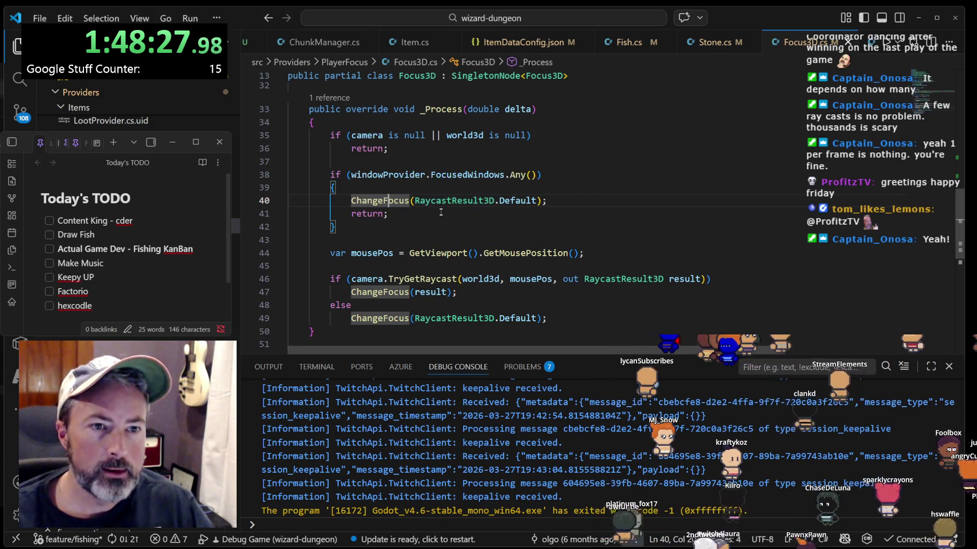
{"action": "scroll", "coordinate": [453, 207], "scroll_direction": "down", "scroll_amount": 1}
{"action": "mouse_move", "coordinate": [474, 203]}
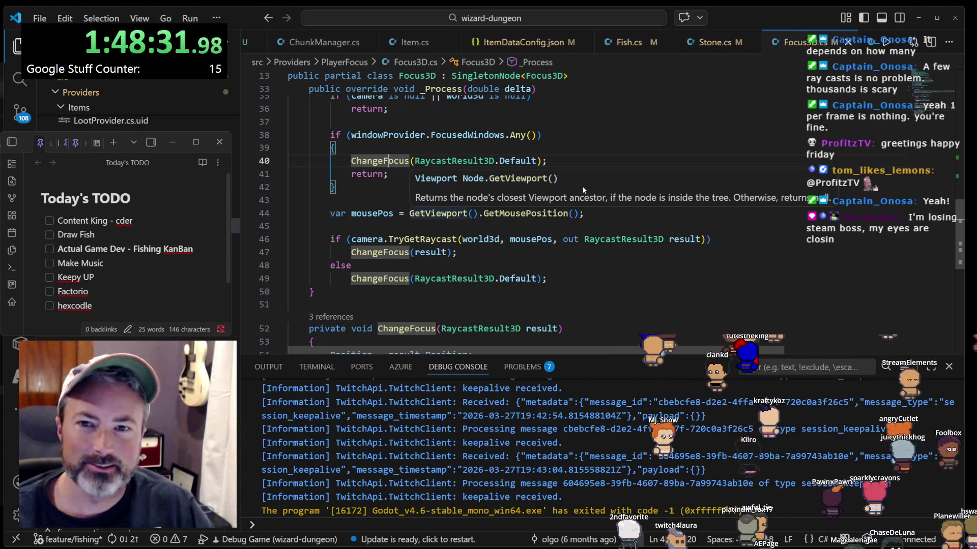
{"action": "left_click", "coordinate": [560, 154]}
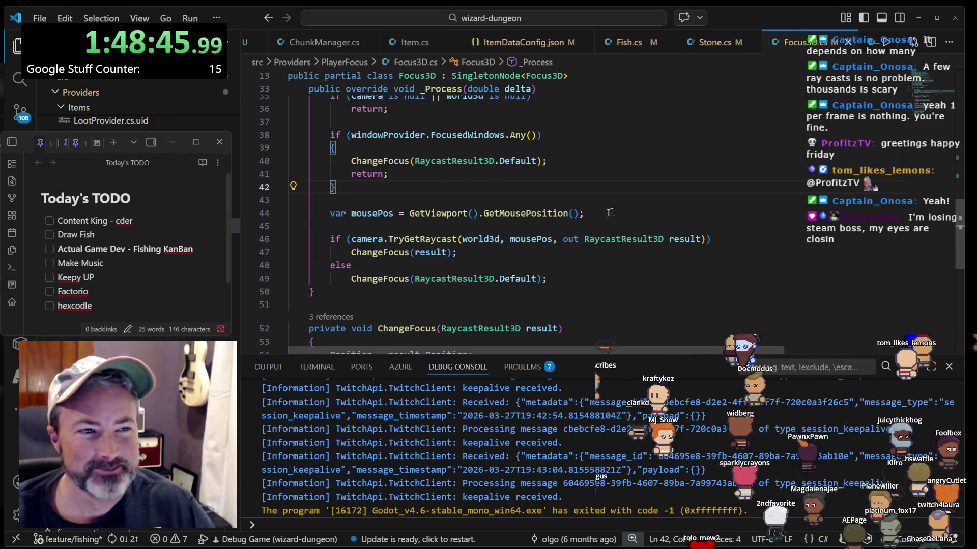
{"action": "left_click", "coordinate": [397, 212]}
{"action": "scroll", "coordinate": [599, 250], "scroll_direction": "down", "scroll_amount": 1}
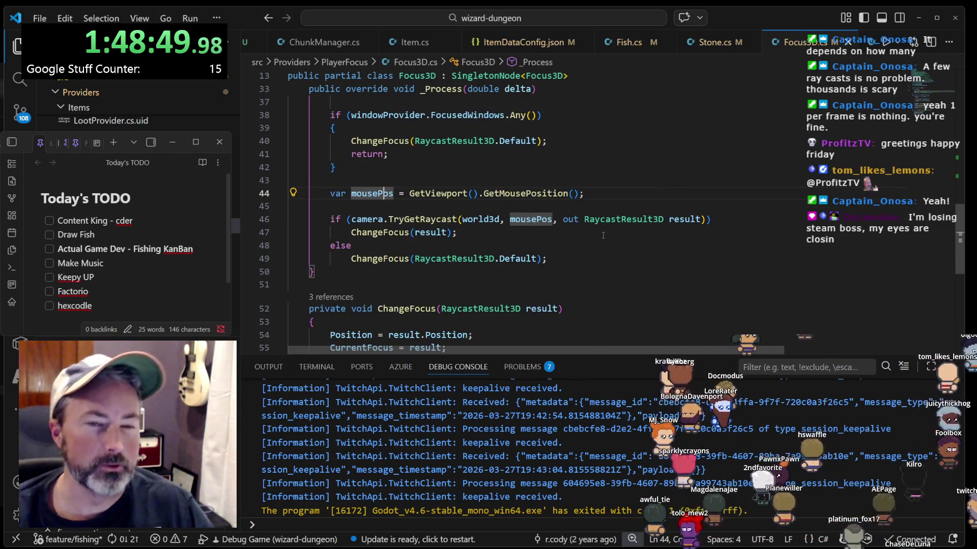
{"action": "mouse_move", "coordinate": [597, 224]}
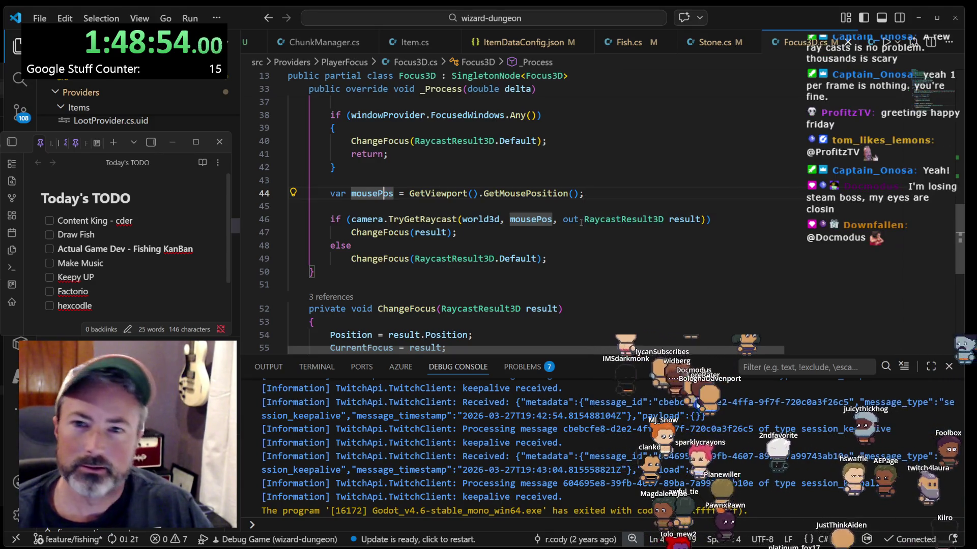
{"action": "left_click", "coordinate": [727, 216]}
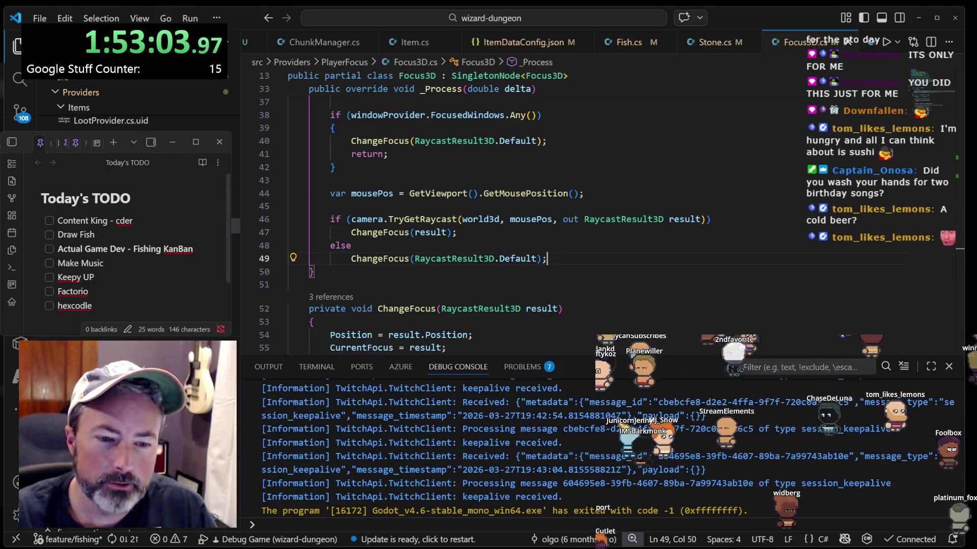
{"action": "key", "text": "alt+Tab"}
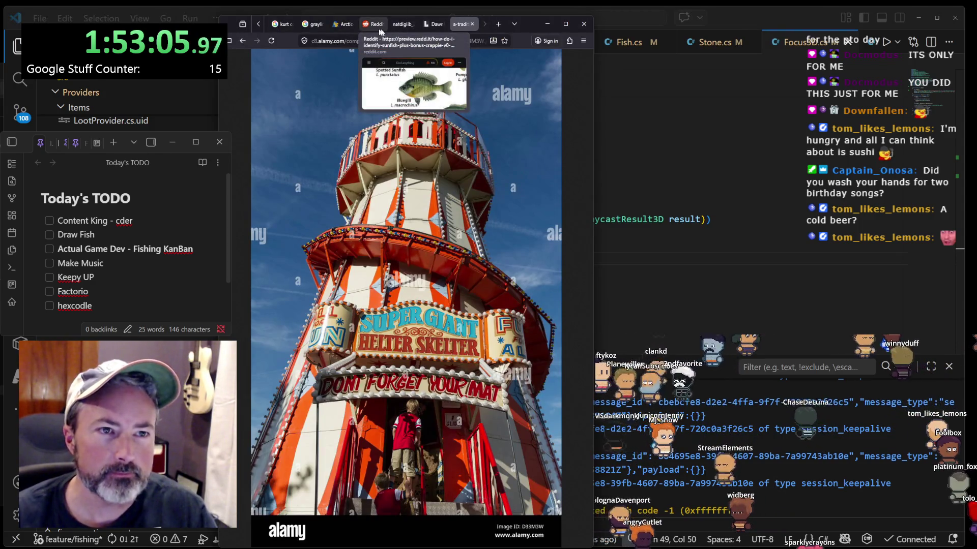
{"action": "left_click_drag", "start_coordinate": [592, 79], "coordinate": [867, 80]}
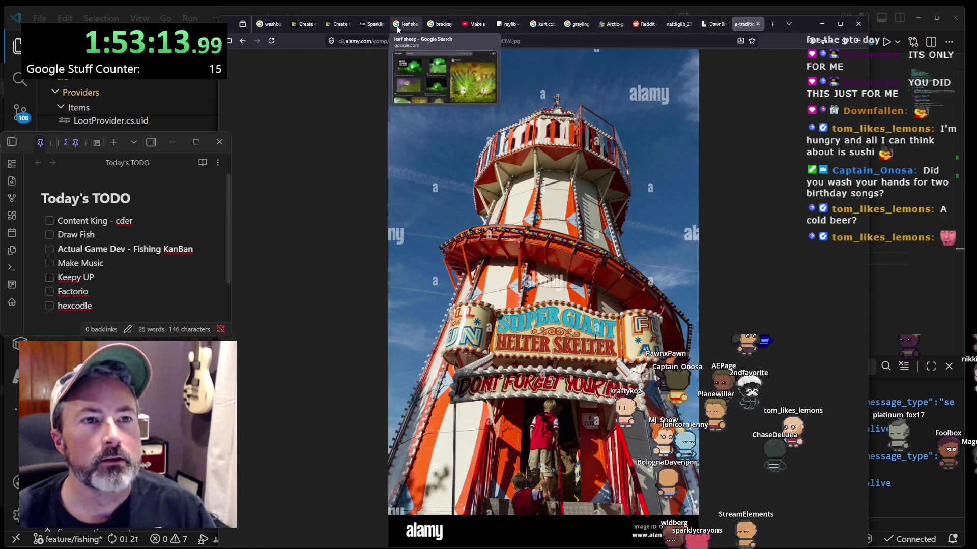
{"action": "left_click", "coordinate": [335, 25]}
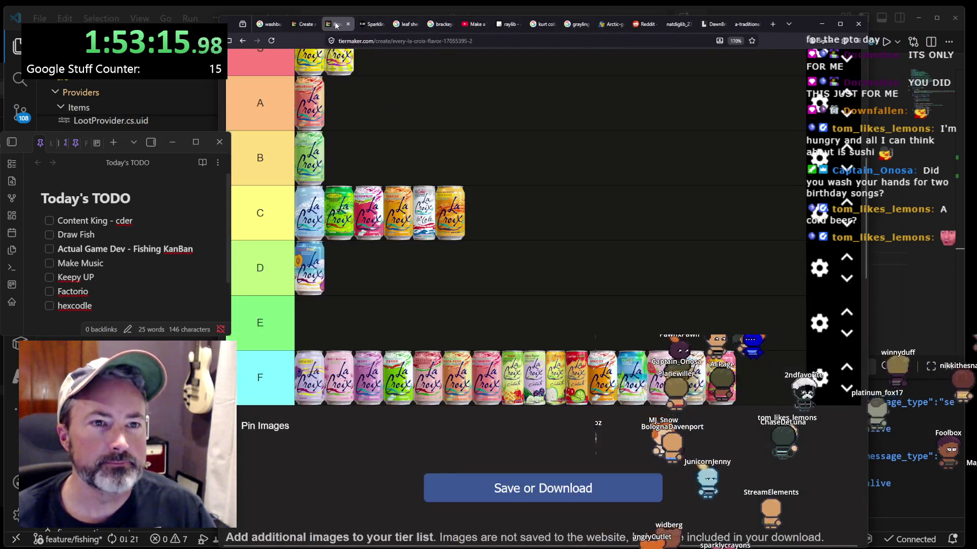
{"action": "left_click", "coordinate": [305, 24]}
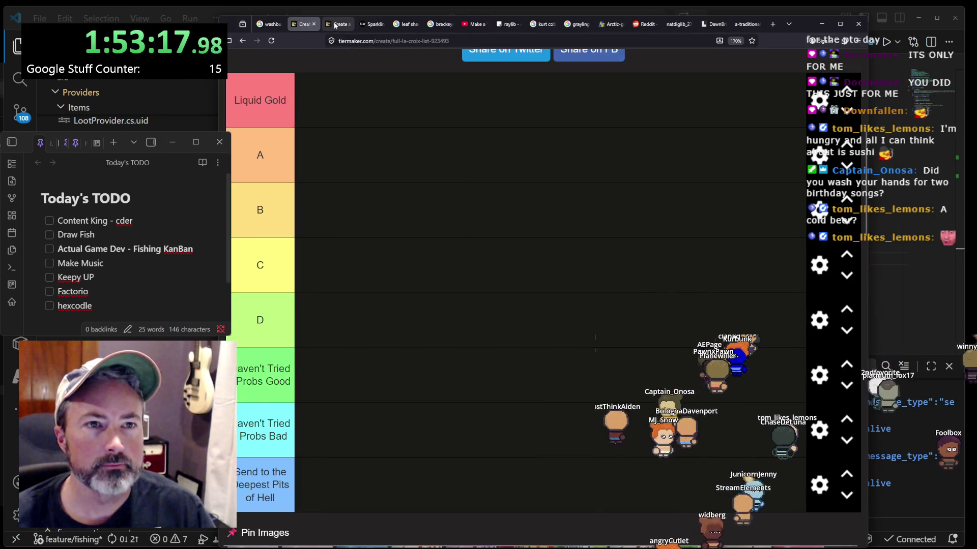
{"action": "left_click", "coordinate": [335, 25]}
{"action": "scroll", "coordinate": [416, 201], "scroll_direction": "down", "scroll_amount": 4}
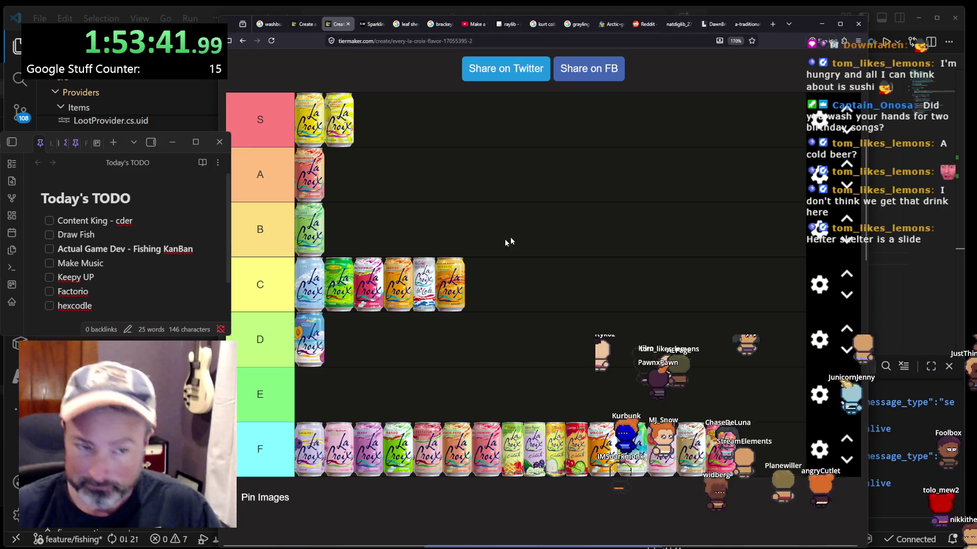
{"action": "left_click", "coordinate": [828, 27]}
{"action": "left_click", "coordinate": [583, 244]}
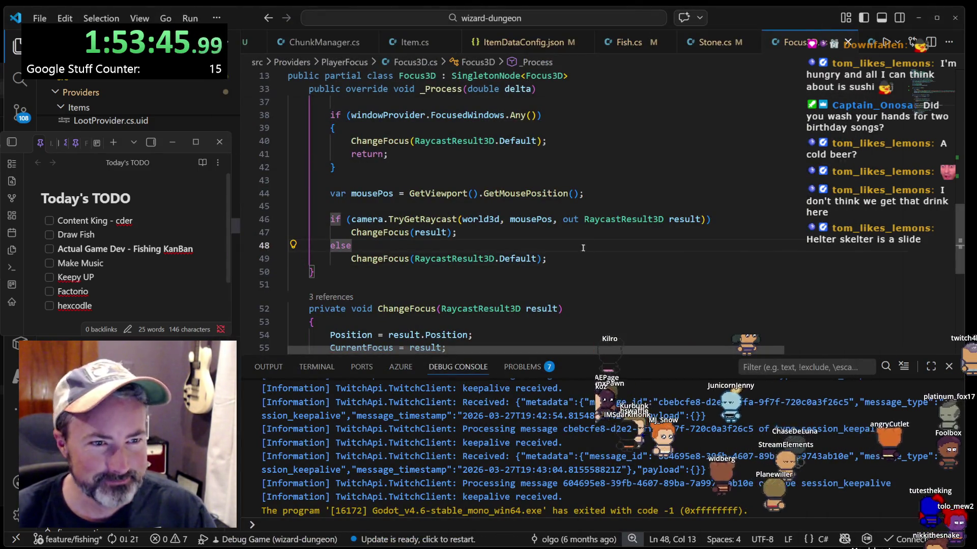
- Bring up the TierMaker browser and minimize it to reveal Focus3D.cs
{"action": "scroll", "coordinate": [580, 219], "scroll_direction": "up", "scroll_amount": 2}
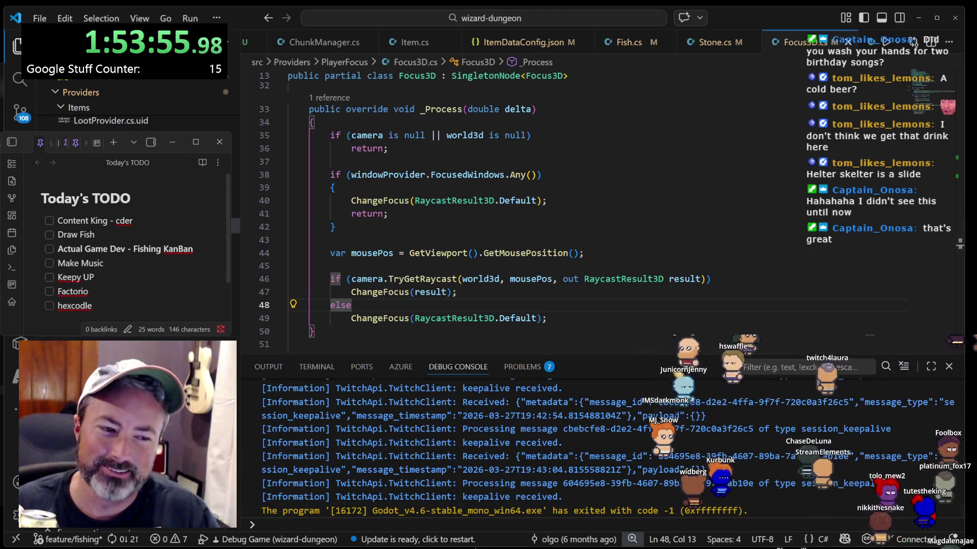
{"action": "key", "text": "alt+Tab"}
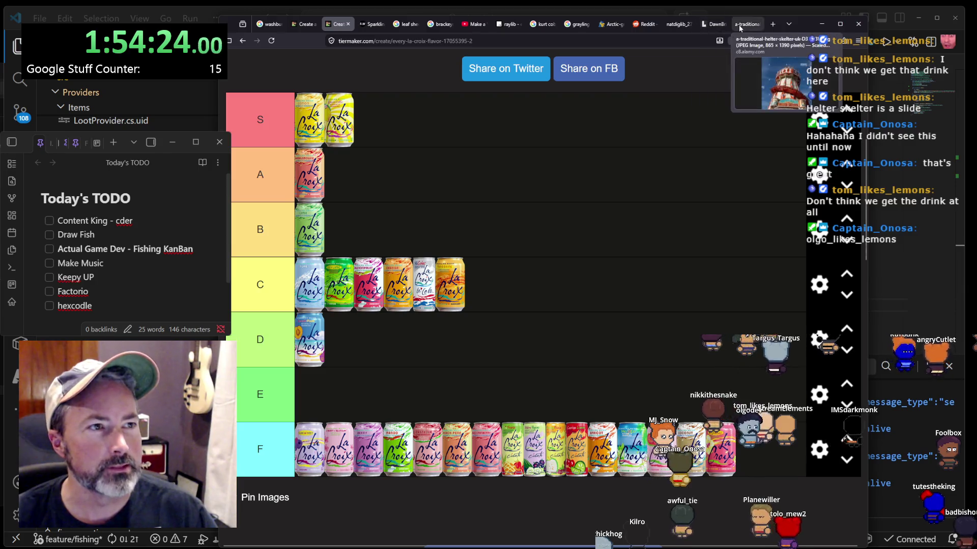
{"action": "left_click", "coordinate": [821, 24]}
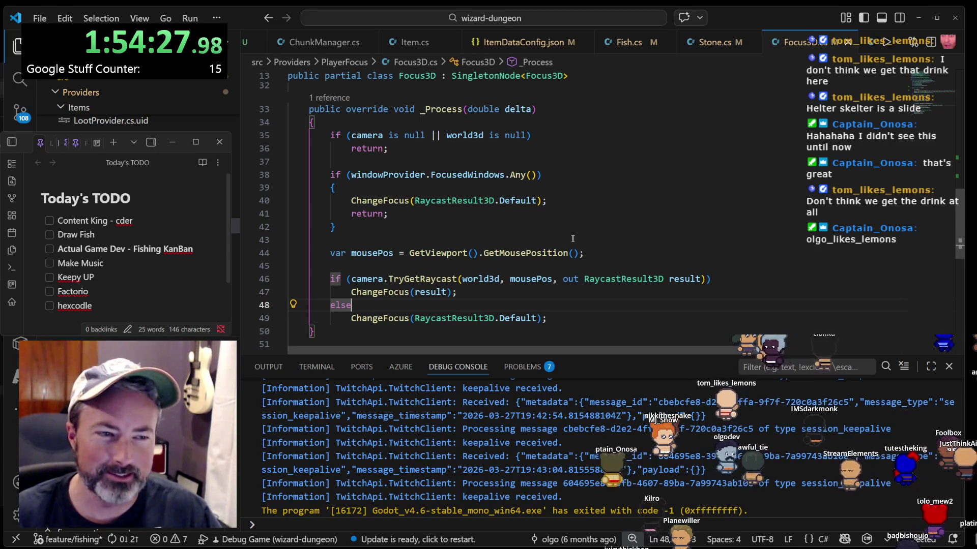
- Walk through _Process from the mousePos line to the fallback ChangeFocus call
{"action": "left_click", "coordinate": [601, 253]}
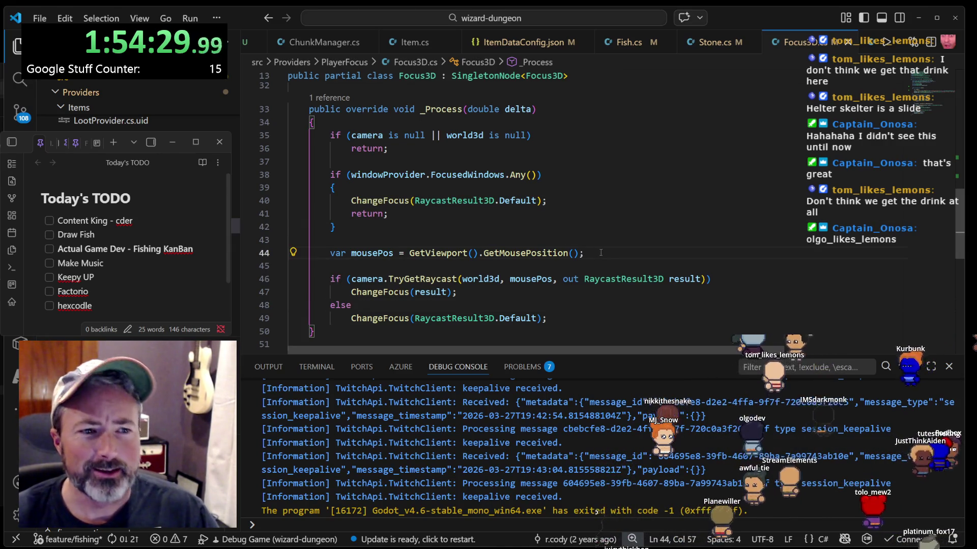
{"action": "scroll", "coordinate": [601, 253], "scroll_direction": "down", "scroll_amount": 2}
{"action": "scroll", "coordinate": [590, 250], "scroll_direction": "down", "scroll_amount": 2}
{"action": "scroll", "coordinate": [590, 251], "scroll_direction": "up", "scroll_amount": 8}
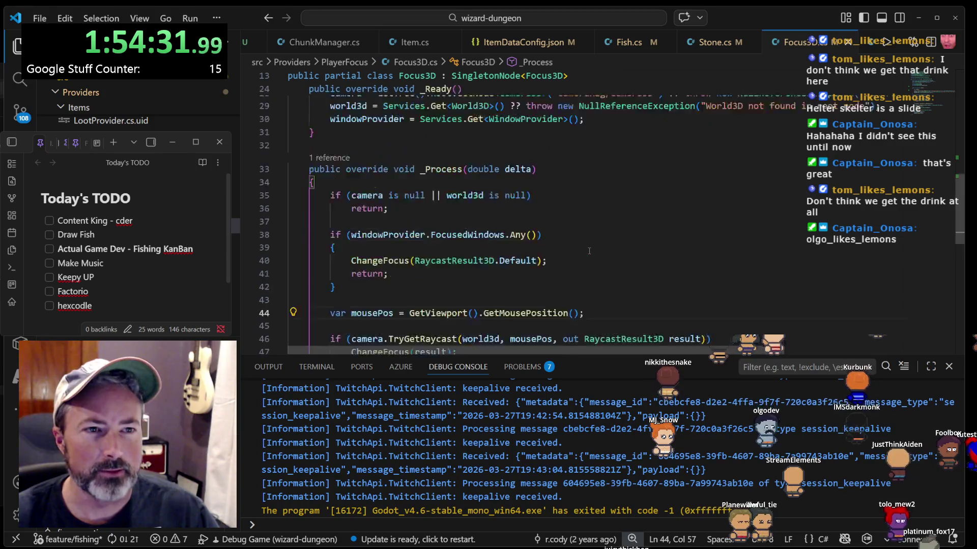
{"action": "scroll", "coordinate": [589, 250], "scroll_direction": "down", "scroll_amount": 3}
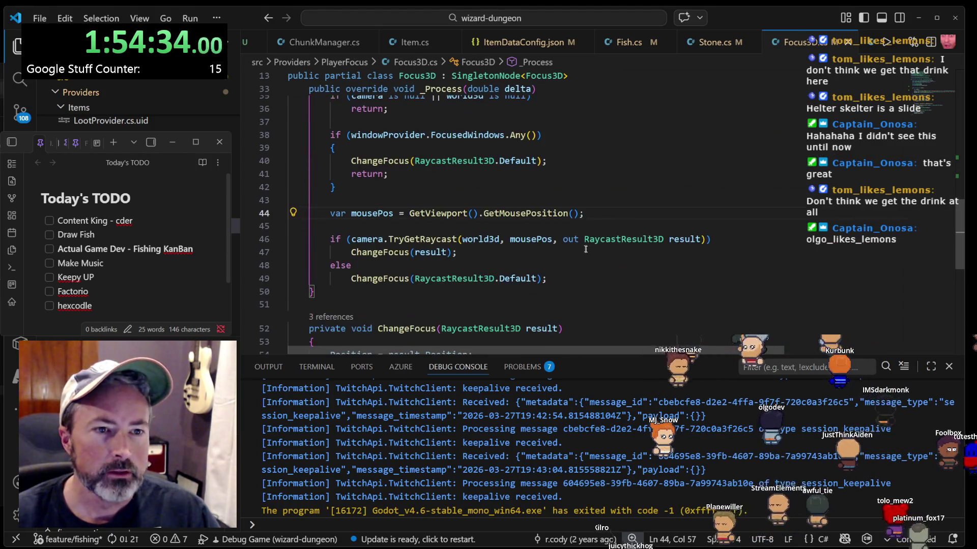
{"action": "left_click", "coordinate": [414, 228]}
{"action": "key", "text": "Up"}
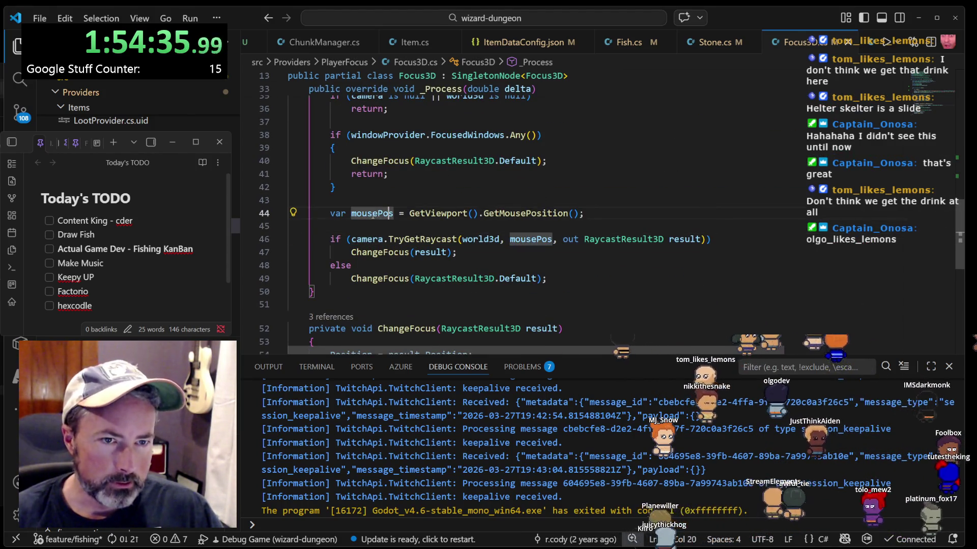
{"action": "key", "text": "Down"}
{"action": "key", "text": "Down"}
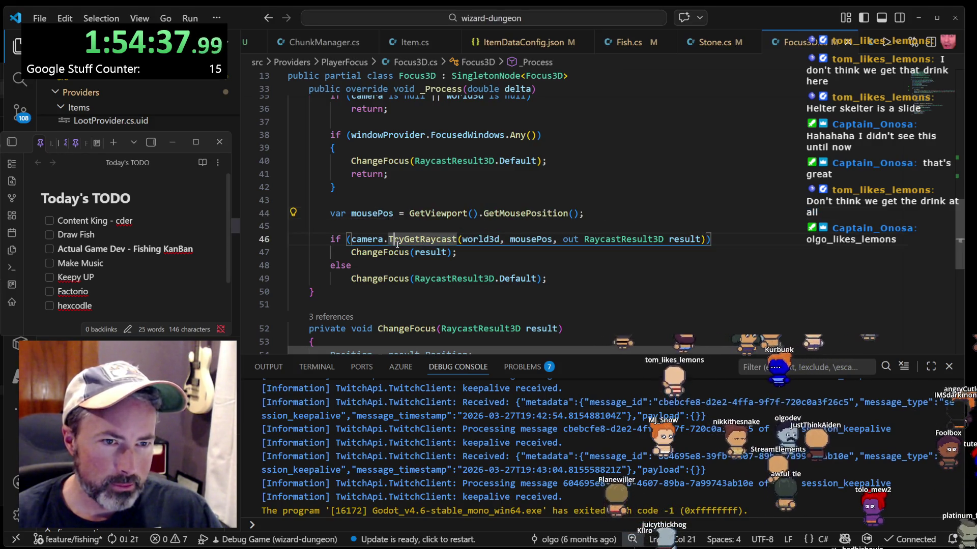
{"action": "left_click", "coordinate": [363, 278]}
{"action": "scroll", "coordinate": [356, 249], "scroll_direction": "down", "scroll_amount": 3}
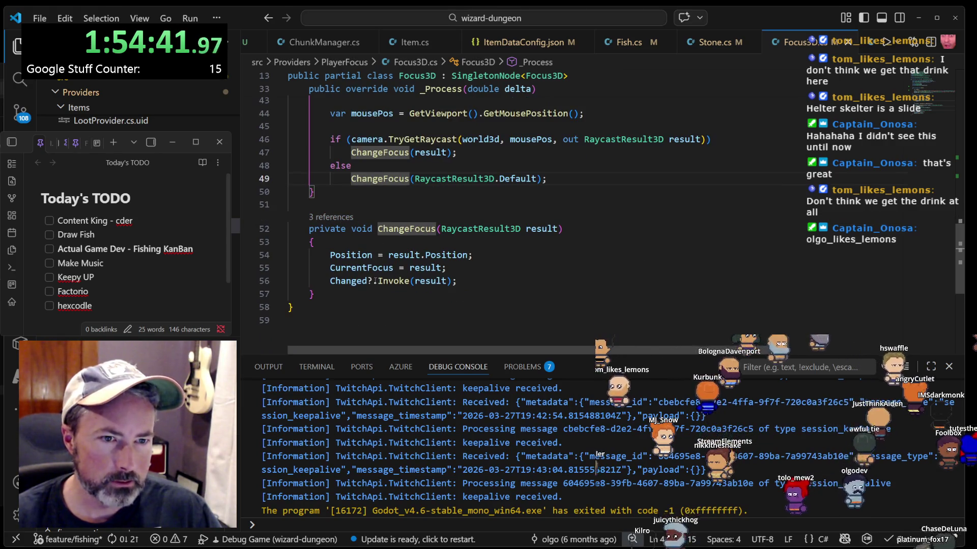
- List references to the Changed event, preview DebugDataWindow's subscription, close the peek and start debugging
{"action": "left_click", "coordinate": [352, 280]}
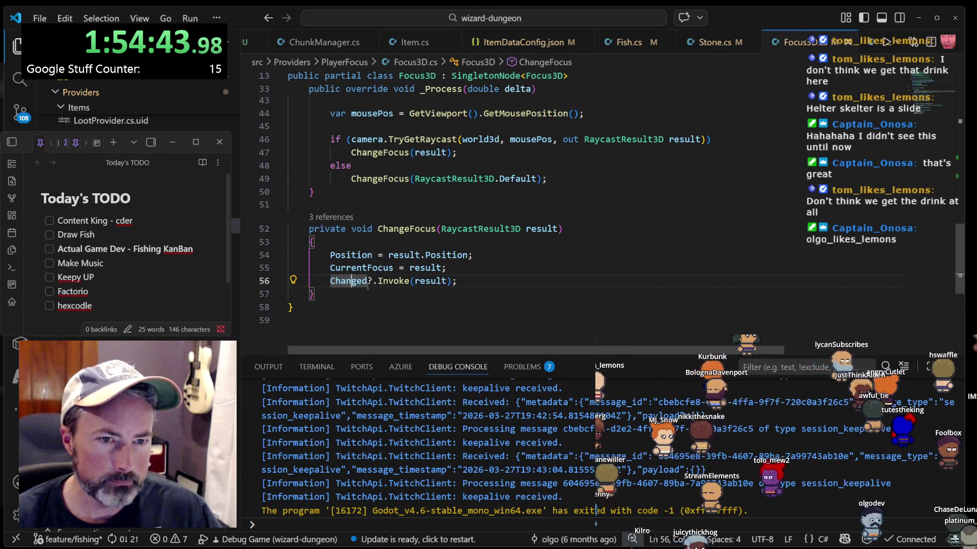
{"action": "key", "text": "F12"}
{"action": "key", "text": "shift+F12"}
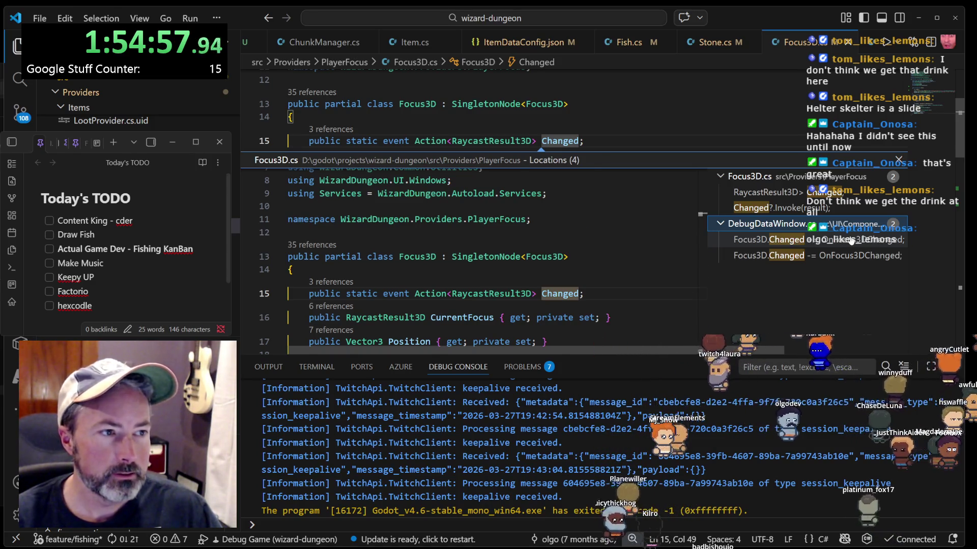
{"action": "left_click", "coordinate": [851, 241]}
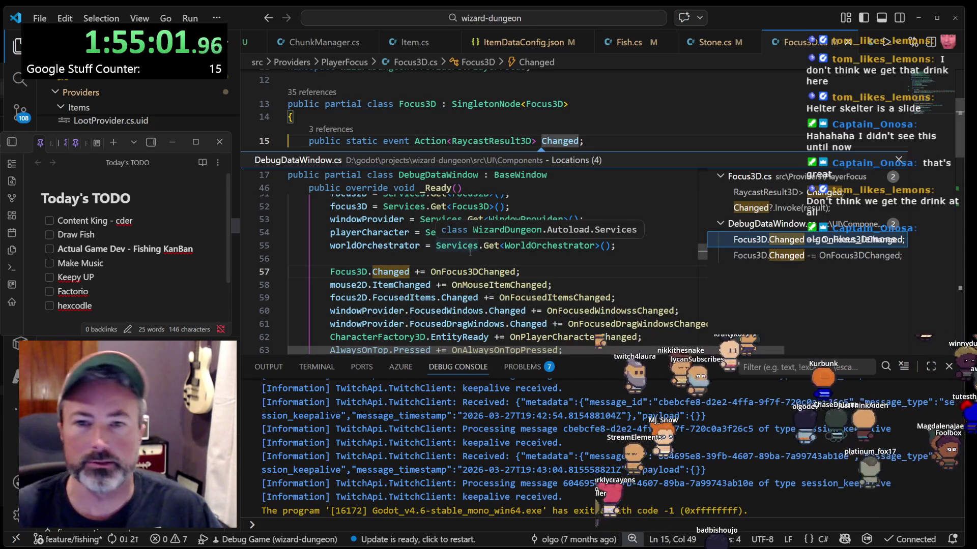
{"action": "key", "text": "Up"}
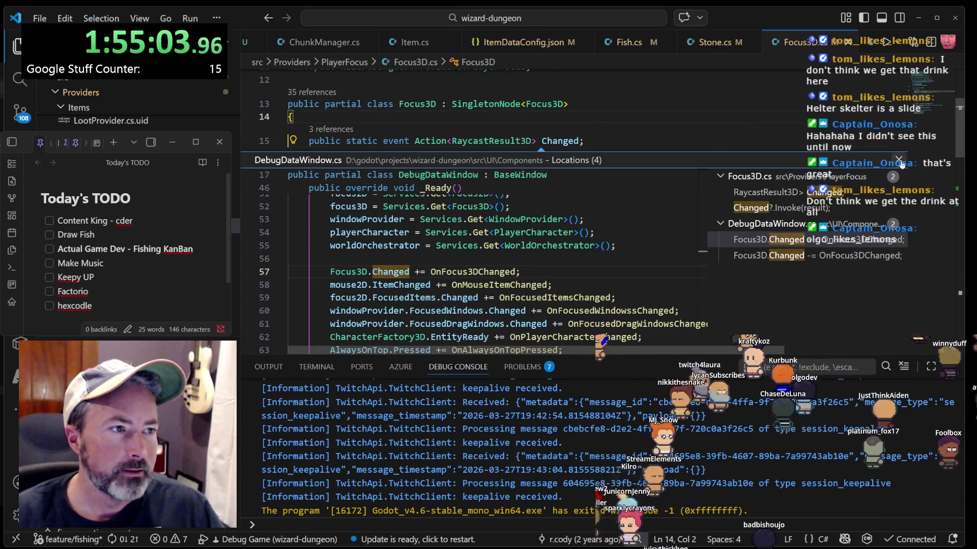
{"action": "left_click", "coordinate": [899, 160]}
{"action": "key", "text": "F5"}
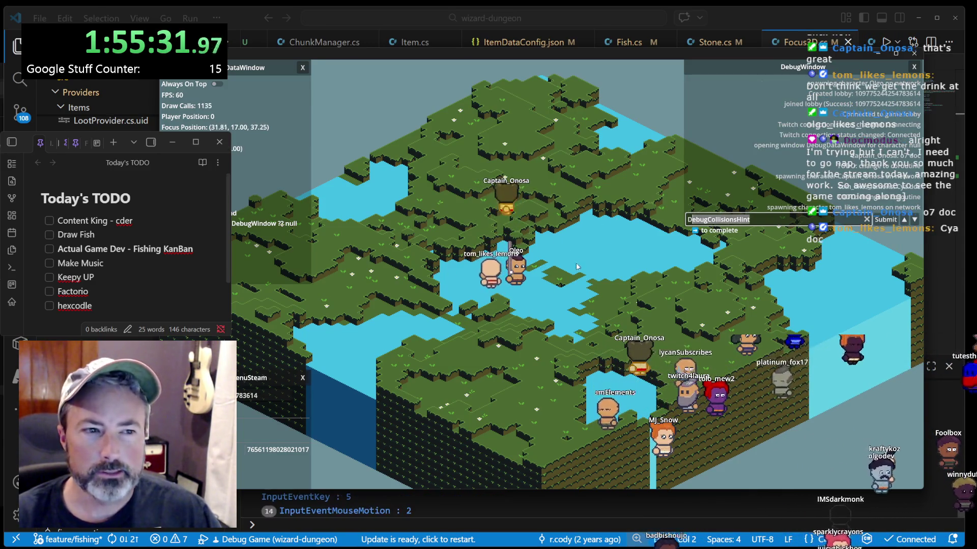
- Close the game's debug window with F3, zoom into the map, then return to VS Code
{"action": "key", "text": "F3"}
{"action": "key", "text": "F3"}
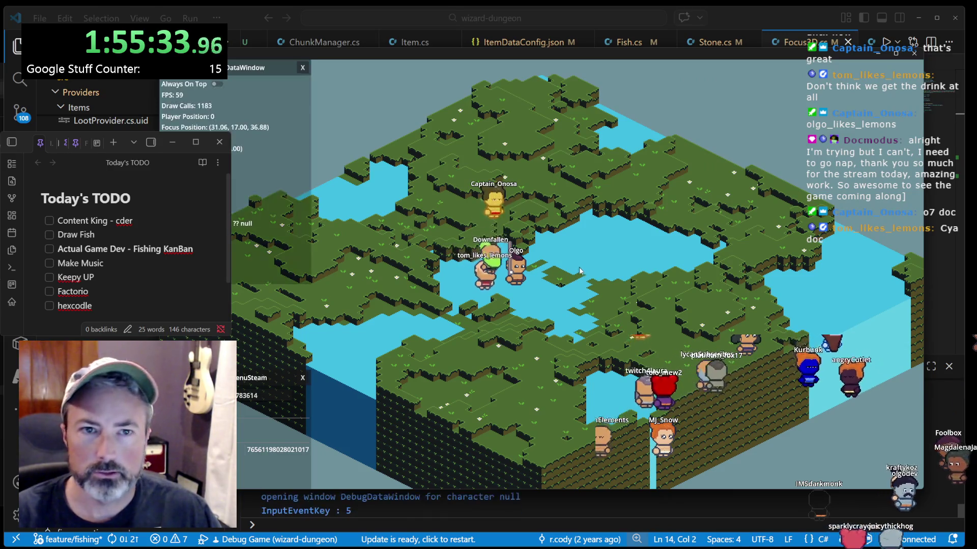
{"action": "scroll", "coordinate": [597, 278], "scroll_direction": "up", "scroll_amount": 6}
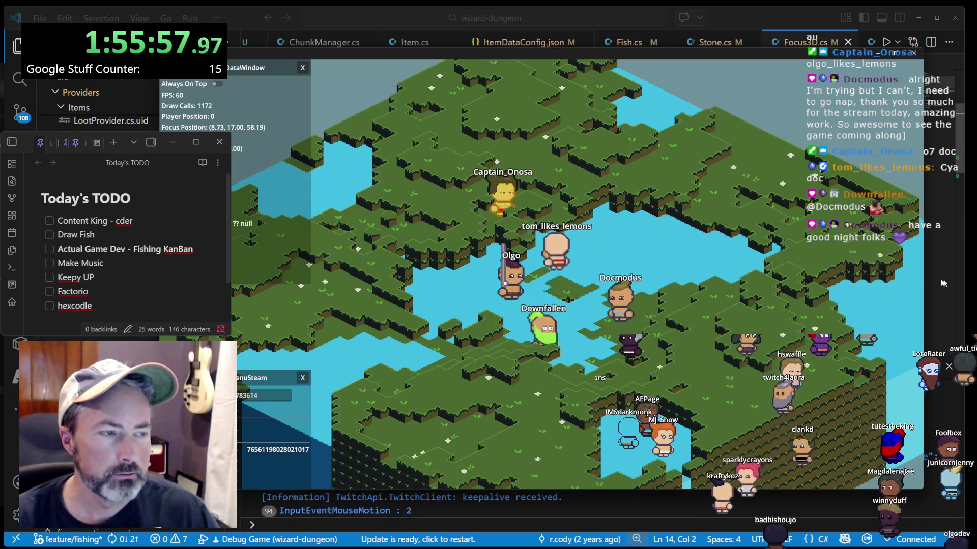
{"action": "left_click", "coordinate": [940, 186]}
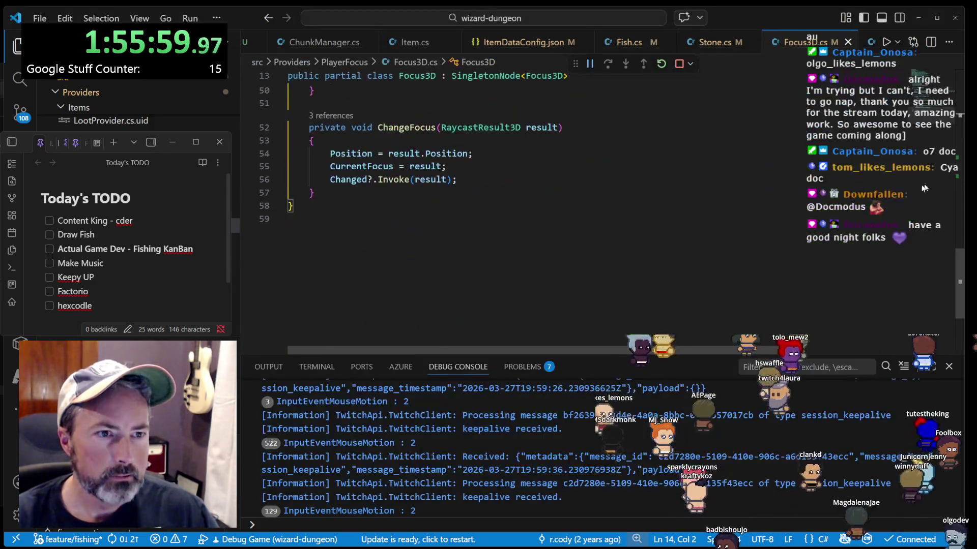
- Open InputProcessor.cs through quick file search
{"action": "key", "text": "ctrl+p"}
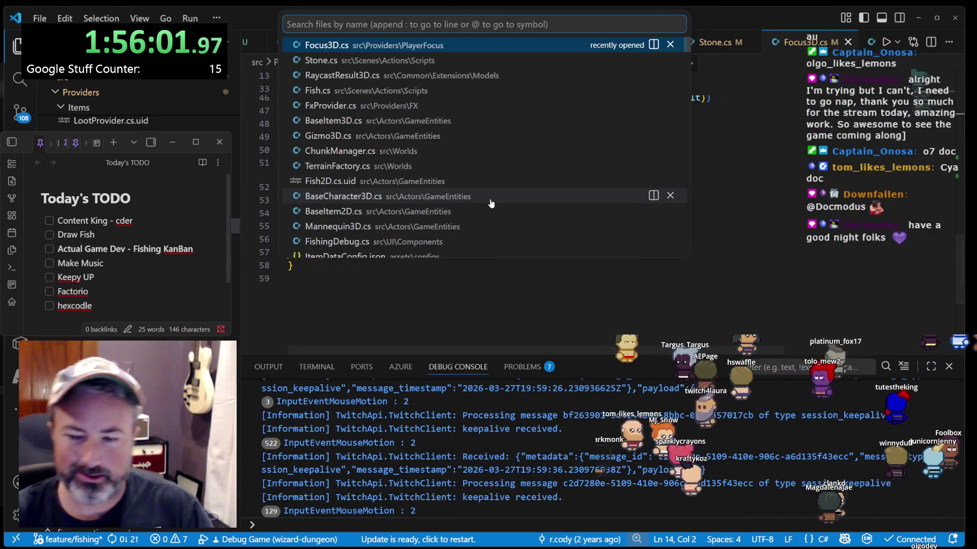
{"action": "type", "text": "inputevenpro"}
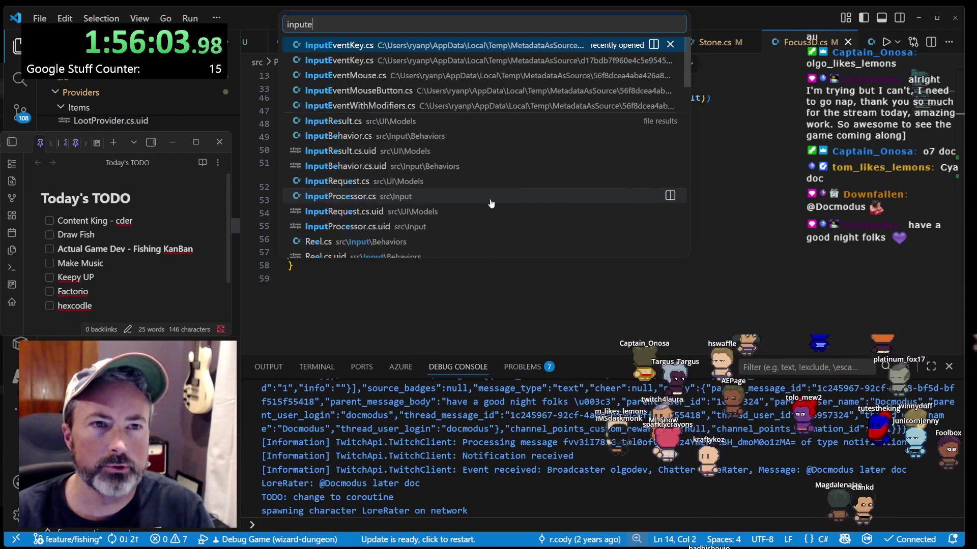
{"action": "key", "text": "BackSpace"}
{"action": "key", "text": "BackSpace"}
{"action": "key", "text": "BackSpace"}
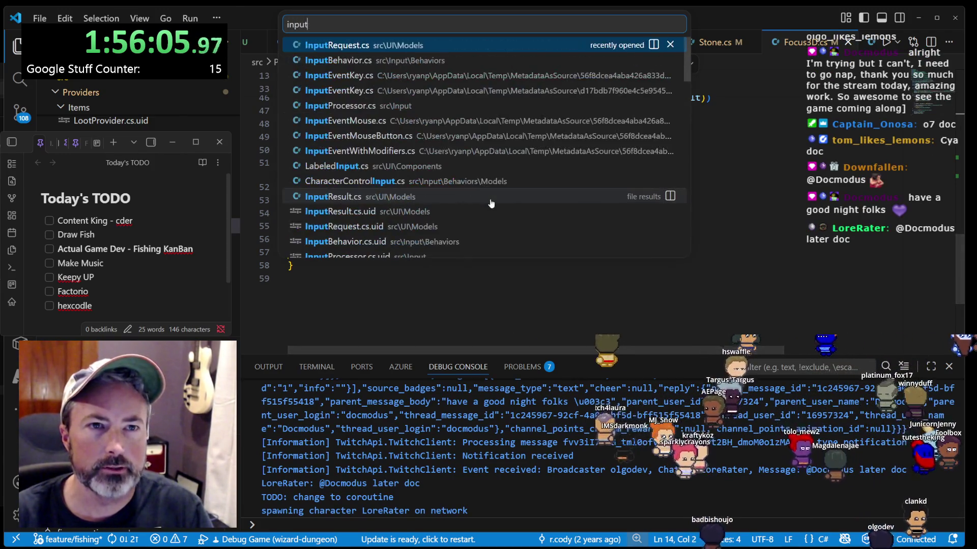
{"action": "type", "text": "putpro"}
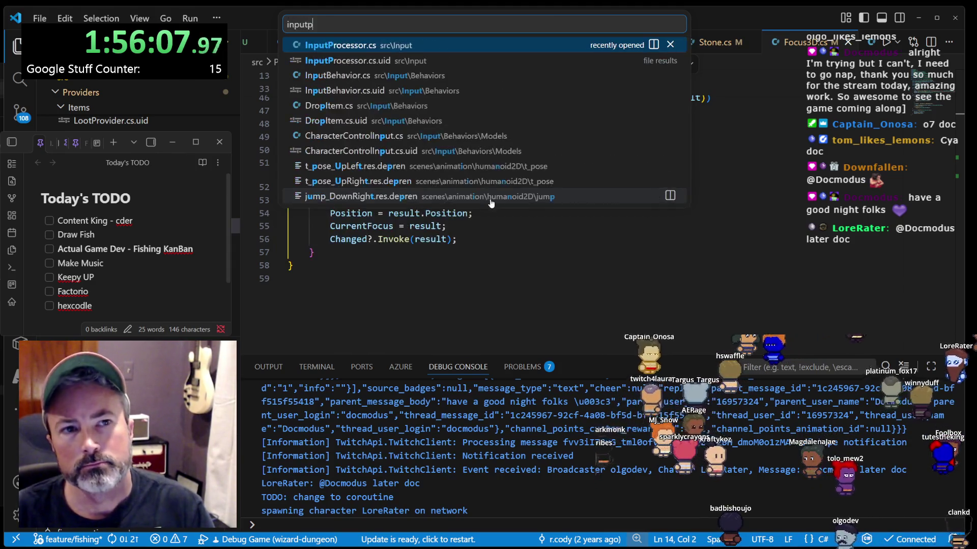
{"action": "key", "text": "Return"}
- Locate HandleInput and find the GD.Print debug line in its behaviors loop
{"action": "left_click", "coordinate": [509, 237]}
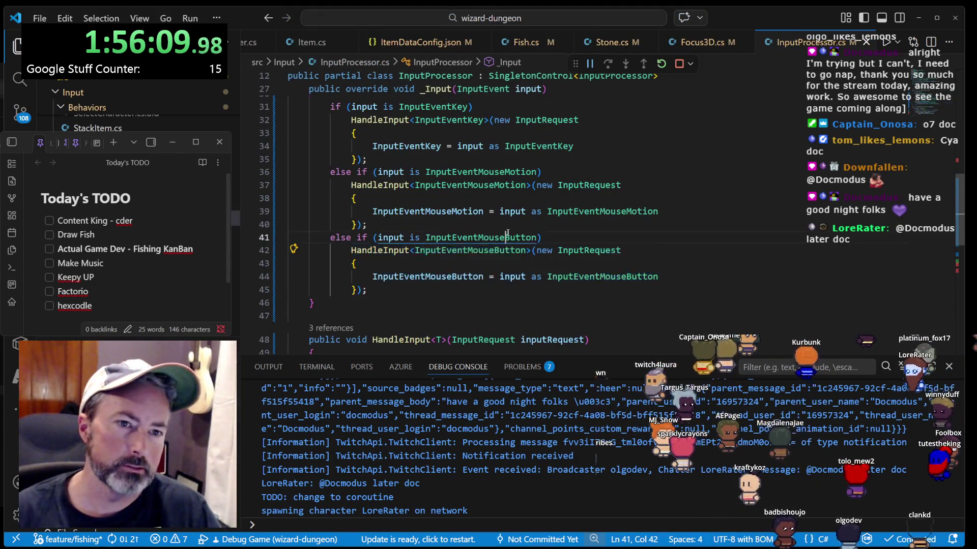
{"action": "scroll", "coordinate": [519, 229], "scroll_direction": "up", "scroll_amount": 2}
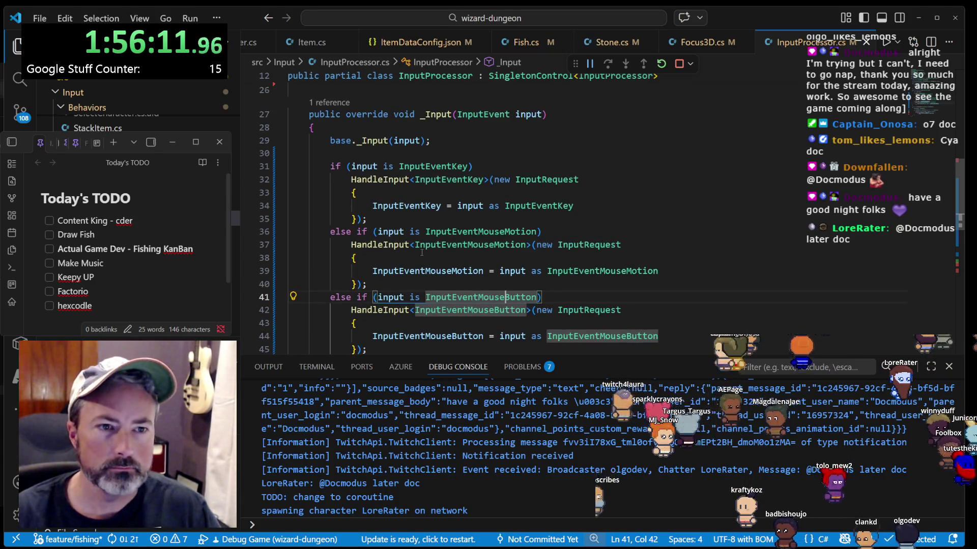
{"action": "scroll", "coordinate": [422, 252], "scroll_direction": "down", "scroll_amount": 2}
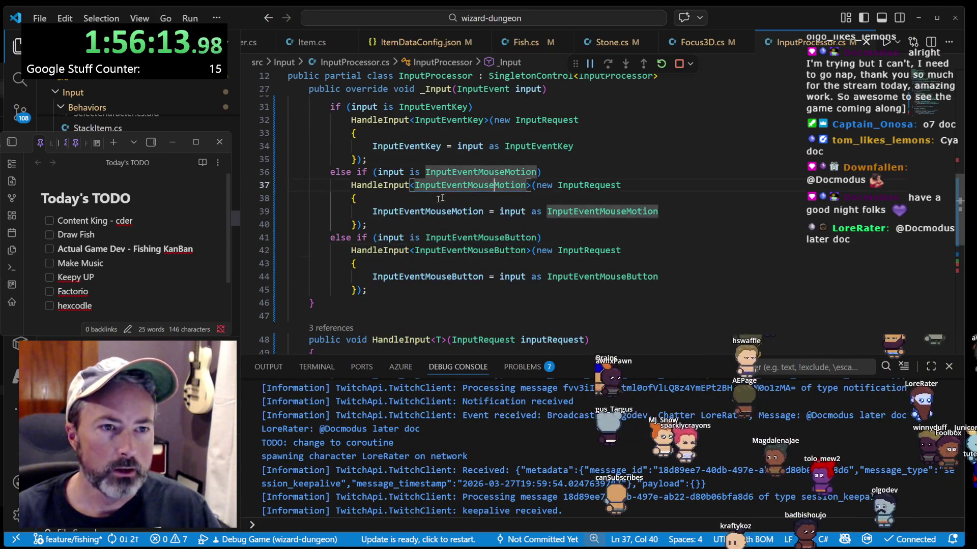
{"action": "left_click", "coordinate": [396, 185], "text": "ctrl"}
{"action": "left_click", "coordinate": [420, 258]}
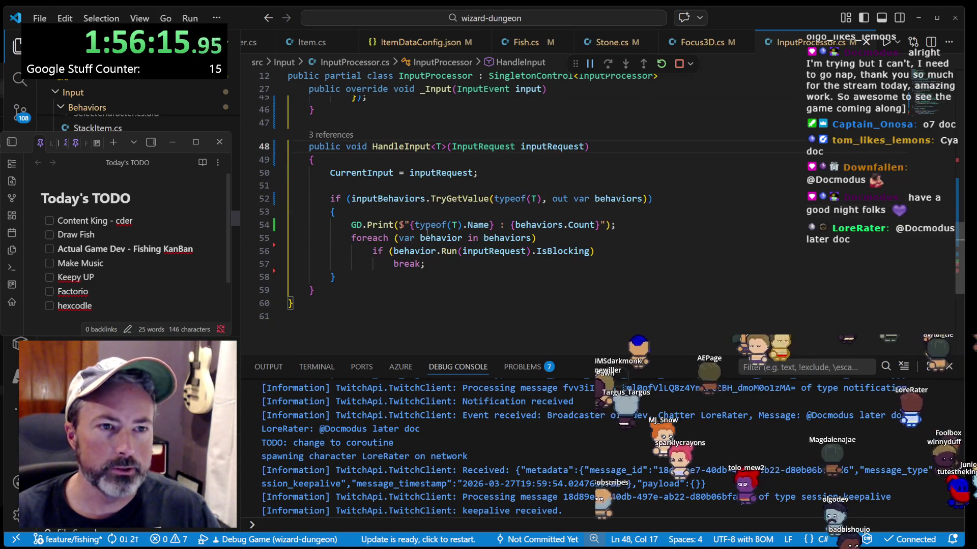
{"action": "scroll", "coordinate": [367, 198], "scroll_direction": "down", "scroll_amount": 1}
{"action": "left_click", "coordinate": [570, 251]}
{"action": "left_click", "coordinate": [537, 224]}
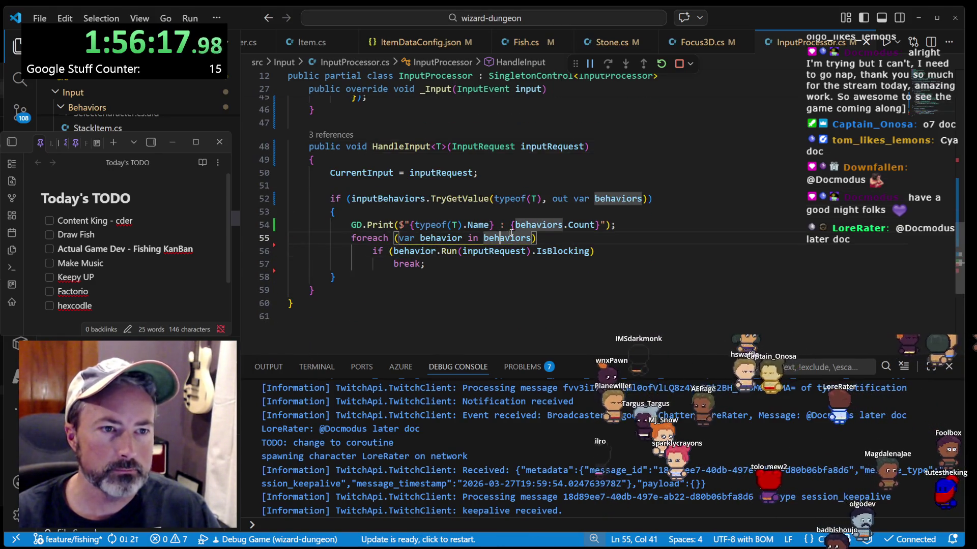
{"action": "left_click", "coordinate": [643, 221]}
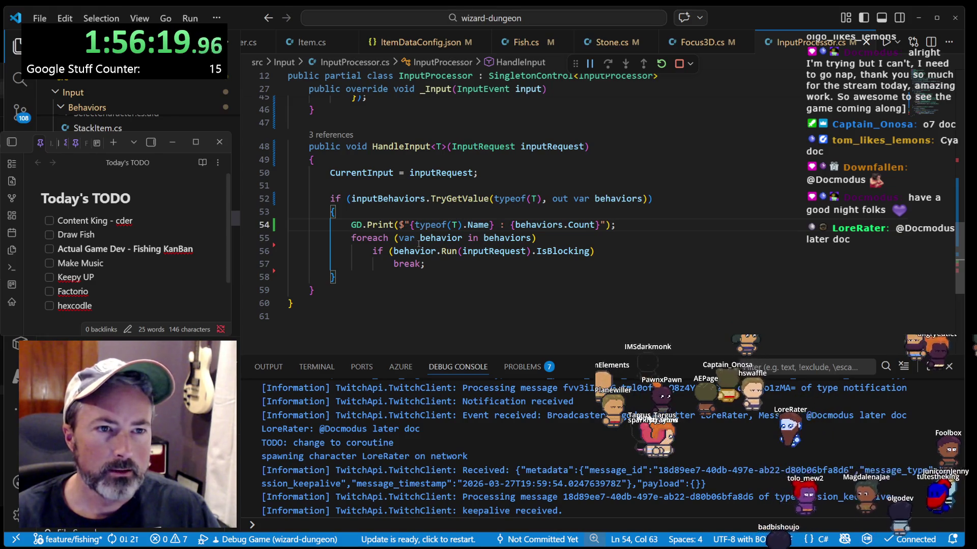
{"action": "scroll", "coordinate": [418, 244], "scroll_direction": "up", "scroll_amount": 2}
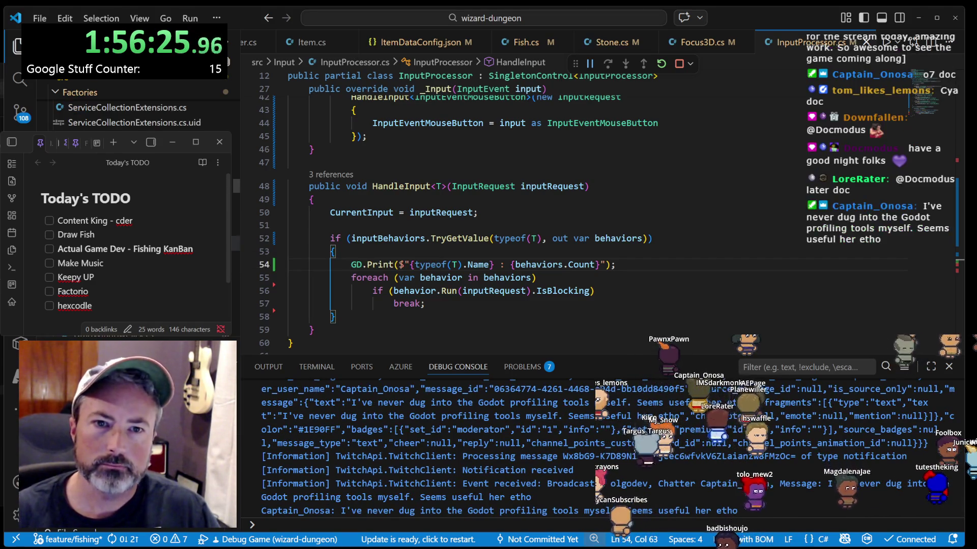
{"action": "mouse_move", "coordinate": [609, 239]}
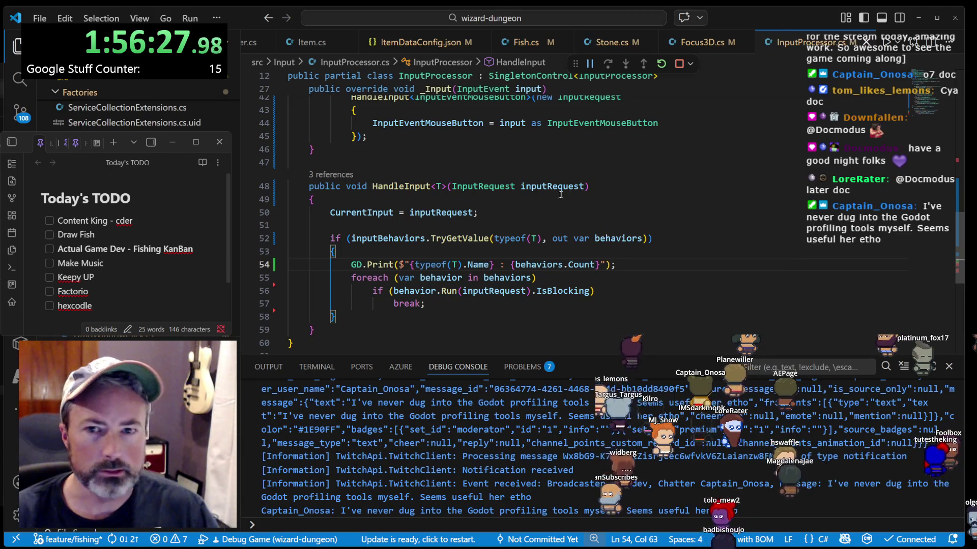
{"action": "mouse_move", "coordinate": [527, 232]}
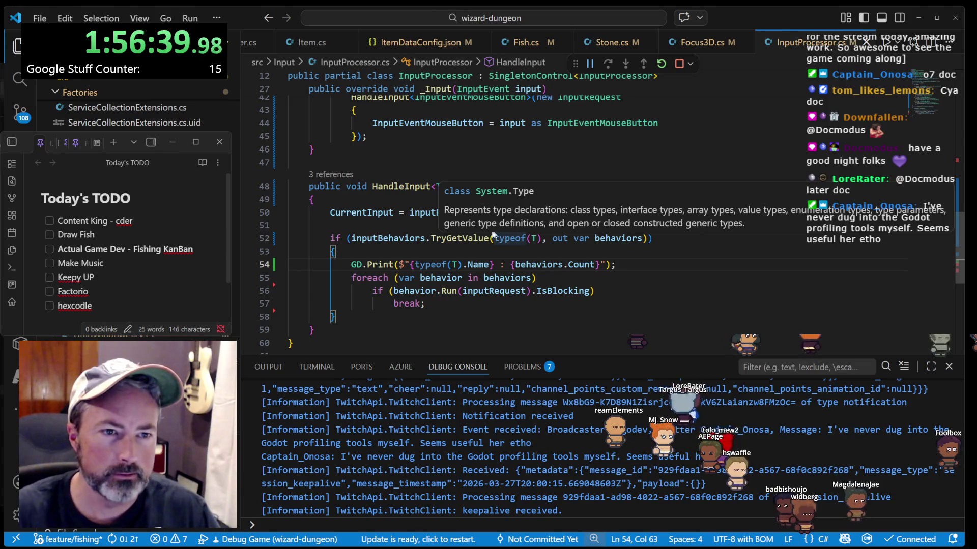
- Delete the GD.Print debug line and bring the wizard-dungeon game to the front
{"action": "left_click_drag", "start_coordinate": [656, 266], "coordinate": [647, 255]}
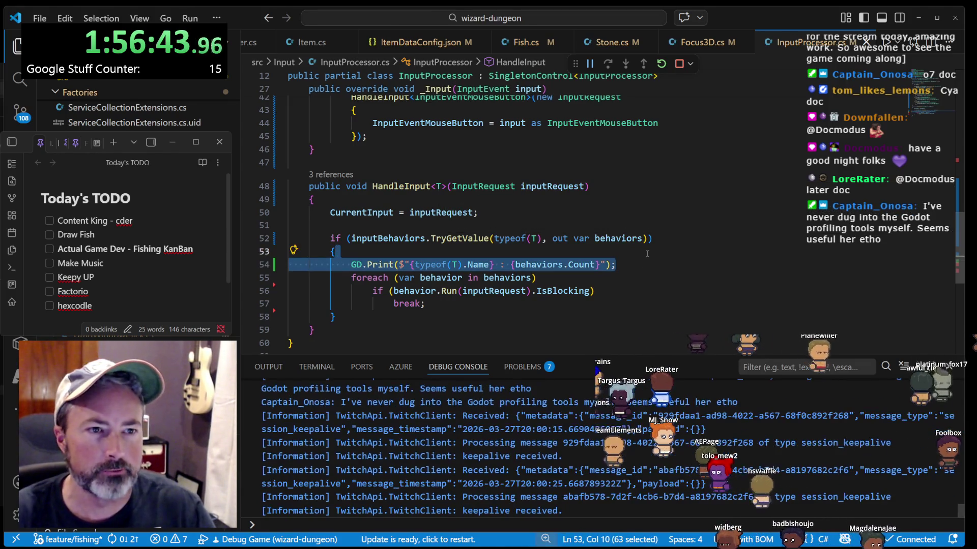
{"action": "key", "text": "Delete"}
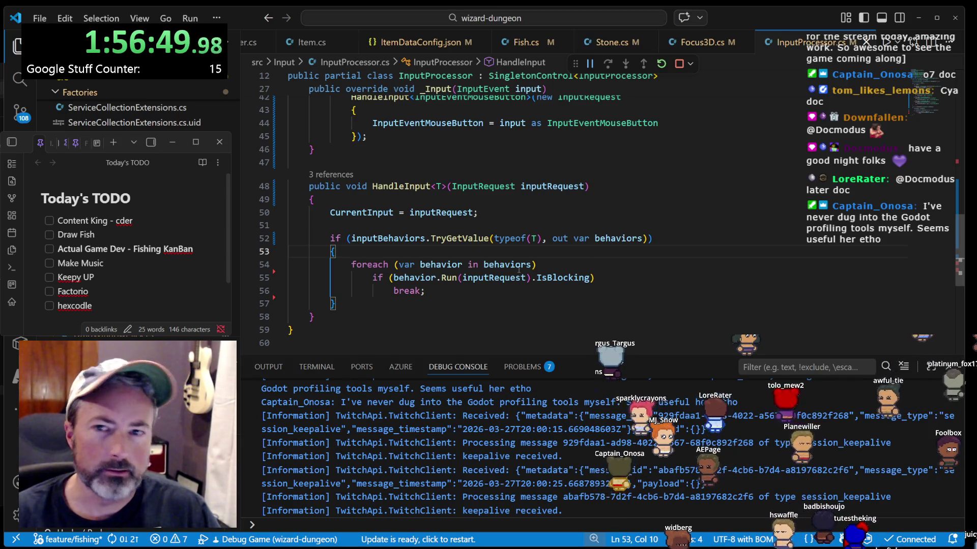
{"action": "mouse_move", "coordinate": [534, 545]}
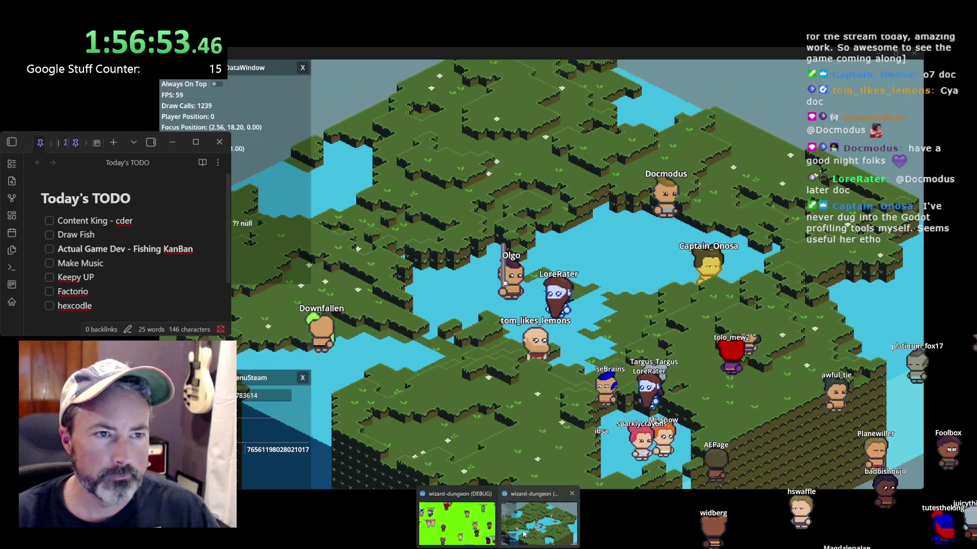
{"action": "left_click", "coordinate": [524, 534]}
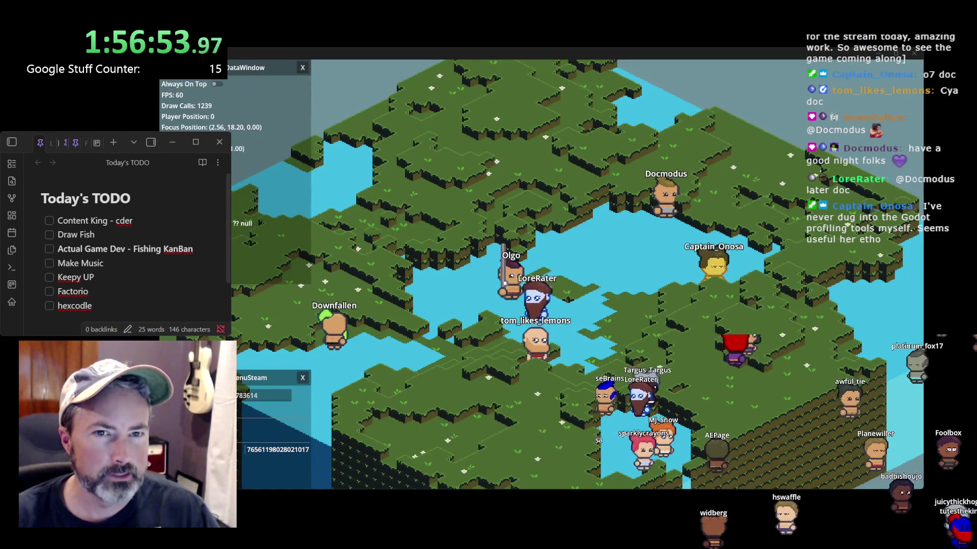
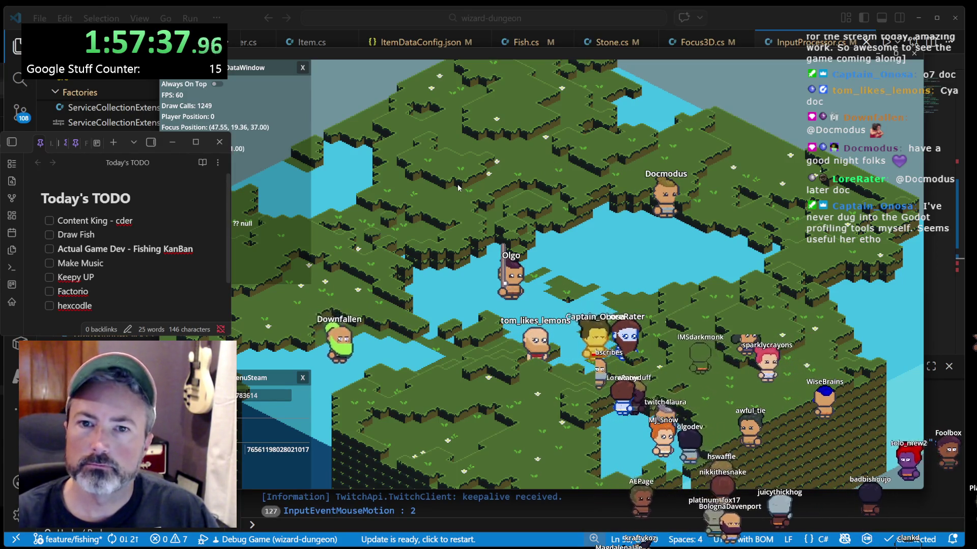
- Switch to the Godot editor, shift the game window down, then bring the game back in front
{"action": "key", "text": "alt+Tab"}
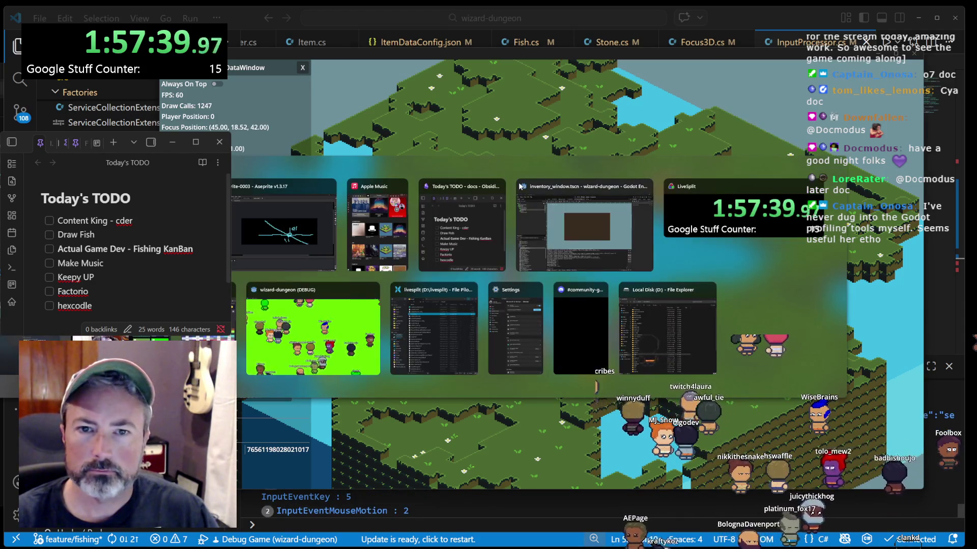
{"action": "left_click", "coordinate": [552, 204]}
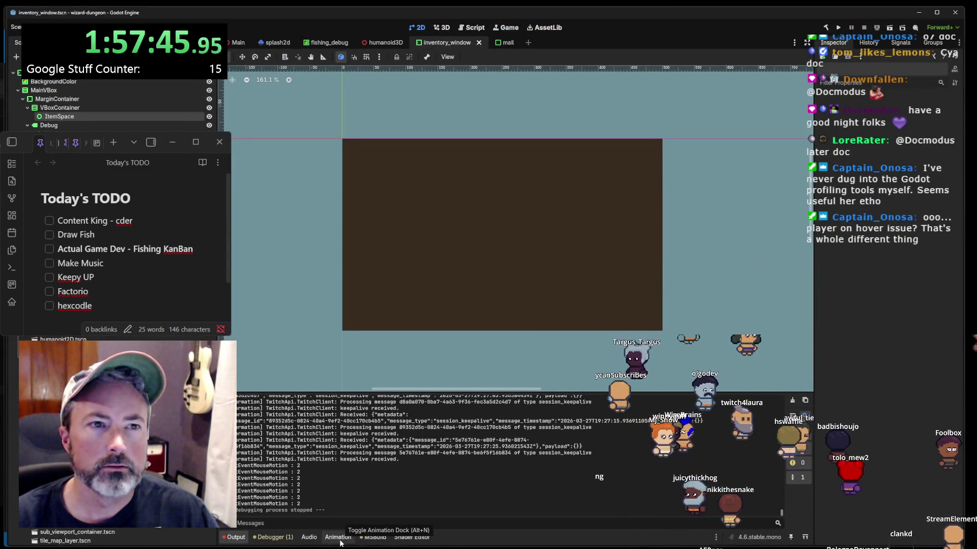
{"action": "left_click", "coordinate": [838, 27]}
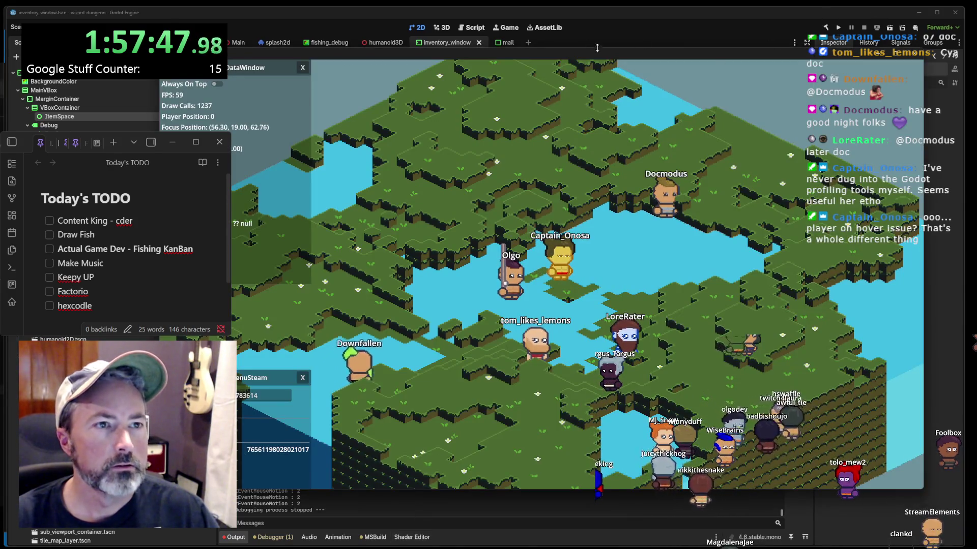
{"action": "left_click_drag", "start_coordinate": [597, 48], "coordinate": [536, 169]}
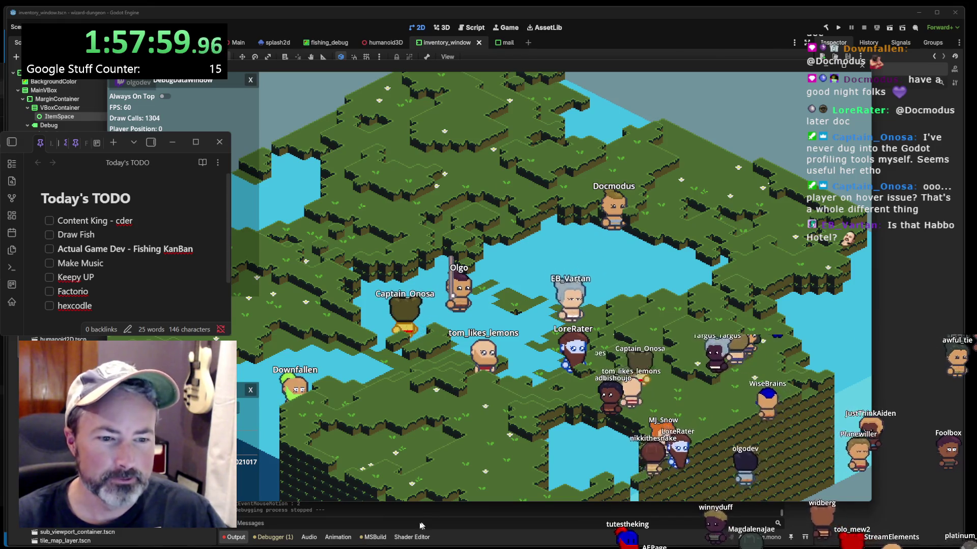
{"action": "key", "text": "alt+Tab"}
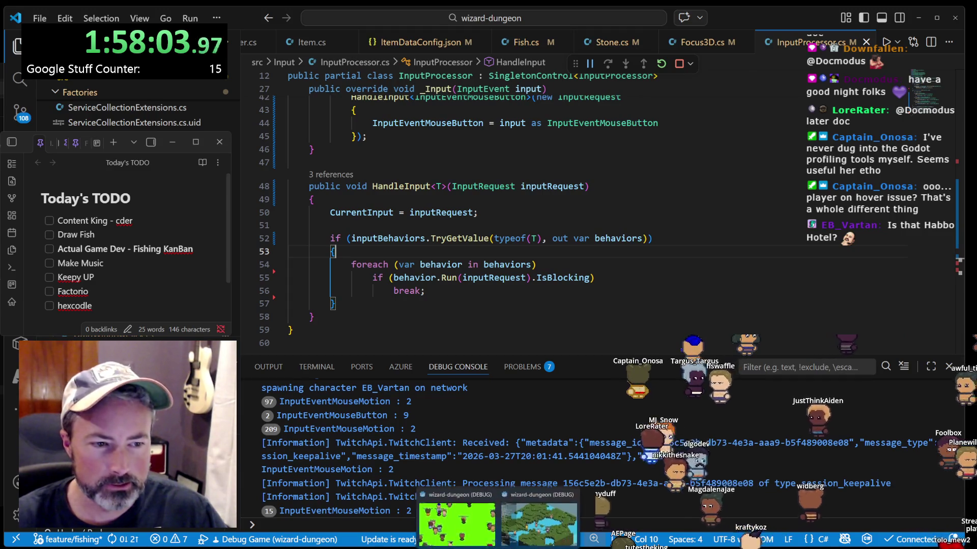
{"action": "left_click", "coordinate": [525, 540]}
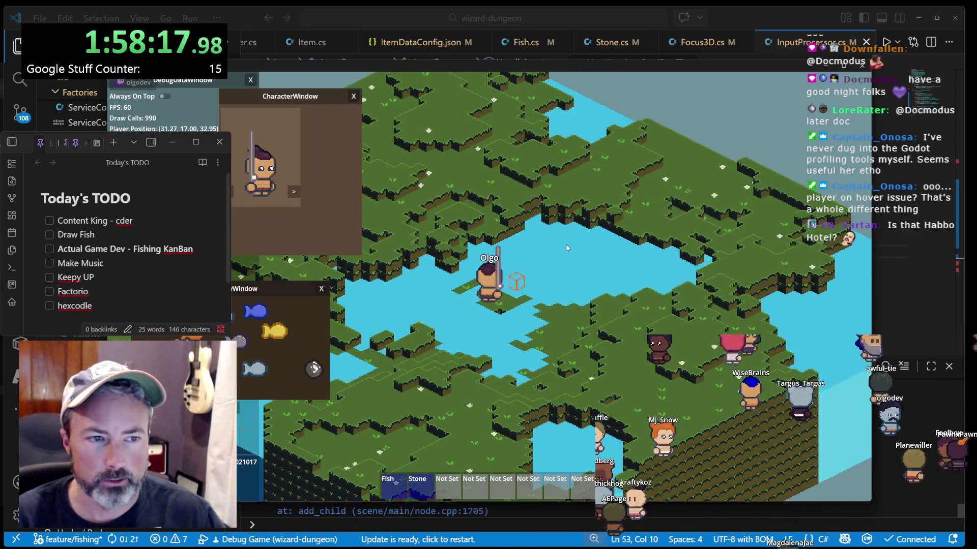
- Open the fishing minigame, move the inventory window to lower right, then cast and reel in
{"action": "left_click", "coordinate": [572, 248]}
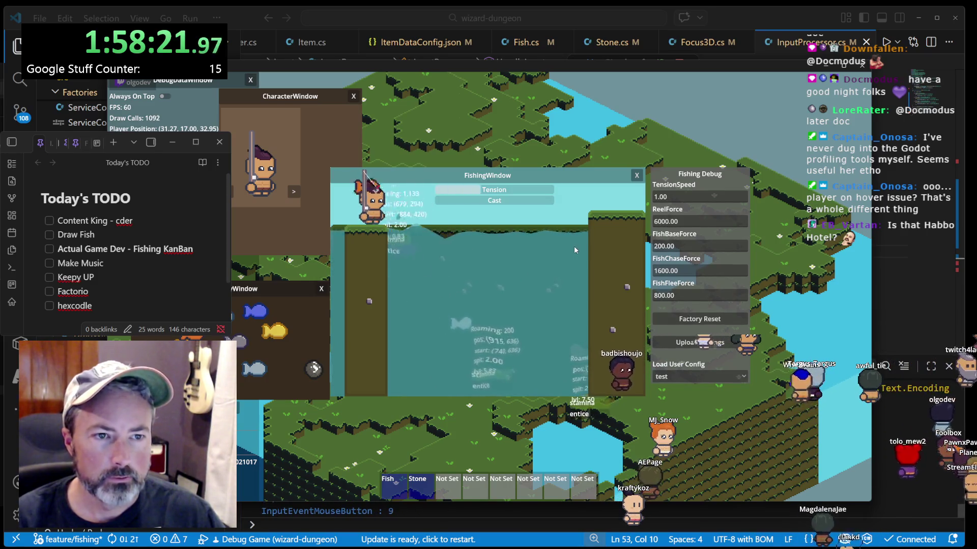
{"action": "mouse_move", "coordinate": [277, 288]}
{"action": "left_mouse_down"}
{"action": "mouse_move", "coordinate": [764, 232]}
{"action": "mouse_move", "coordinate": [784, 386]}
{"action": "left_mouse_up"}
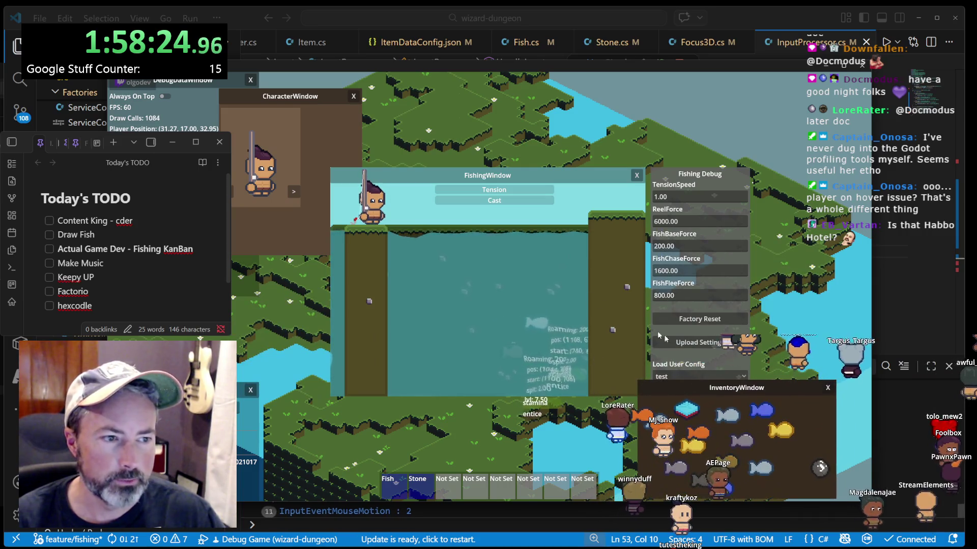
{"action": "left_click", "coordinate": [525, 314]}
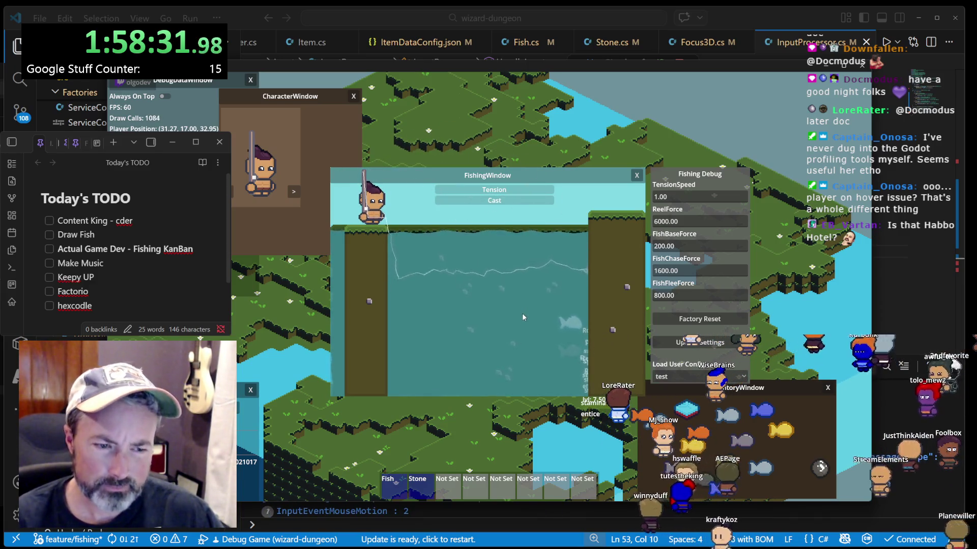
{"action": "mouse_move", "coordinate": [532, 547]}
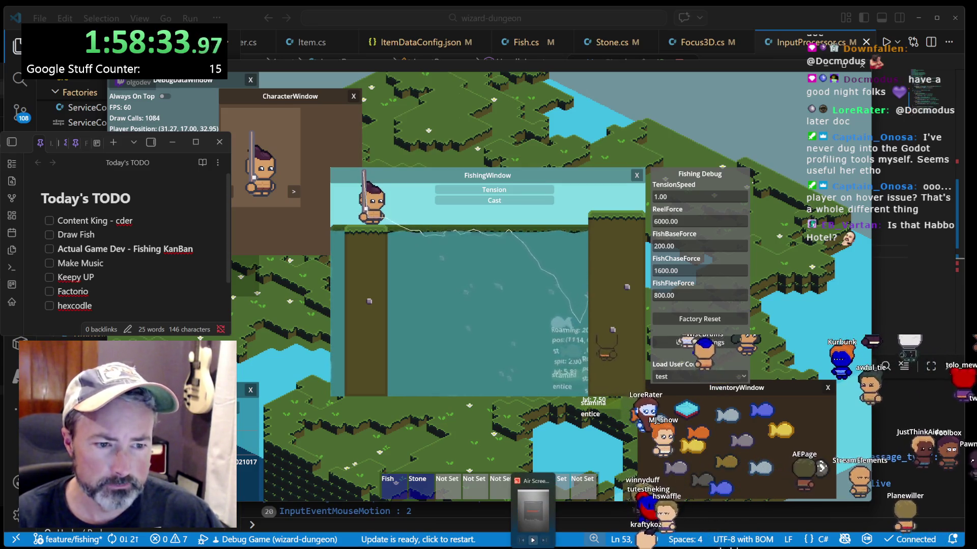
{"action": "left_click", "coordinate": [492, 311]}
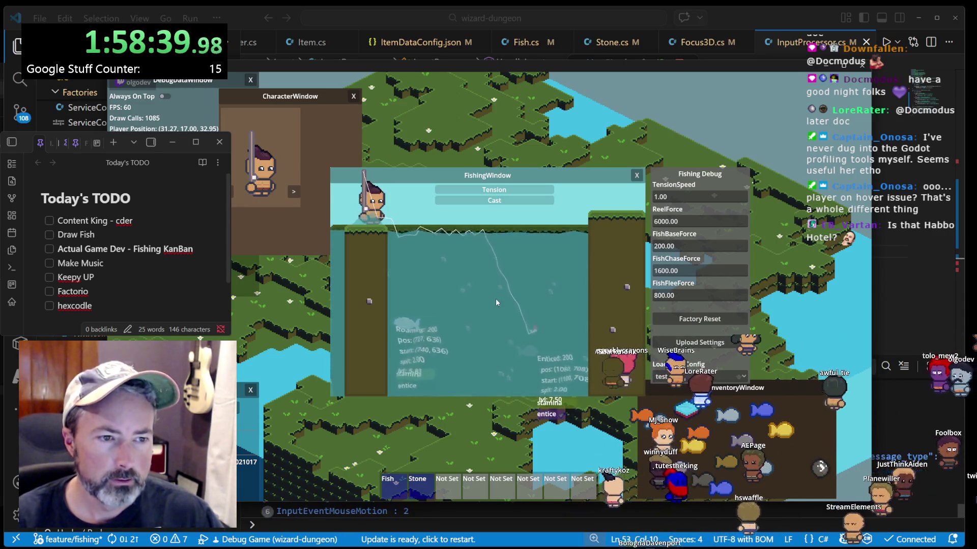
{"action": "left_click", "coordinate": [495, 298]}
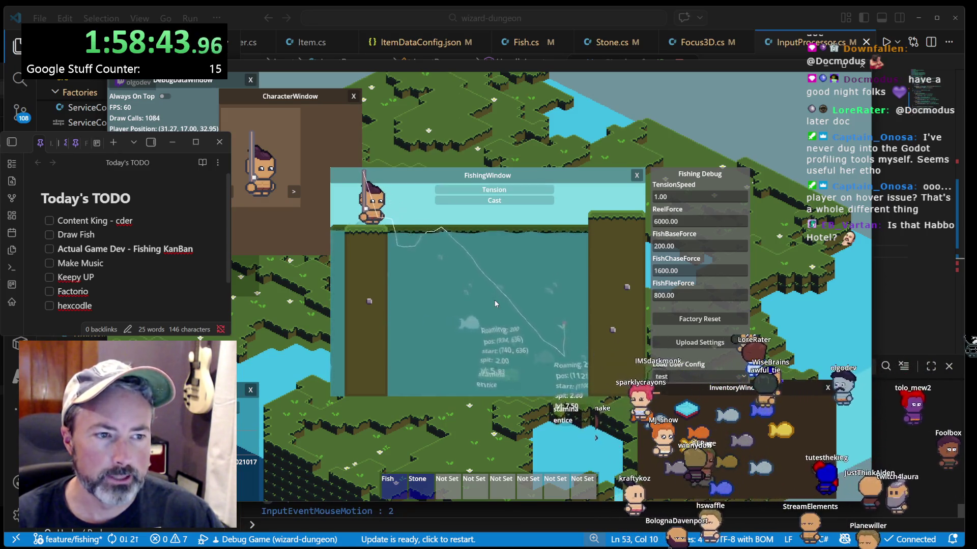
{"action": "left_click", "coordinate": [495, 300]}
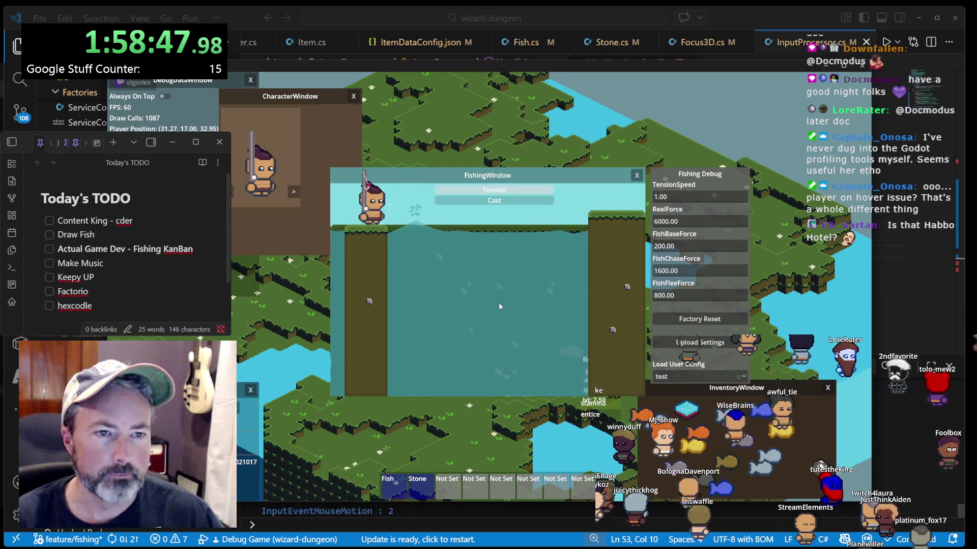
- Cast the line twice more, start charging another cast, then close the fishing minigame
{"action": "left_click", "coordinate": [459, 307]}
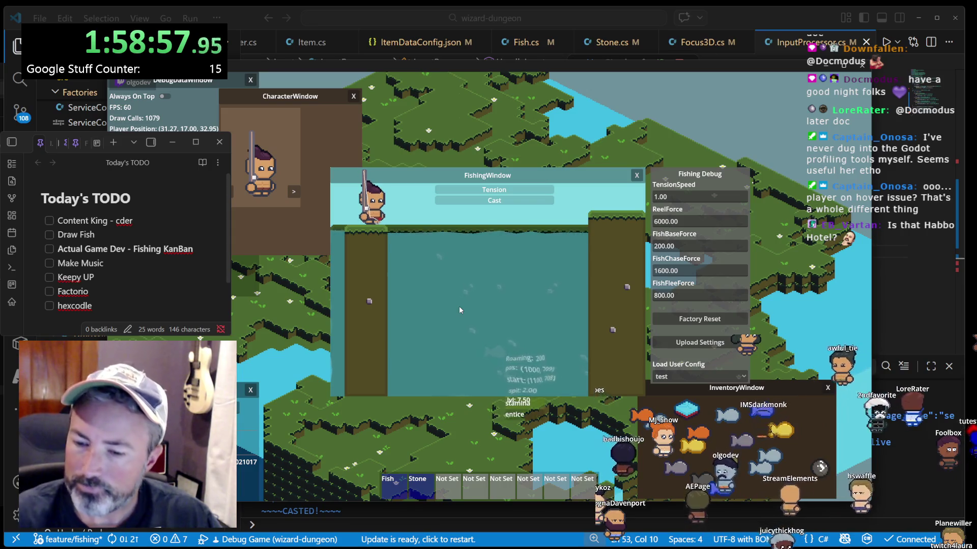
{"action": "left_click", "coordinate": [487, 309]}
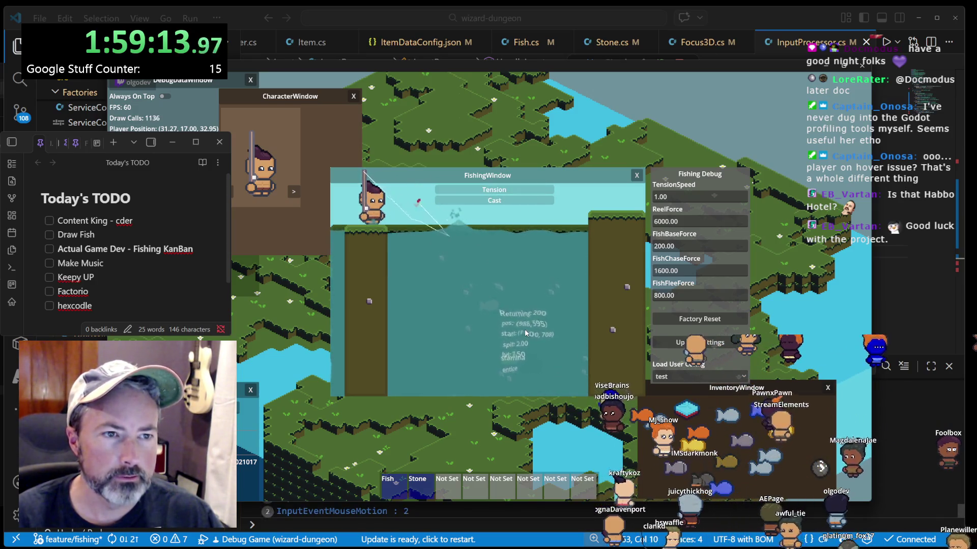
{"action": "left_click", "coordinate": [525, 334]}
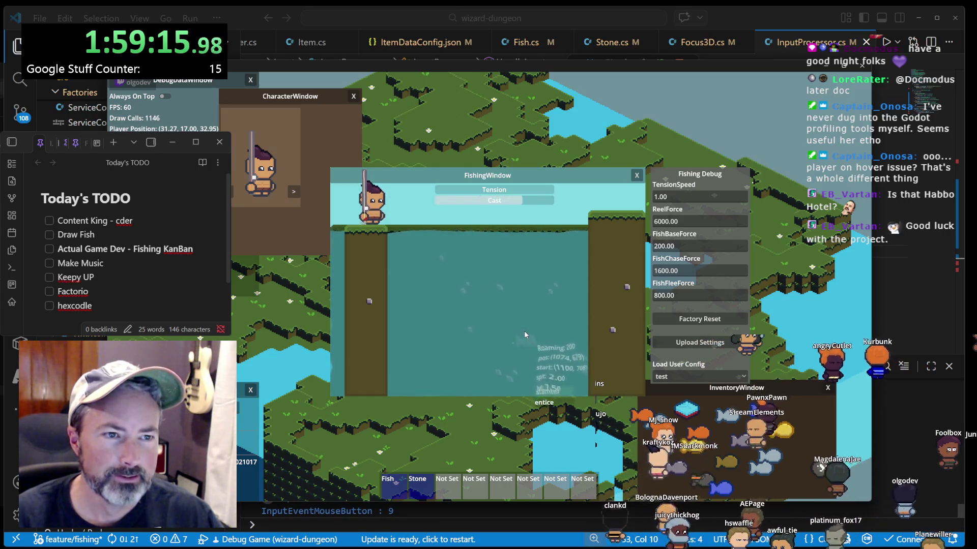
{"action": "key", "text": "Escape"}
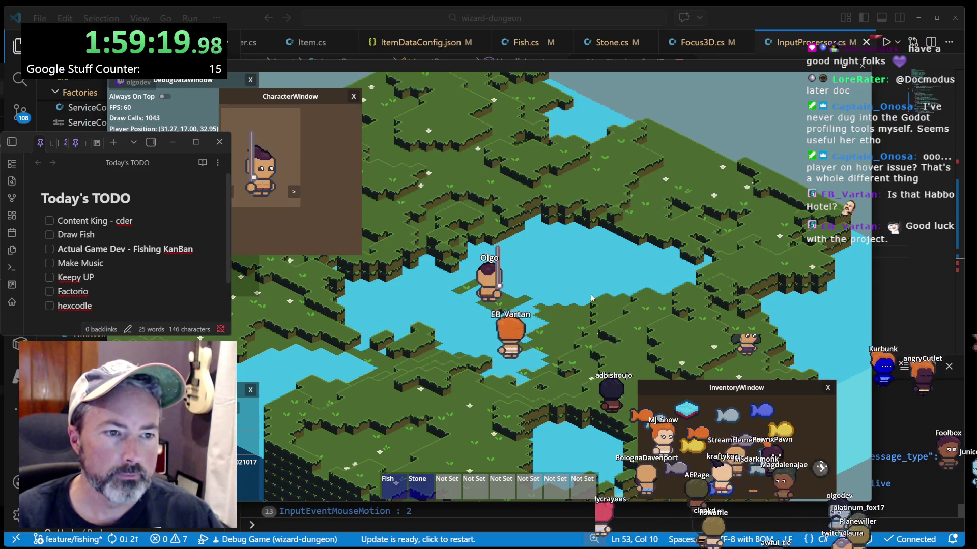
- Close the inventory and character windows, walk Olgo along the pond shore, then quit with Shift+F5
{"action": "key", "text": "i"}
{"action": "key", "text": "c"}
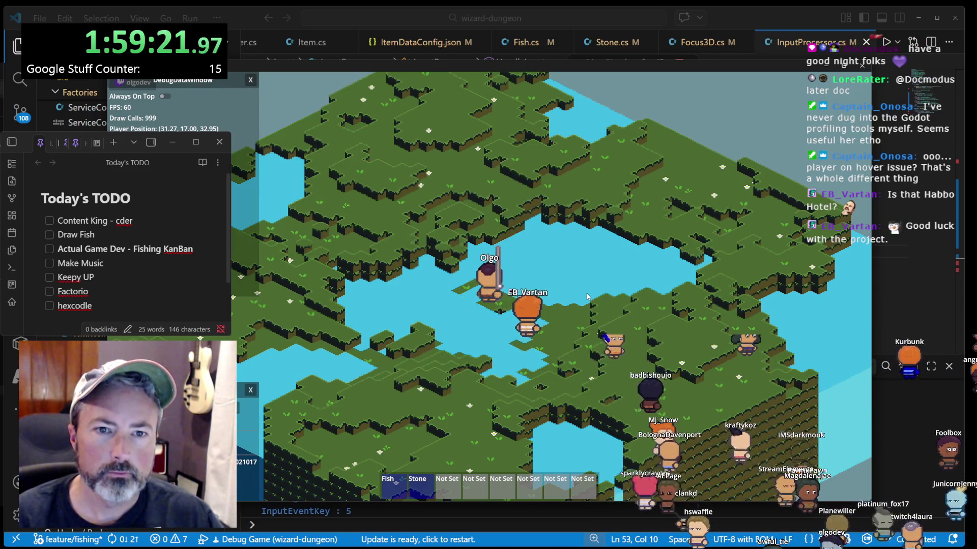
{"action": "key", "text": "w"}
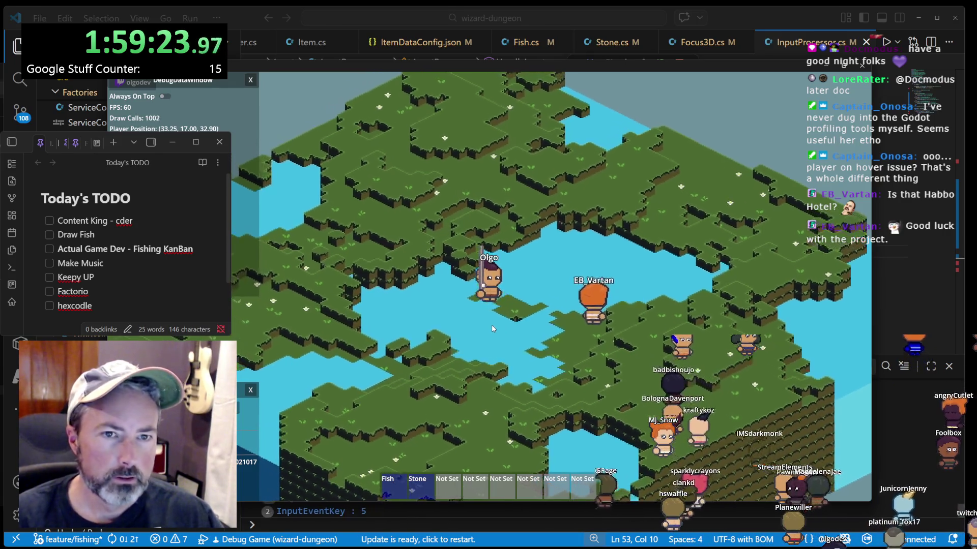
{"action": "key", "text": "w"}
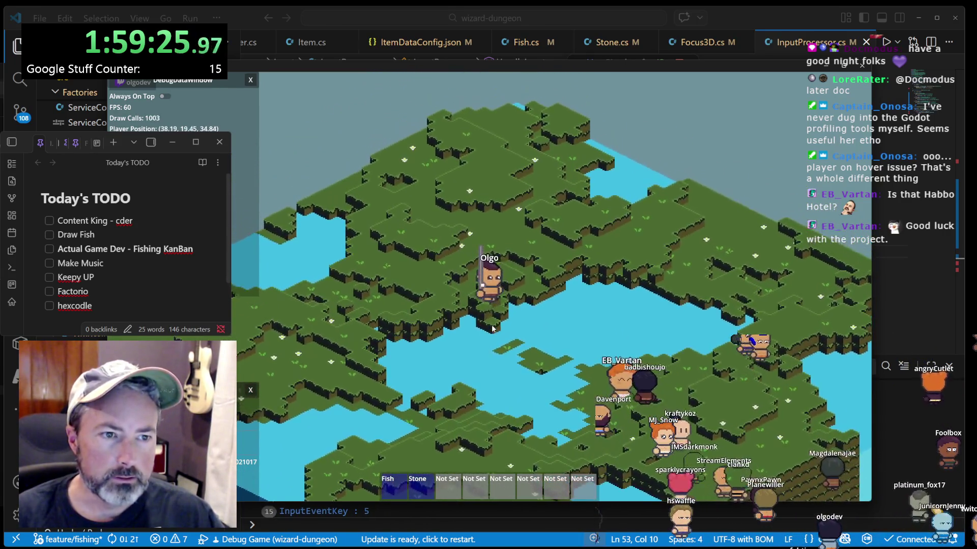
{"action": "key", "text": "w"}
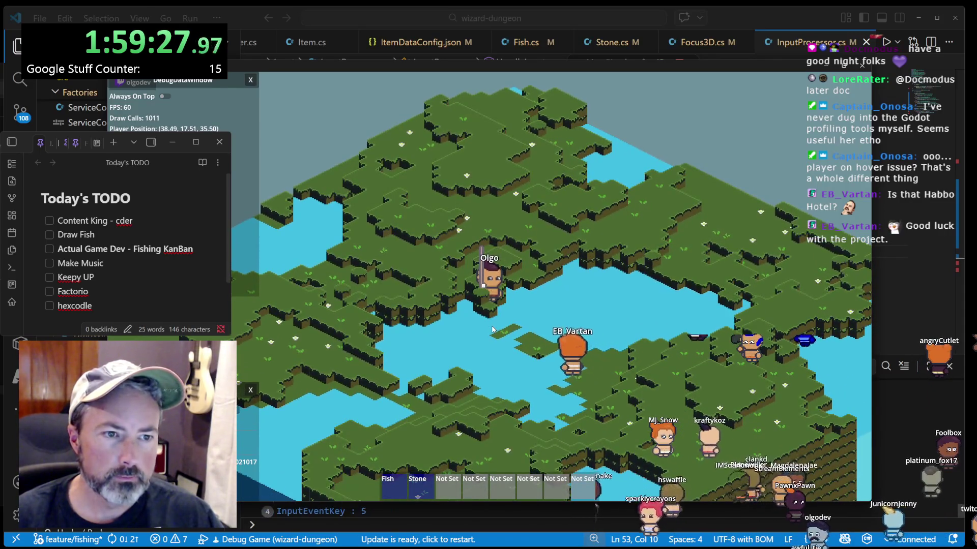
{"action": "key", "text": "w"}
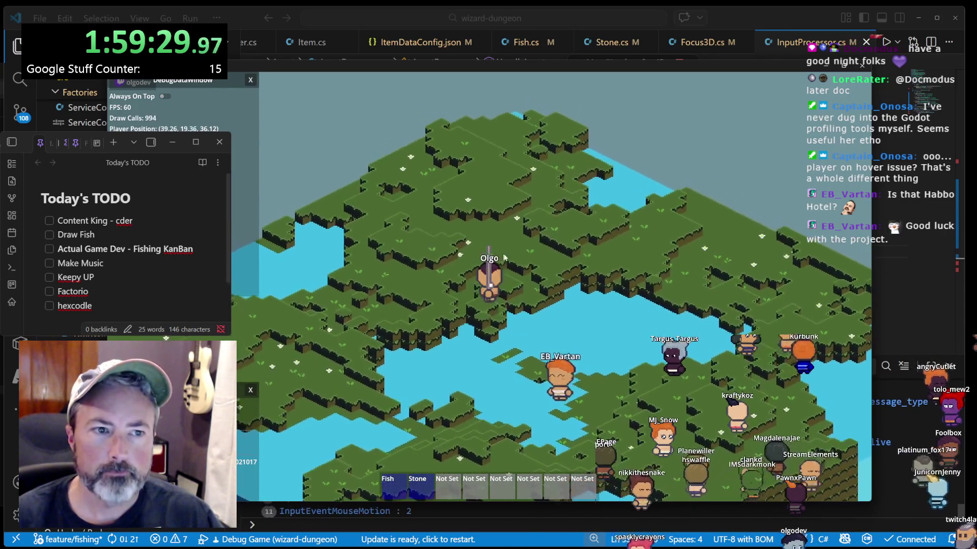
{"action": "key", "text": "shift+F5"}
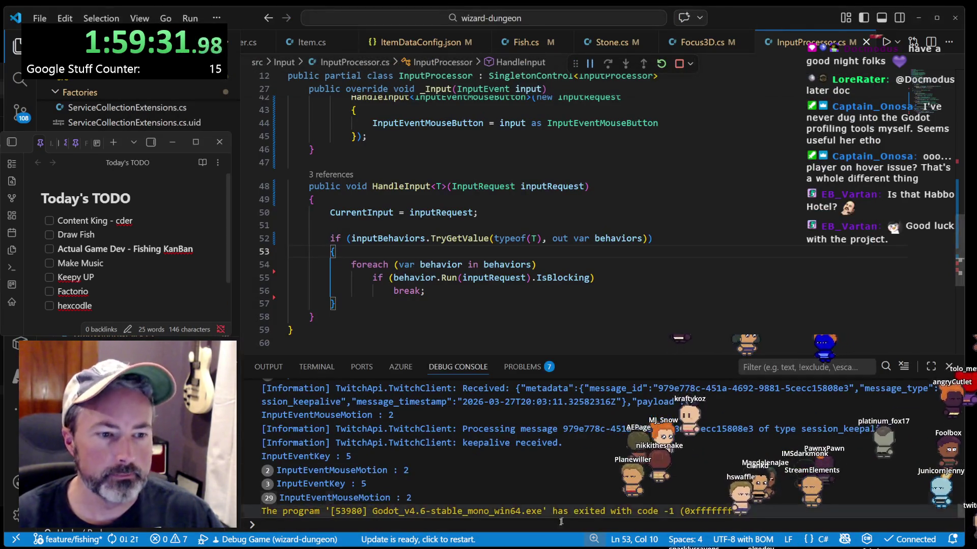
- Switch to Godot, show the Debugger's Profiler tab, and run the project
{"action": "key", "text": "alt+Tab"}
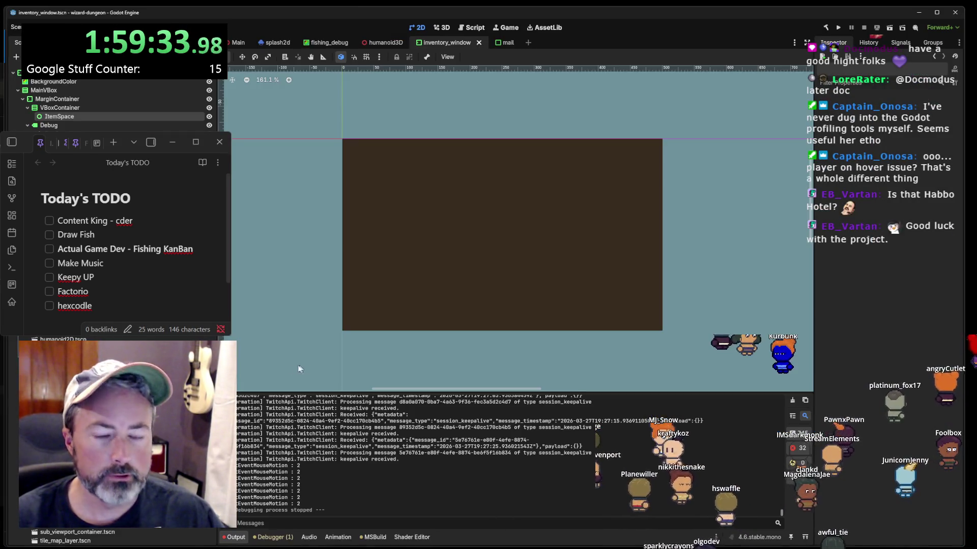
{"action": "left_click", "coordinate": [245, 539]}
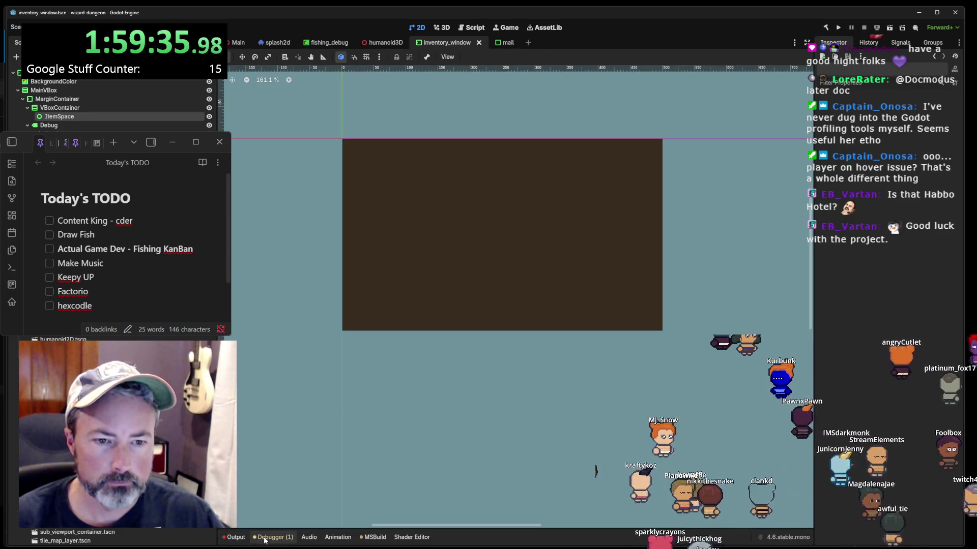
{"action": "left_click", "coordinate": [263, 538]}
{"action": "left_click", "coordinate": [356, 394]}
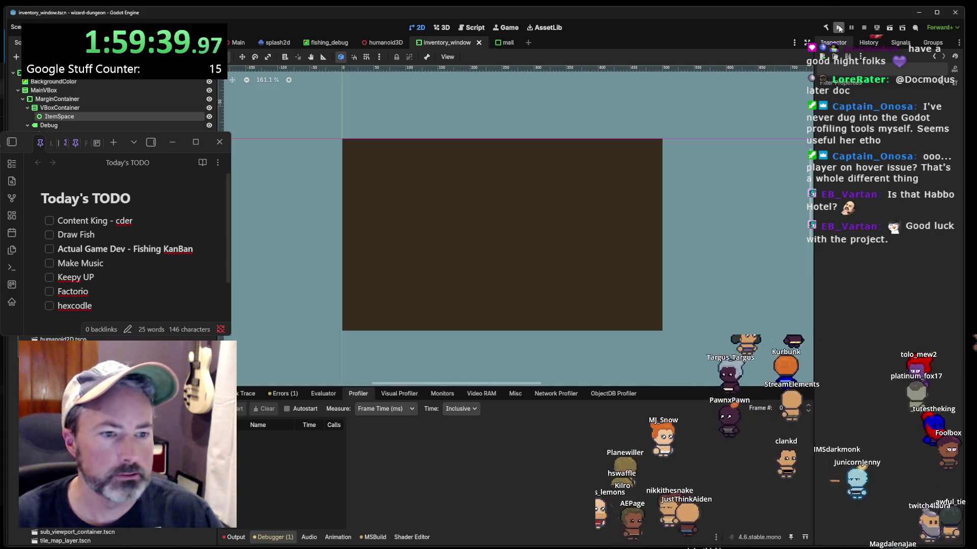
{"action": "left_click", "coordinate": [839, 28]}
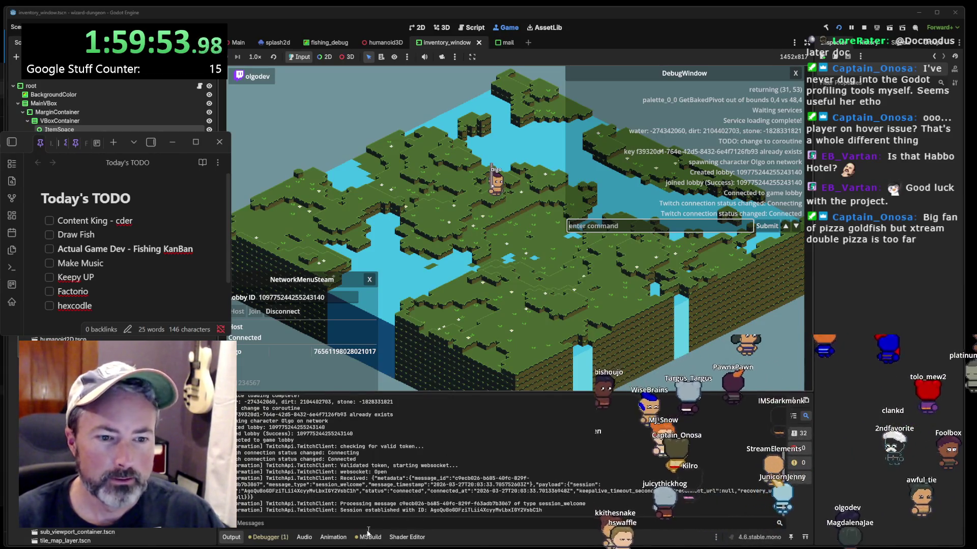
- Show the Debugger's Profiler below the game and start recording frame times
{"action": "left_click", "coordinate": [268, 537]}
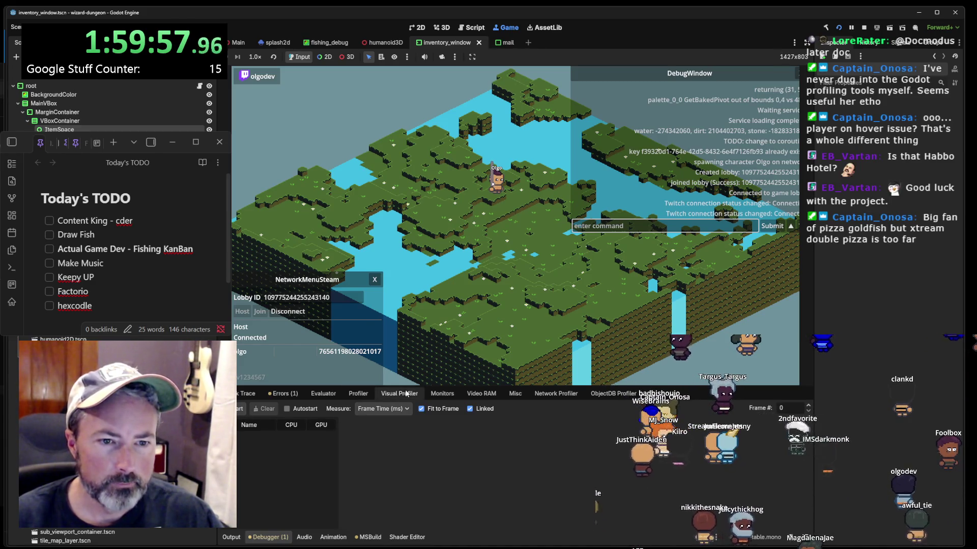
{"action": "left_click", "coordinate": [324, 394]}
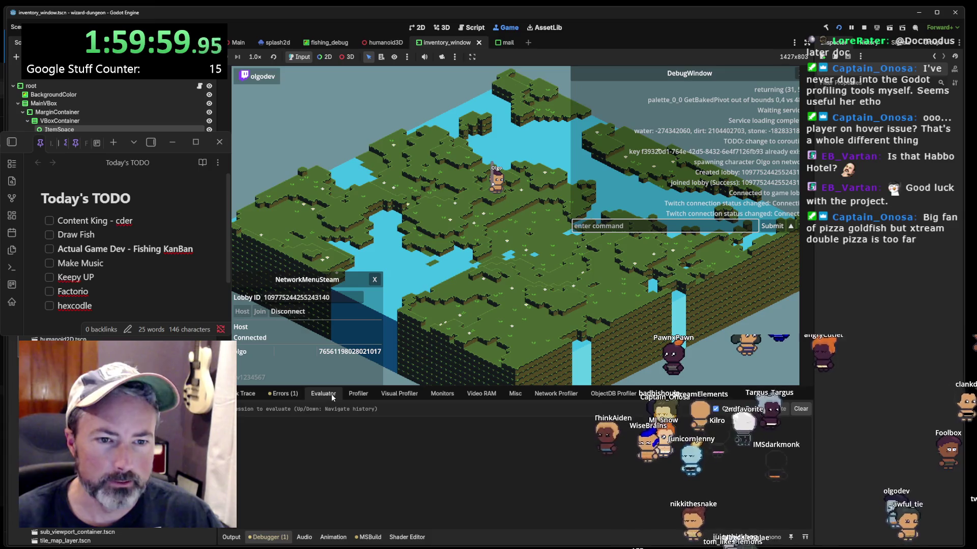
{"action": "left_click", "coordinate": [358, 394]}
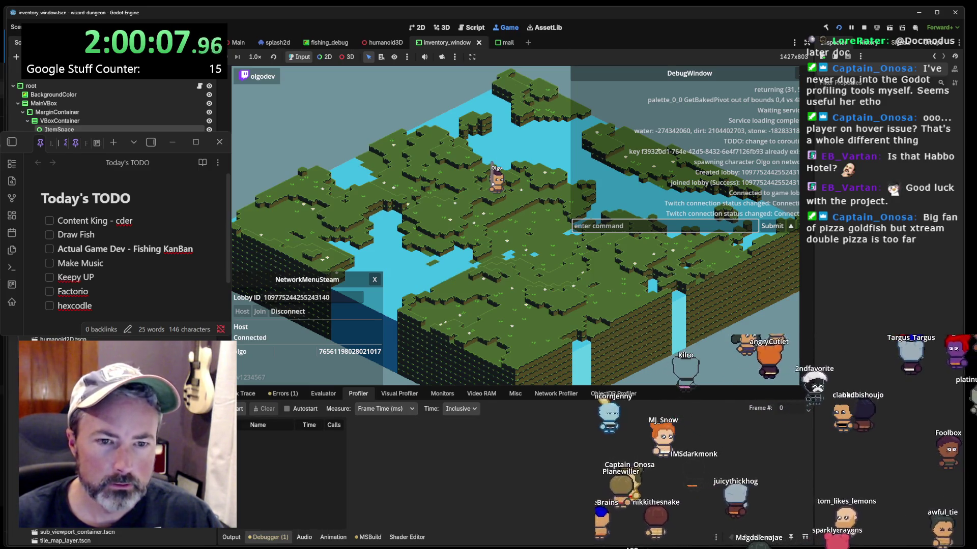
{"action": "left_click", "coordinate": [239, 409]}
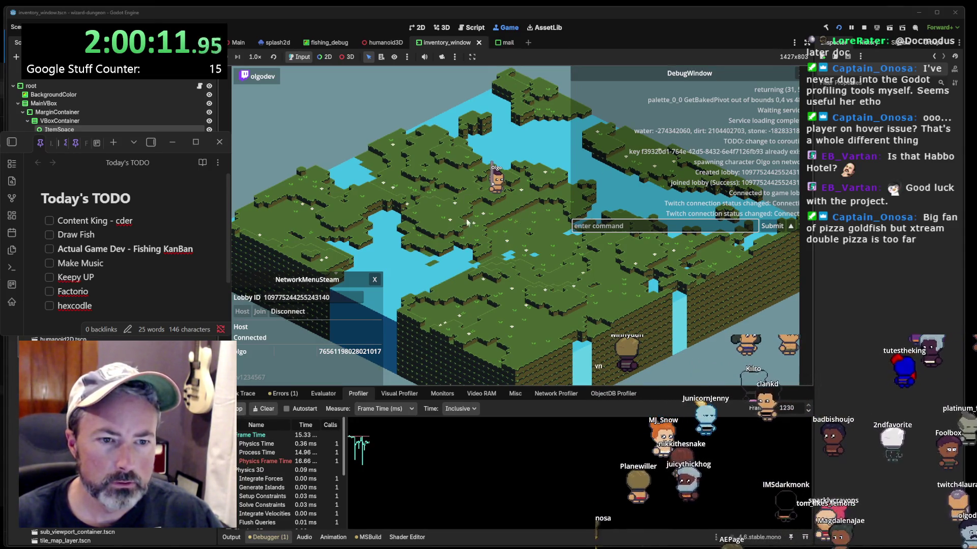
- Walk Olgo across the map, hide the in-game debug log, and open the character and inventory windows
{"action": "key", "text": "s"}
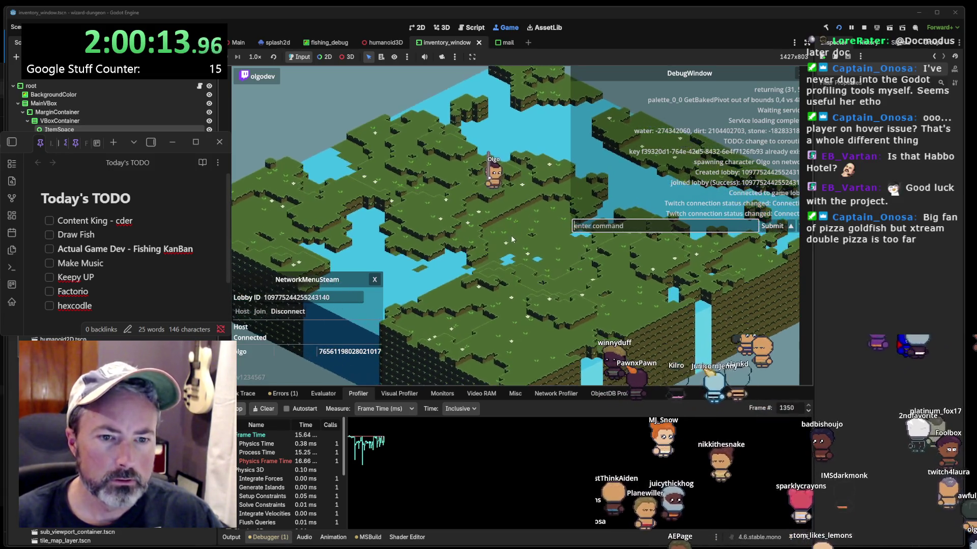
{"action": "key", "text": "w"}
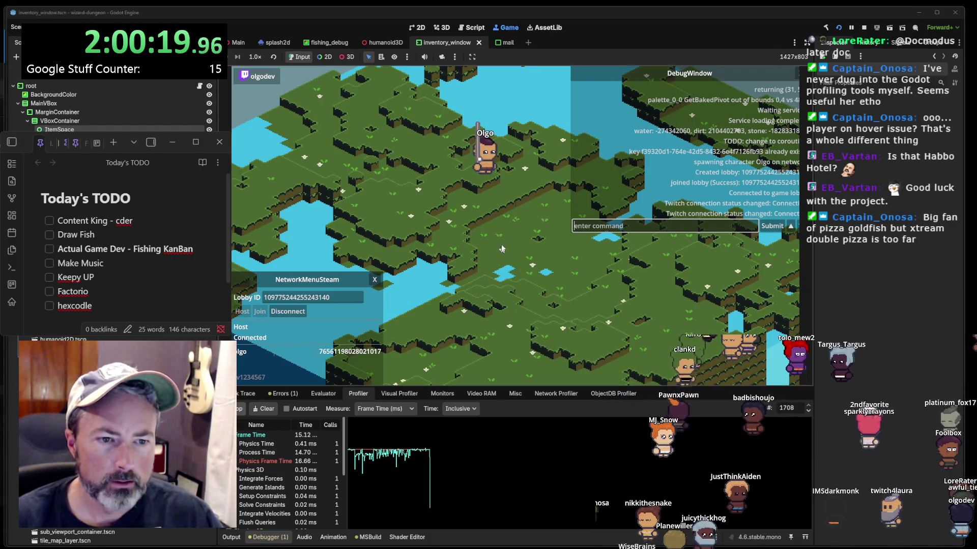
{"action": "key", "text": "quoteleft"}
{"action": "key", "text": "i"}
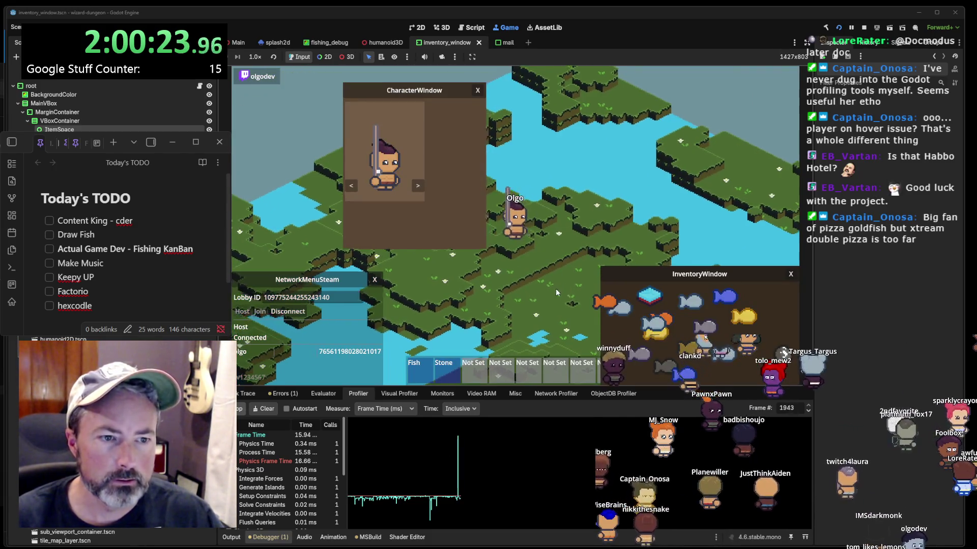
- Pick a profiler frame, move the character window further left, and walk Olgo down the map
{"action": "left_click", "coordinate": [460, 489]}
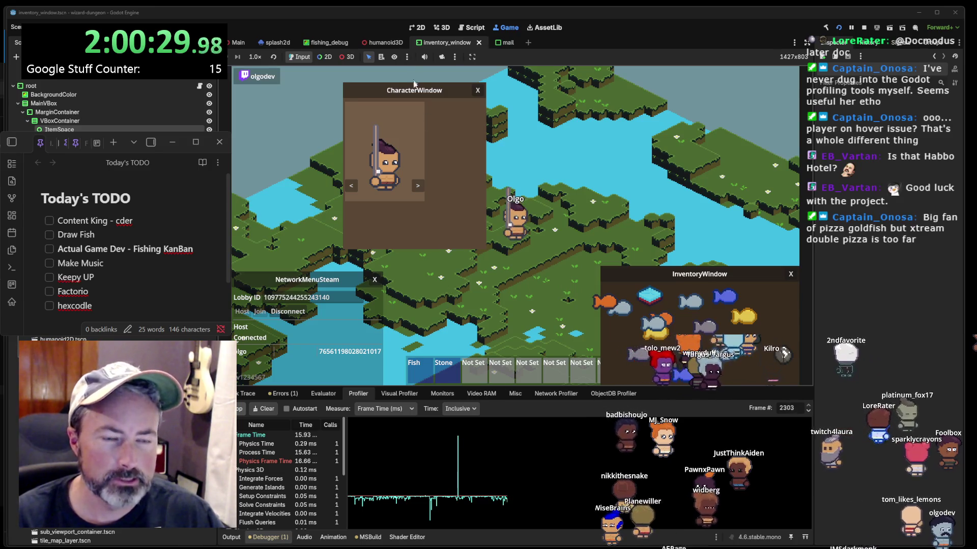
{"action": "left_click_drag", "start_coordinate": [413, 84], "coordinate": [371, 96]}
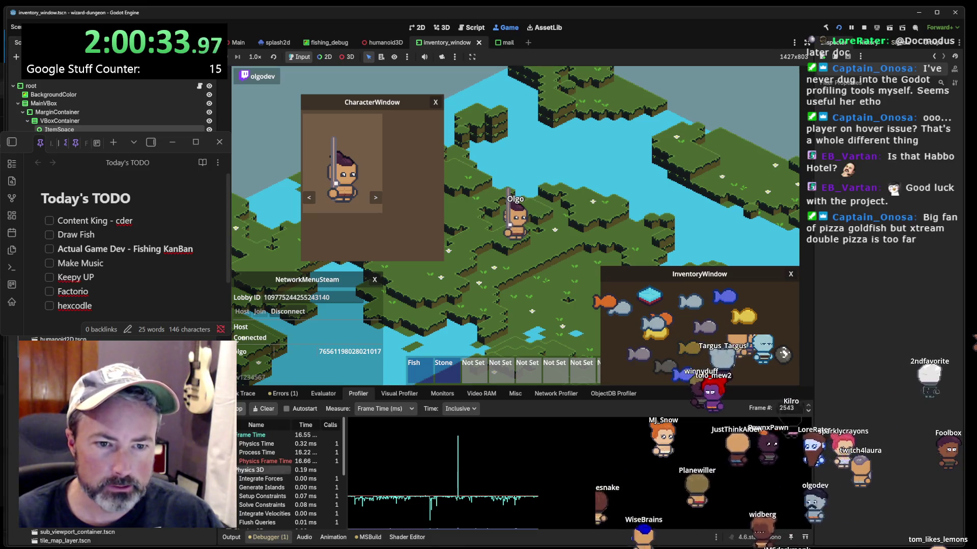
{"action": "left_click", "coordinate": [527, 251]}
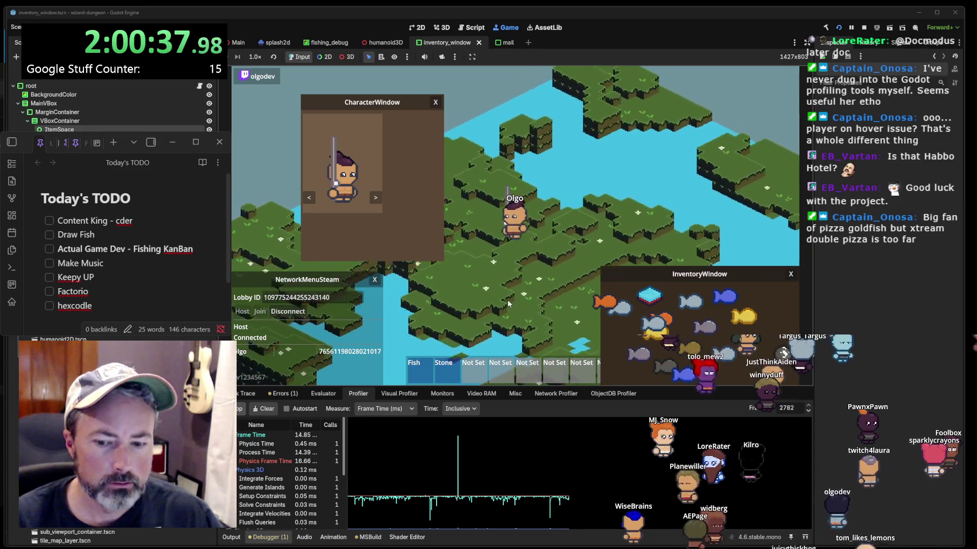
{"action": "left_click", "coordinate": [508, 301]}
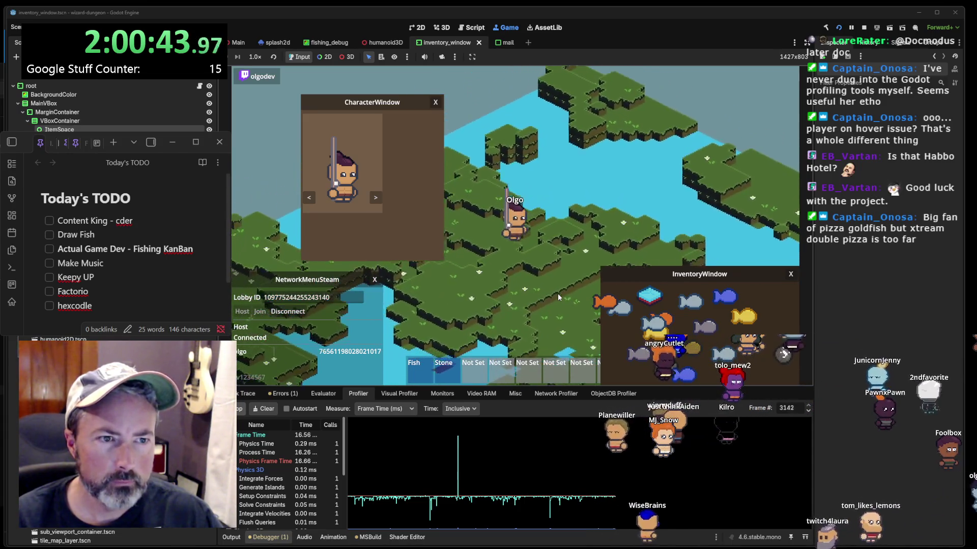
- Walk Olgo right and then further down-right across the map
{"action": "scroll", "coordinate": [263, 465], "scroll_direction": "down", "scroll_amount": 2}
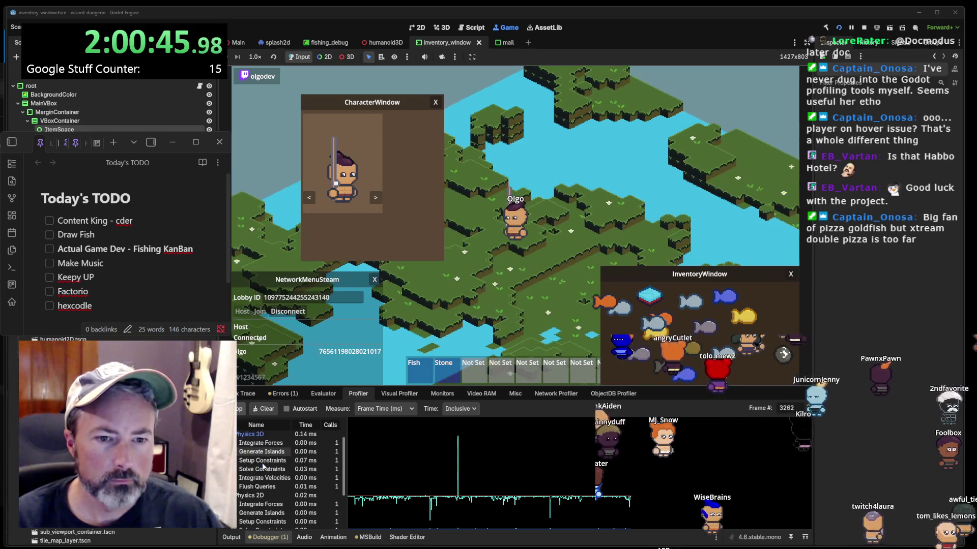
{"action": "scroll", "coordinate": [263, 466], "scroll_direction": "down", "scroll_amount": 1}
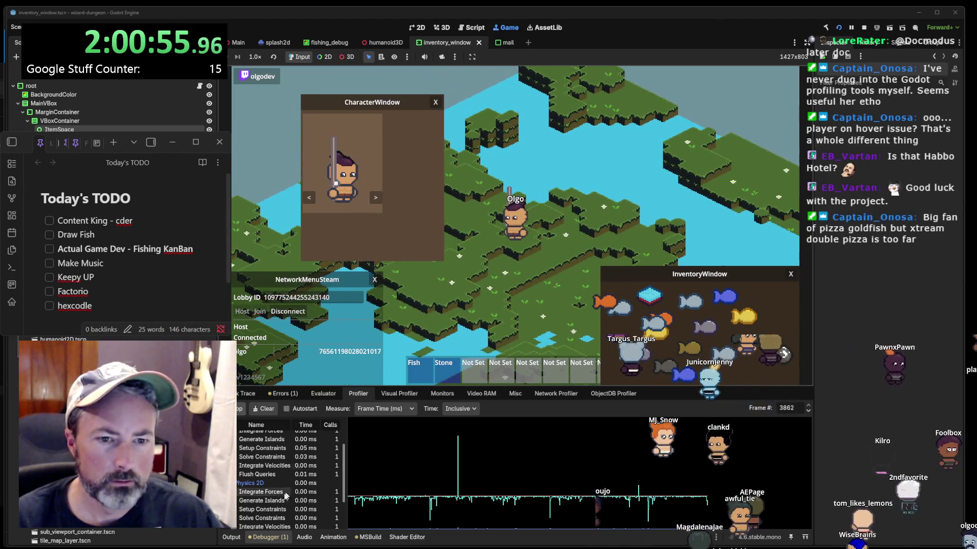
{"action": "scroll", "coordinate": [286, 496], "scroll_direction": "down", "scroll_amount": 3}
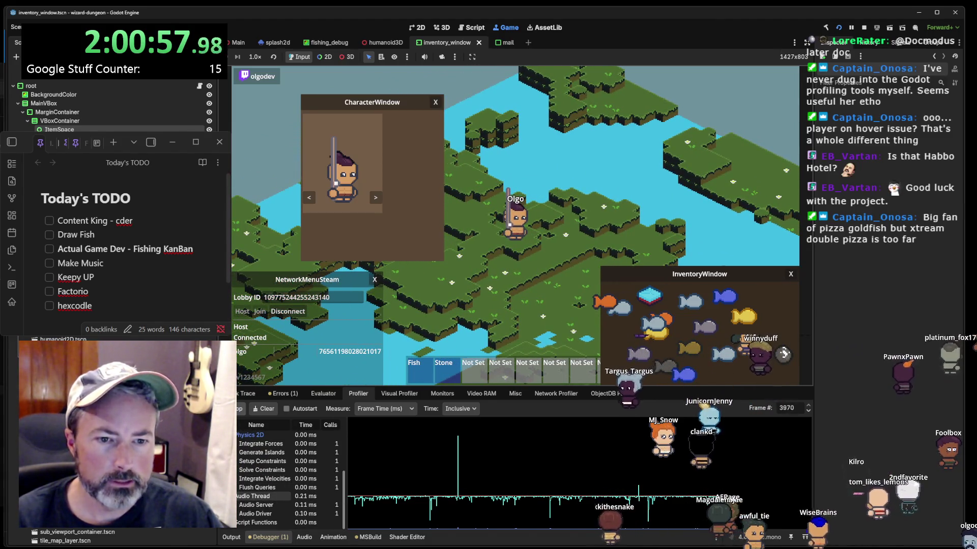
{"action": "left_click", "coordinate": [593, 281]}
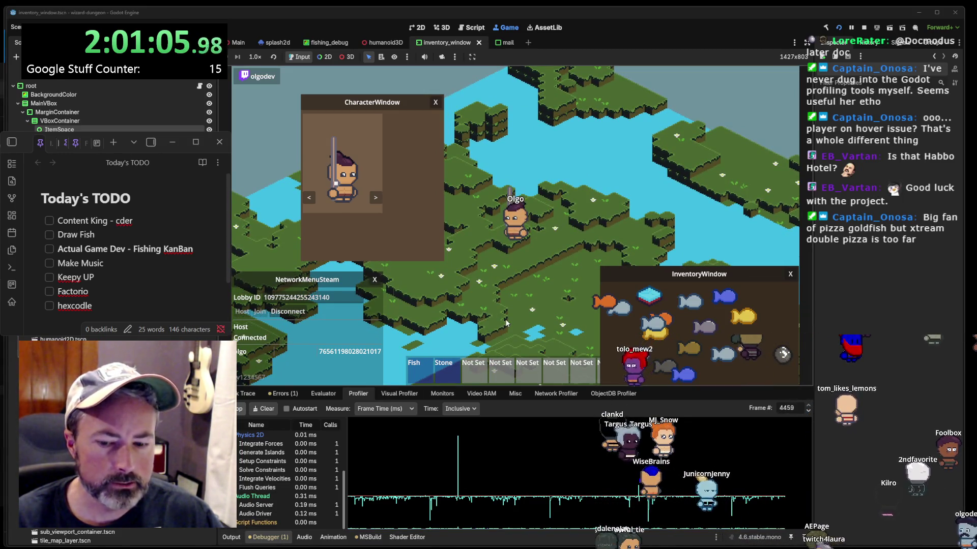
{"action": "left_click", "coordinate": [547, 279]}
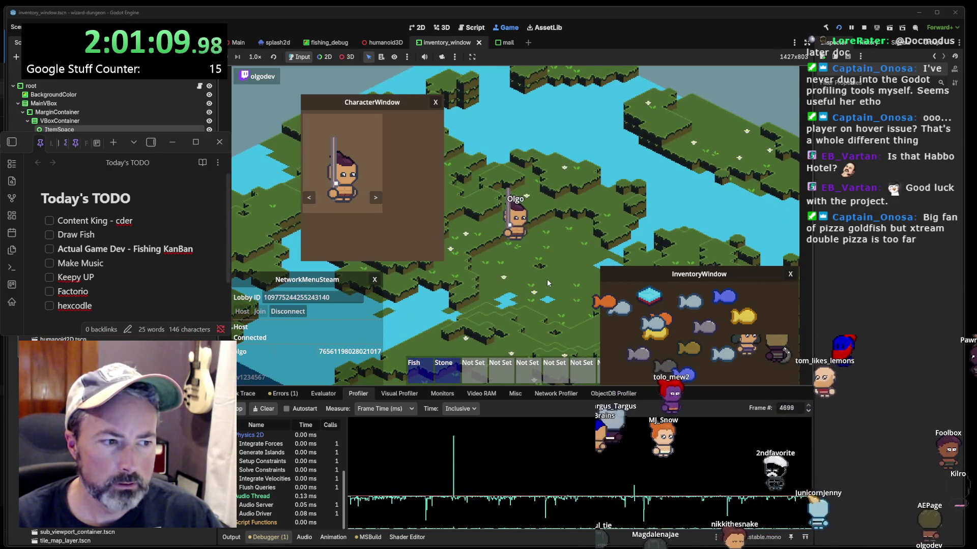
{"action": "left_click", "coordinate": [547, 279]}
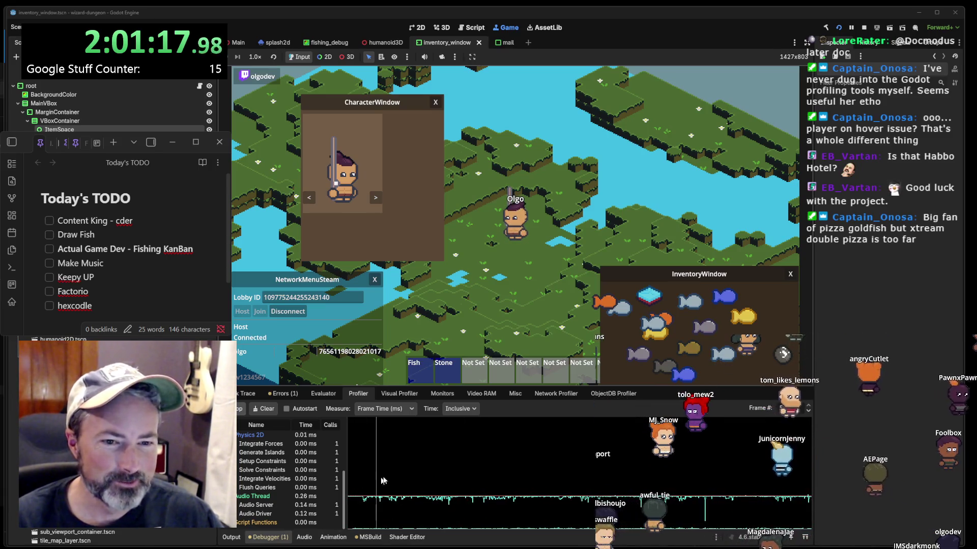
- On a later frame, toggle the profiler's Time display between Self and Inclusive, ending on Inclusive
{"action": "left_click", "coordinate": [445, 454]}
{"action": "left_click", "coordinate": [468, 407]}
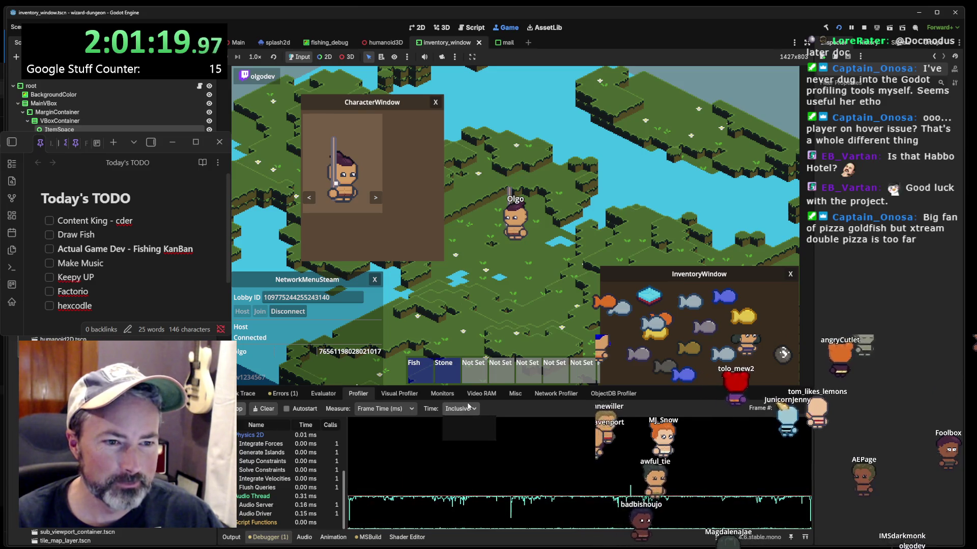
{"action": "left_click", "coordinate": [450, 432]}
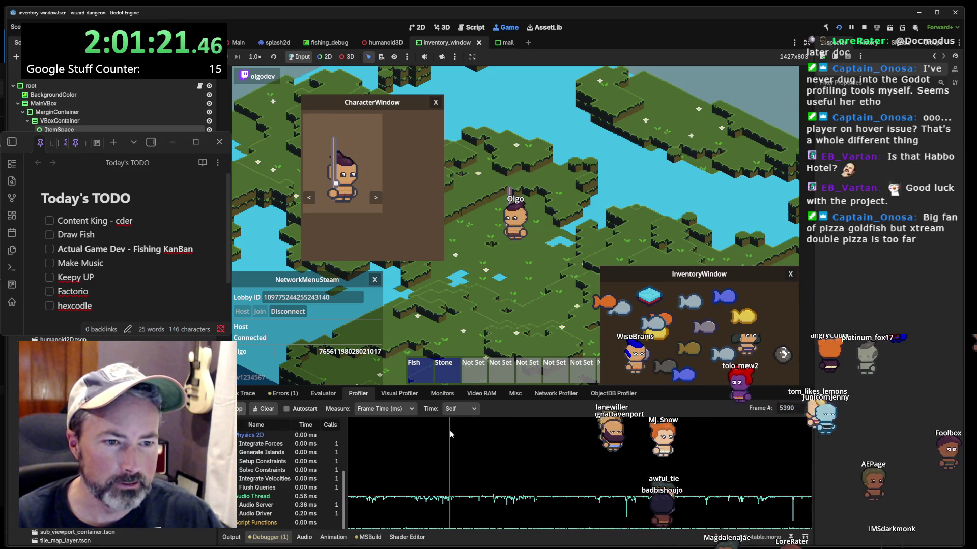
{"action": "left_click", "coordinate": [464, 408]}
{"action": "left_click", "coordinate": [455, 424]}
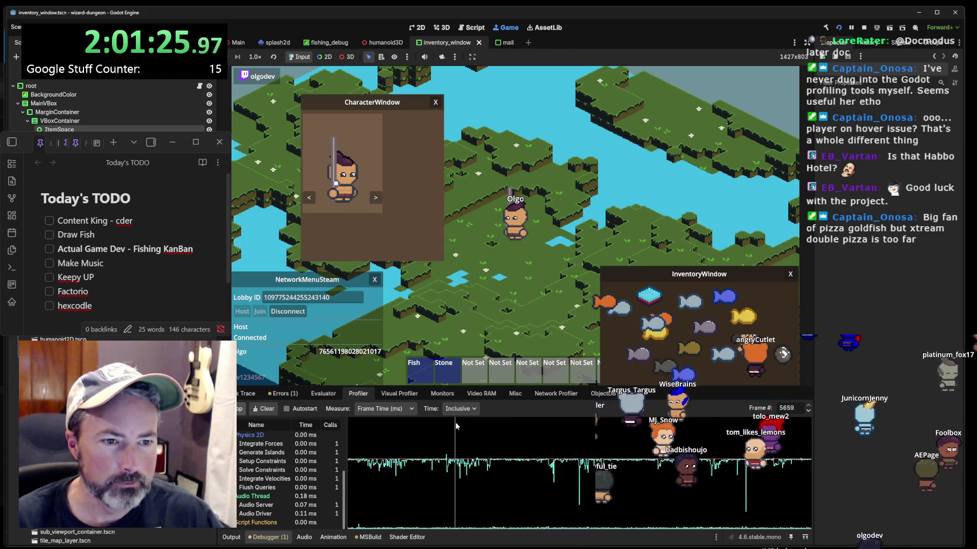
{"action": "left_click", "coordinate": [464, 408]}
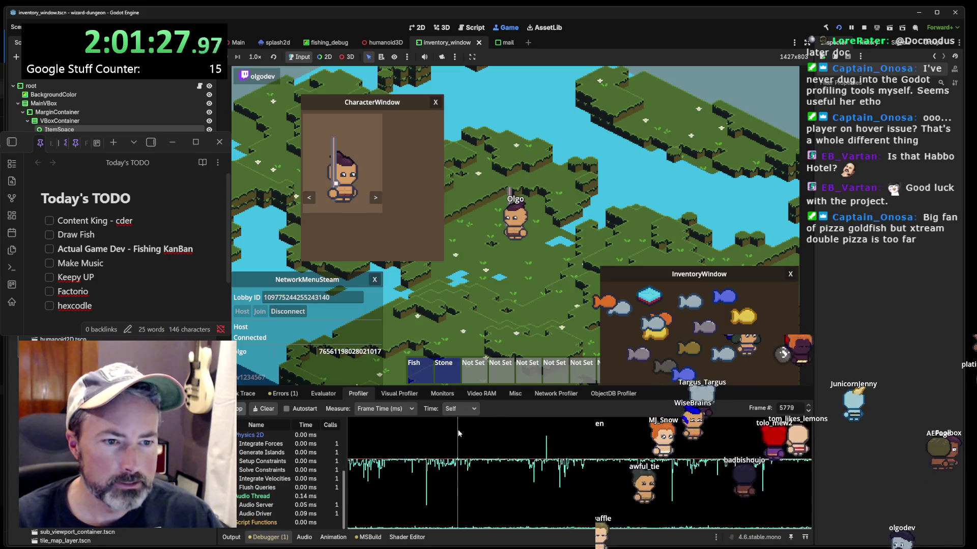
{"action": "left_click", "coordinate": [458, 431]}
{"action": "left_click", "coordinate": [457, 424]}
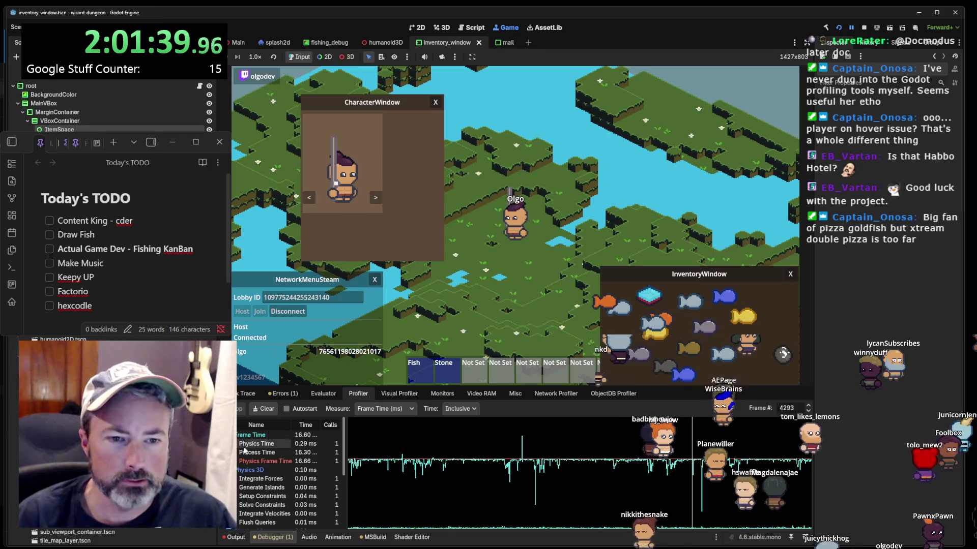
- Inspect an earlier frame, then clear all recorded profiler data and resume collecting
{"action": "left_click", "coordinate": [665, 467]}
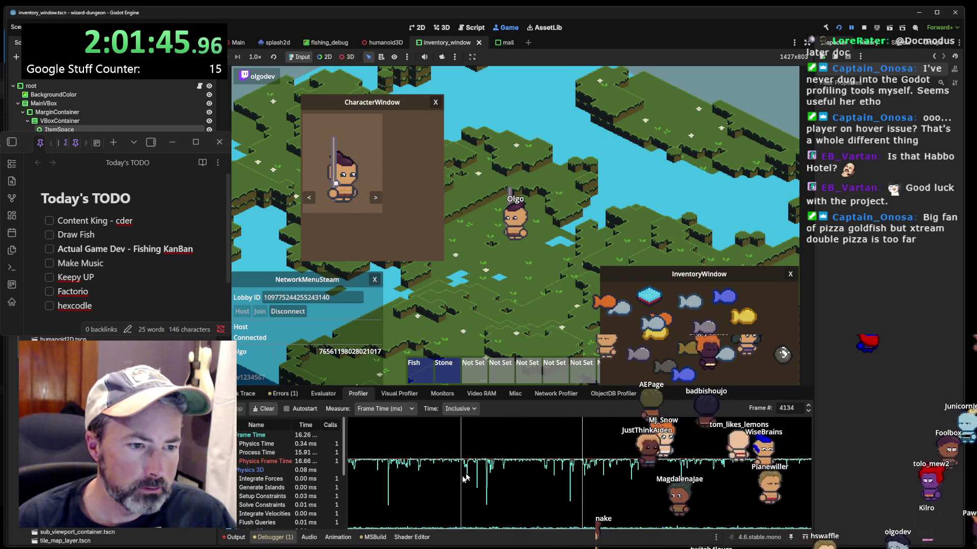
{"action": "left_click", "coordinate": [269, 415]}
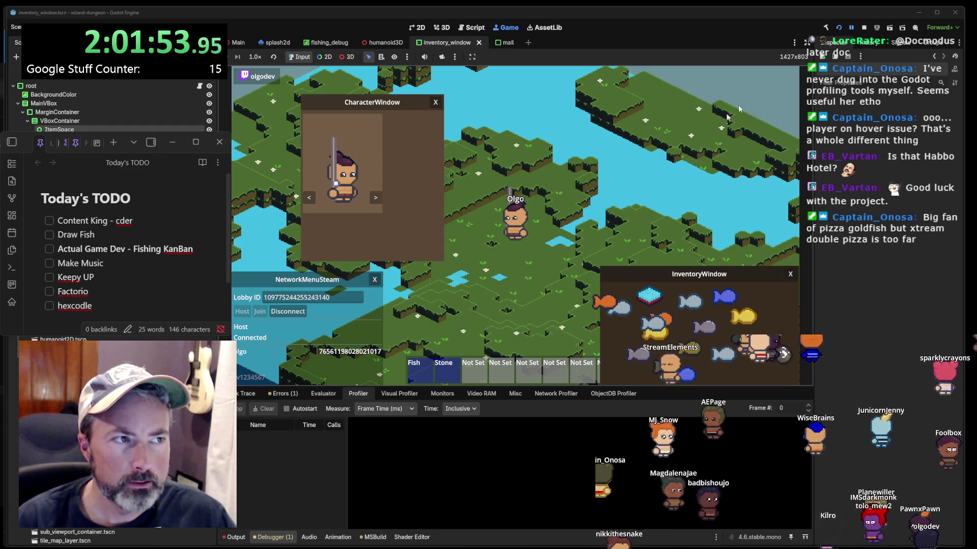
{"action": "left_click", "coordinate": [851, 29]}
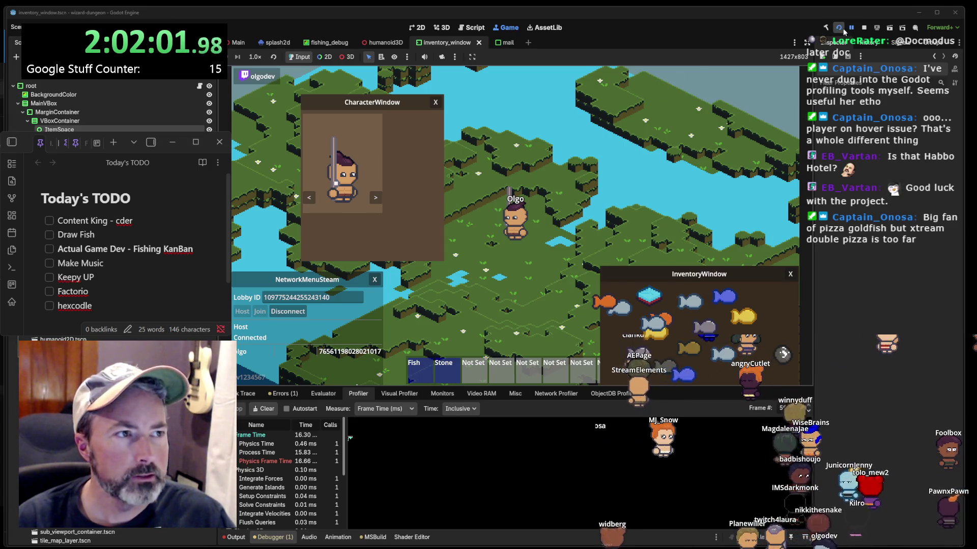
- Relaunch the game with F5, return the bottom panel to the Profiler, and walk Olgo around
{"action": "key", "text": "F5"}
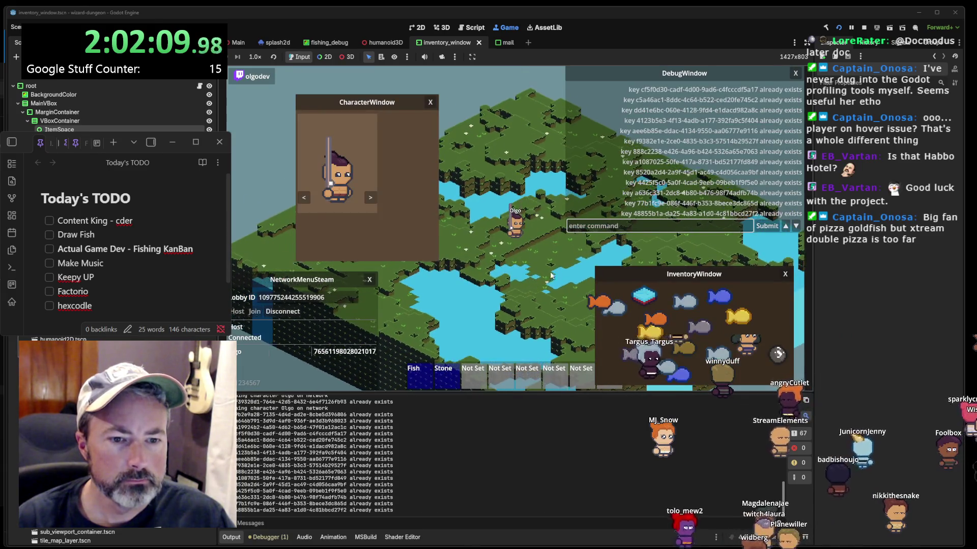
{"action": "left_click", "coordinate": [551, 270]}
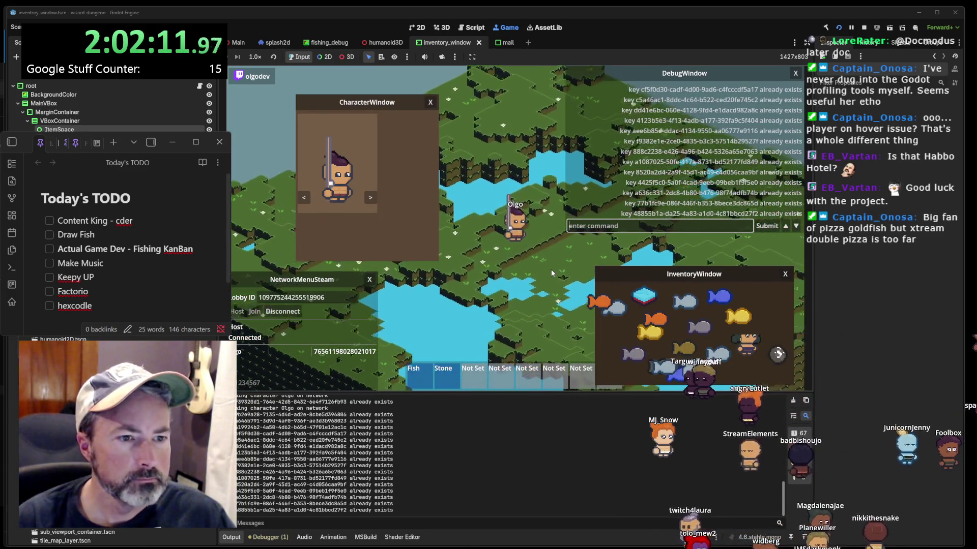
{"action": "left_click", "coordinate": [341, 541]}
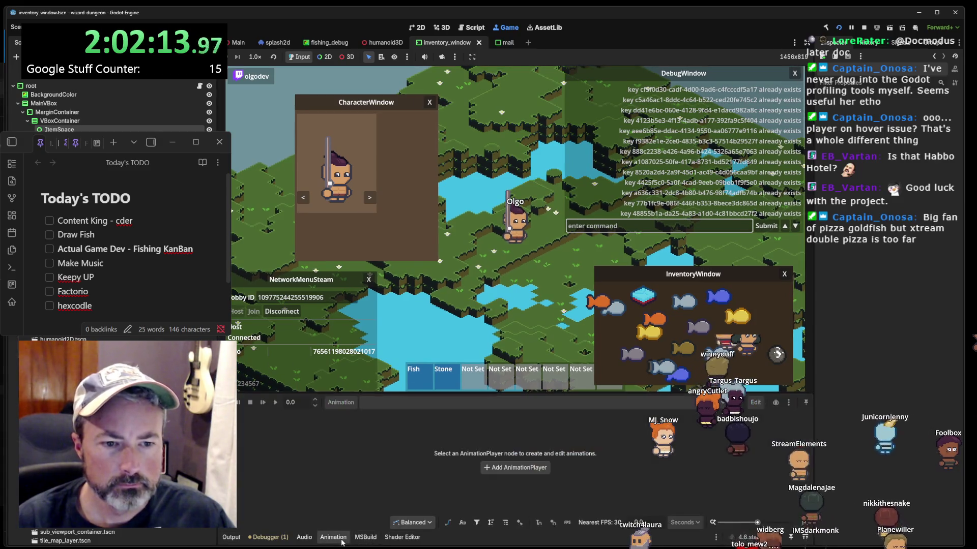
{"action": "left_click", "coordinate": [268, 537]}
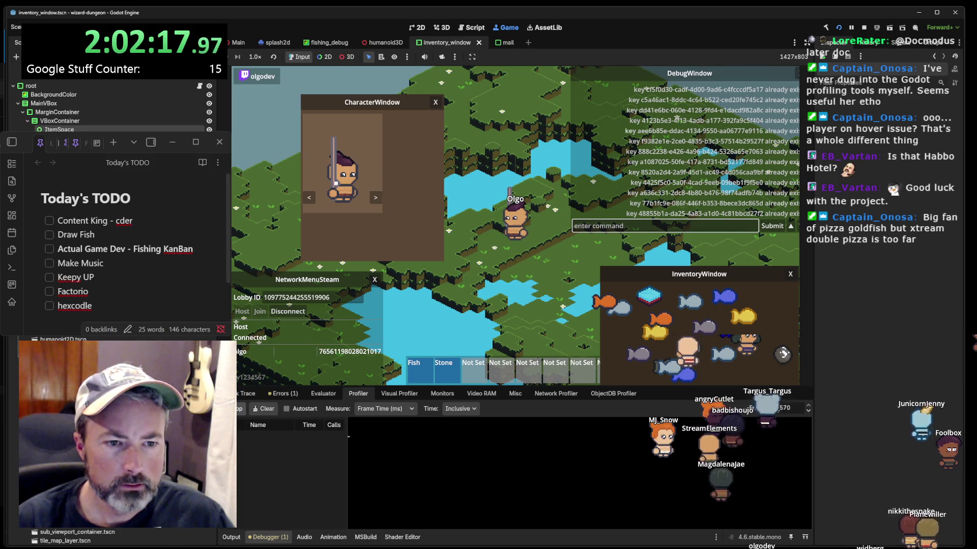
{"action": "left_click", "coordinate": [547, 250]}
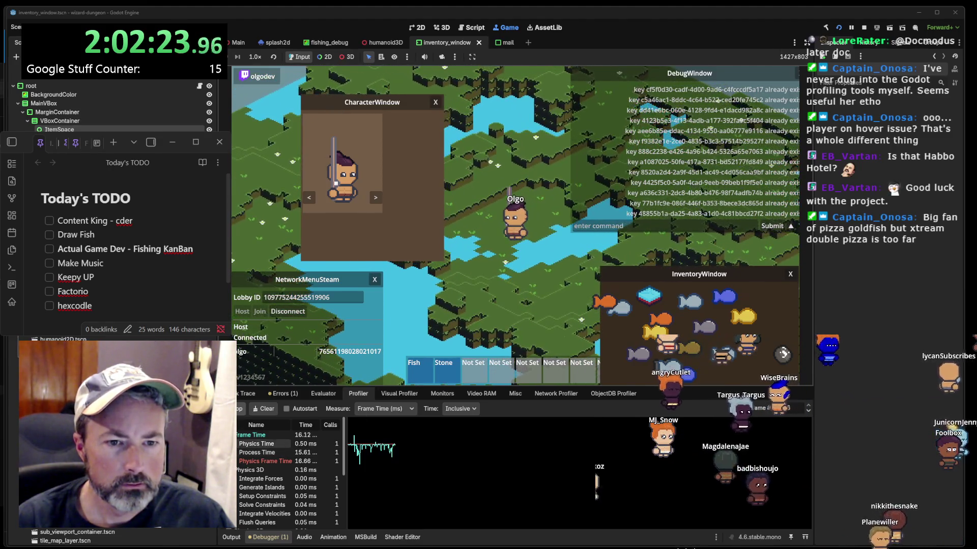
- Walk Olgo down, show Physics 3D timings in the graph, and scrub to the latest frame
{"action": "left_click", "coordinate": [523, 339]}
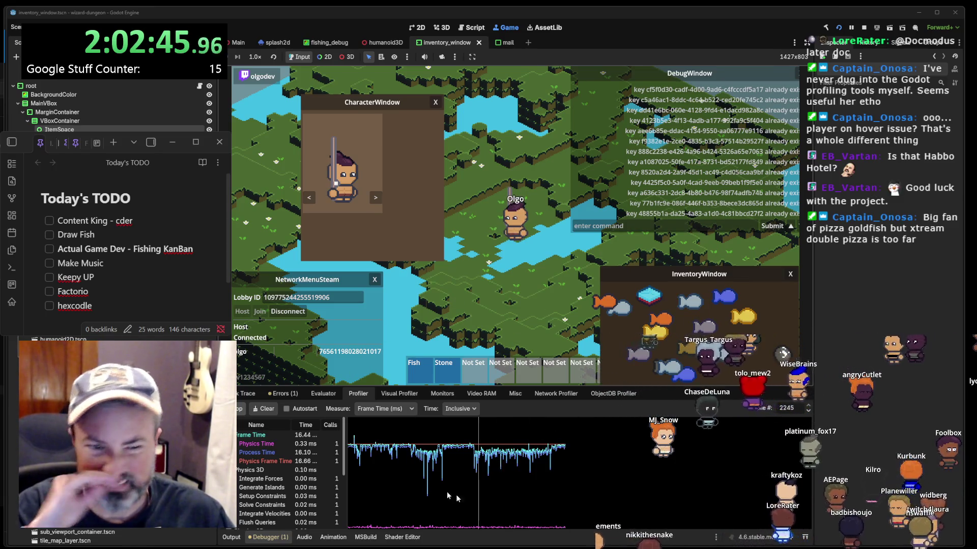
{"action": "left_click", "coordinate": [262, 470]}
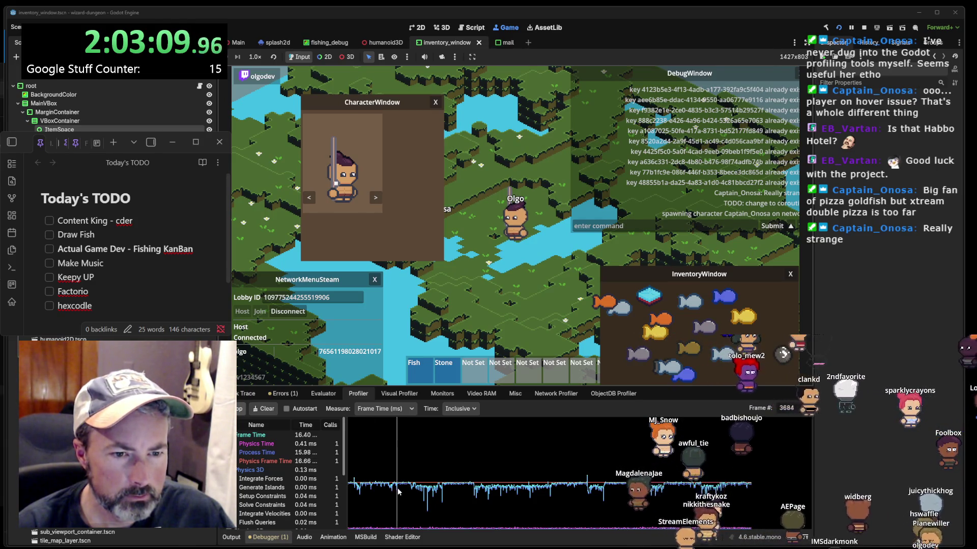
{"action": "mouse_move", "coordinate": [399, 491]}
{"action": "left_mouse_down"}
{"action": "mouse_move", "coordinate": [467, 499]}
{"action": "mouse_move", "coordinate": [437, 510]}
{"action": "left_mouse_up"}
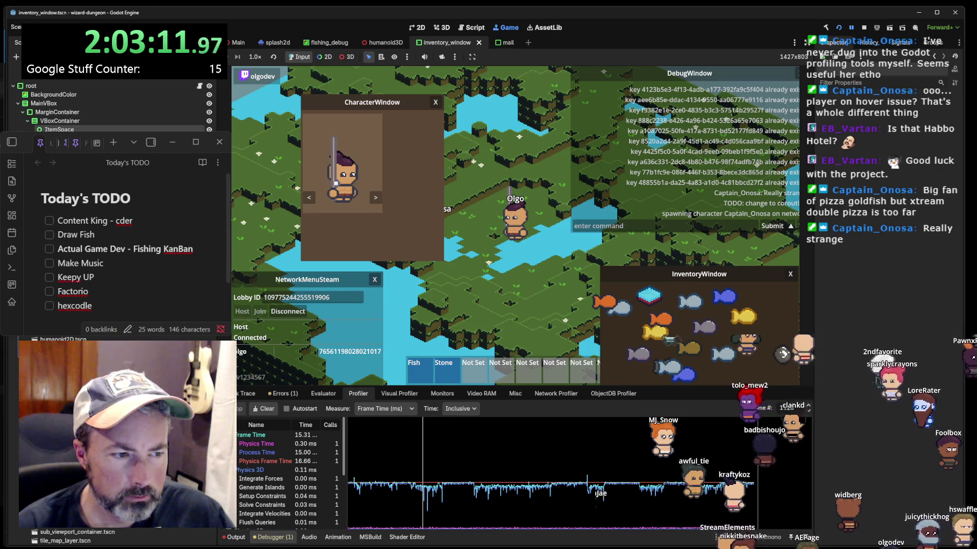
{"action": "left_click_drag", "start_coordinate": [718, 473], "coordinate": [779, 469]}
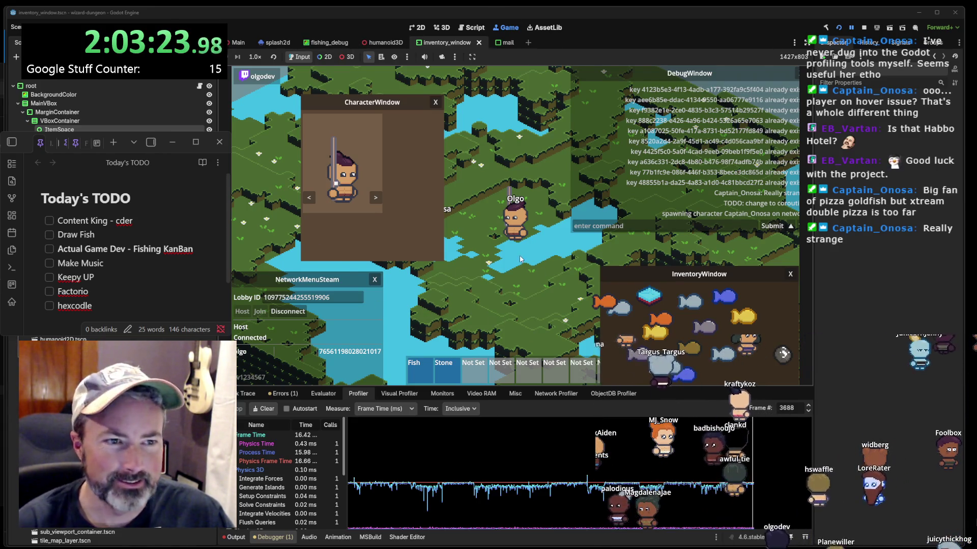
- Select earlier frames to compare their timings, then stop and rebuild the game
{"action": "left_click_drag", "start_coordinate": [599, 448], "coordinate": [698, 445]}
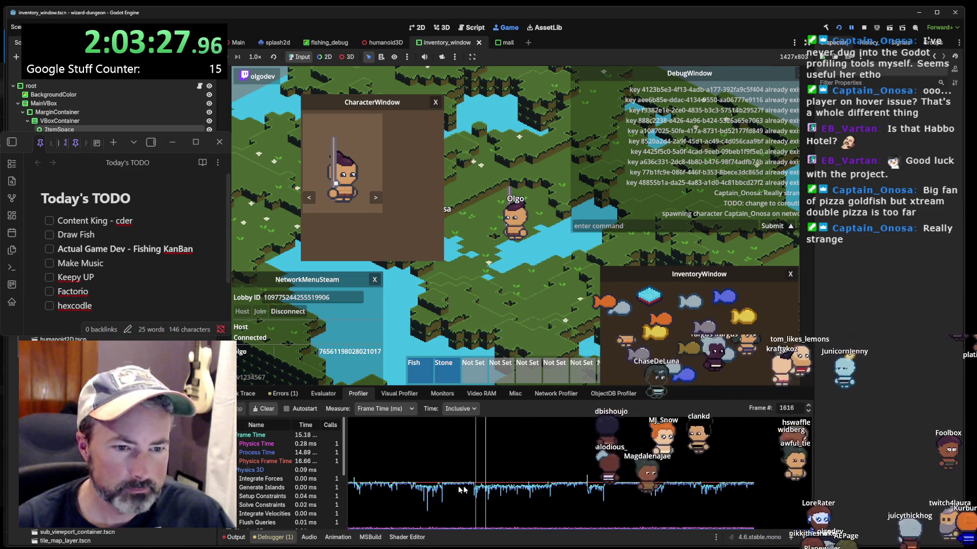
{"action": "left_click", "coordinate": [507, 478]}
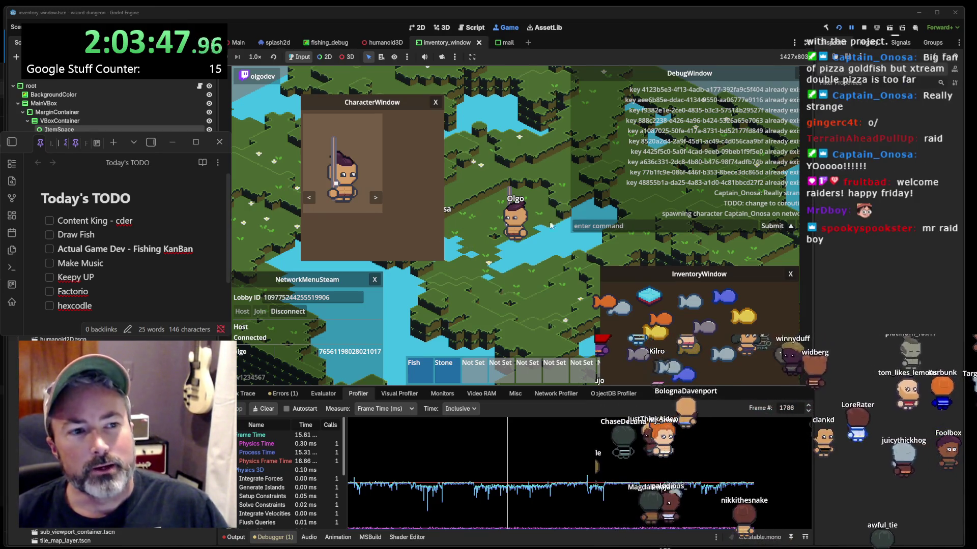
{"action": "left_click", "coordinate": [838, 28]}
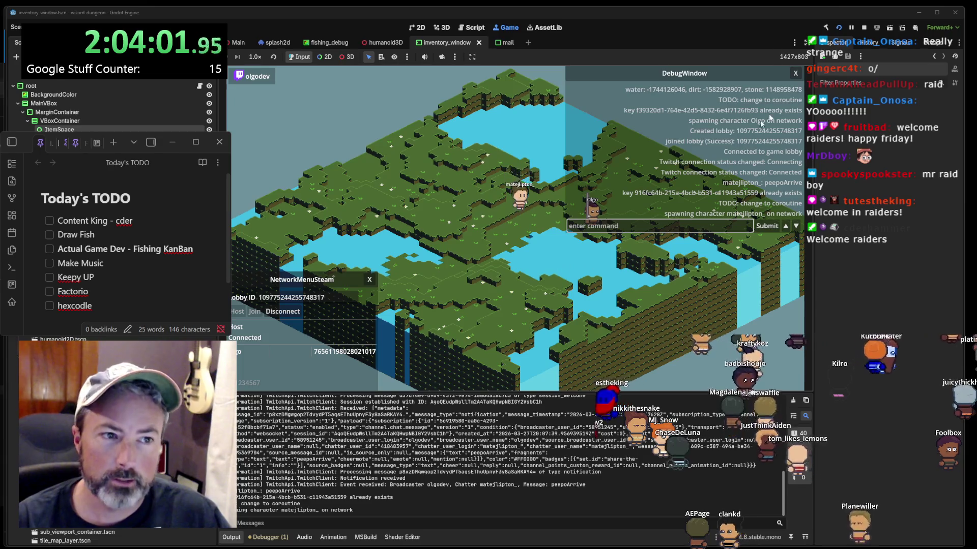
- Close the debug log window and walk Olgo up across the map
{"action": "left_click", "coordinate": [796, 74]}
{"action": "key", "text": "w"}
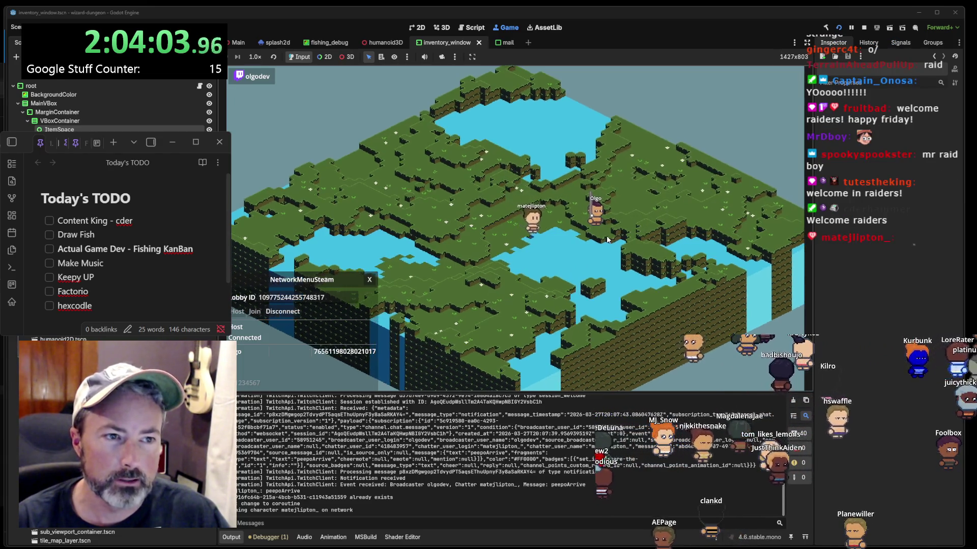
{"action": "key", "text": "w"}
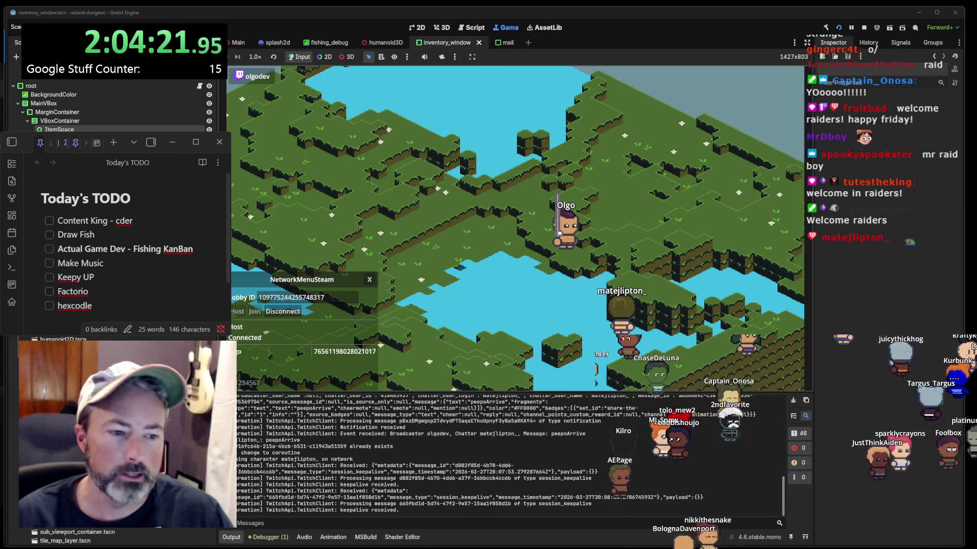
- Open the character and inventory windows, placing inventory top right and character left, then open fishing
{"action": "mouse_move", "coordinate": [550, 547]}
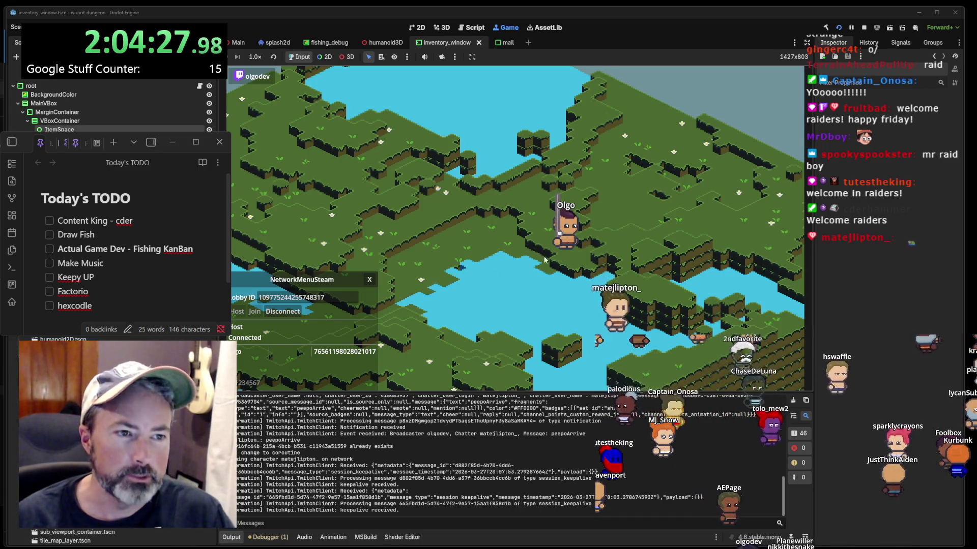
{"action": "key", "text": "i"}
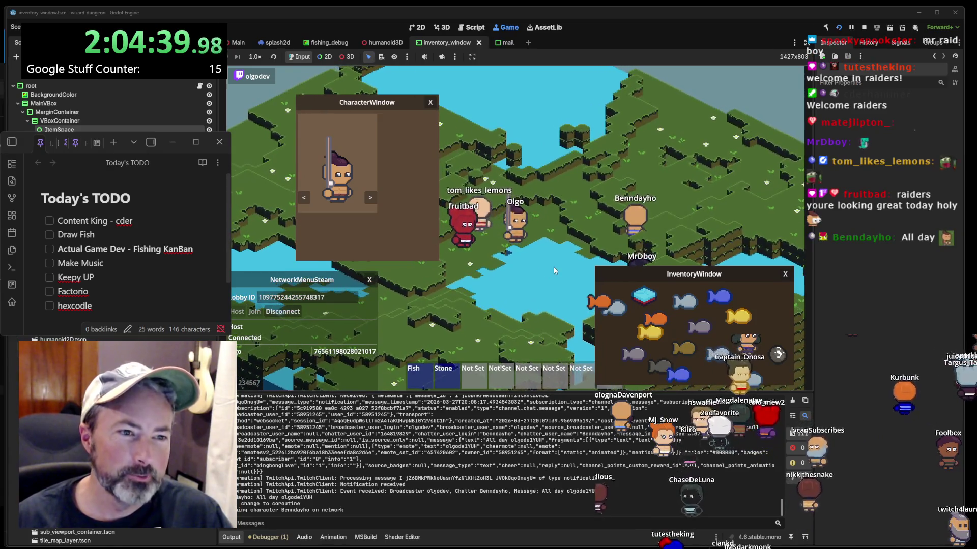
{"action": "left_click_drag", "start_coordinate": [761, 272], "coordinate": [769, 72]}
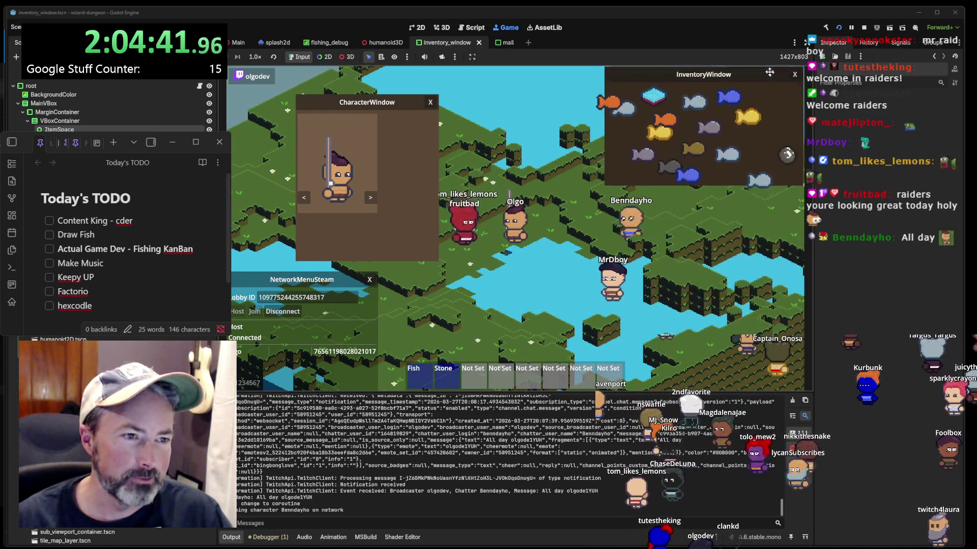
{"action": "mouse_move", "coordinate": [408, 101]}
{"action": "left_mouse_down"}
{"action": "mouse_move", "coordinate": [319, 129]}
{"action": "mouse_move", "coordinate": [338, 122]}
{"action": "left_mouse_up"}
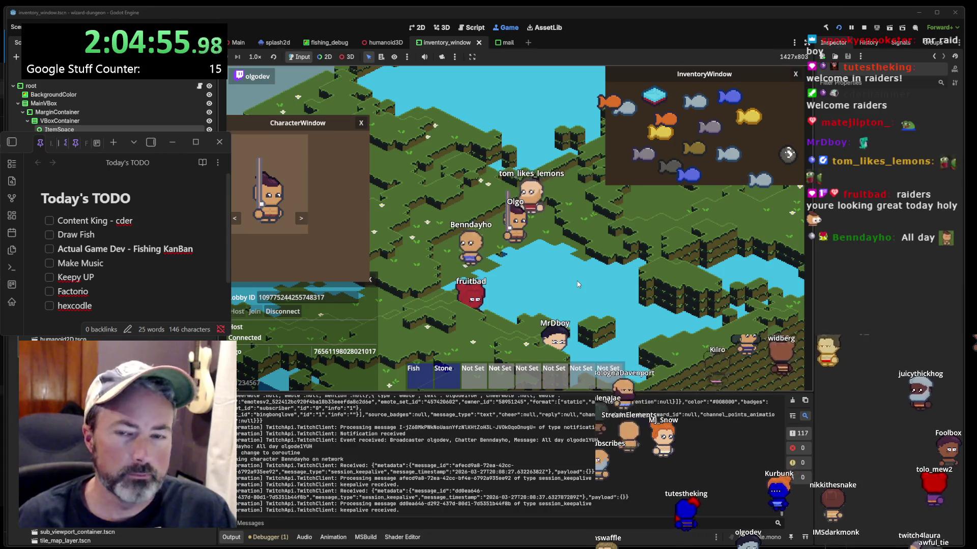
{"action": "left_click", "coordinate": [578, 284]}
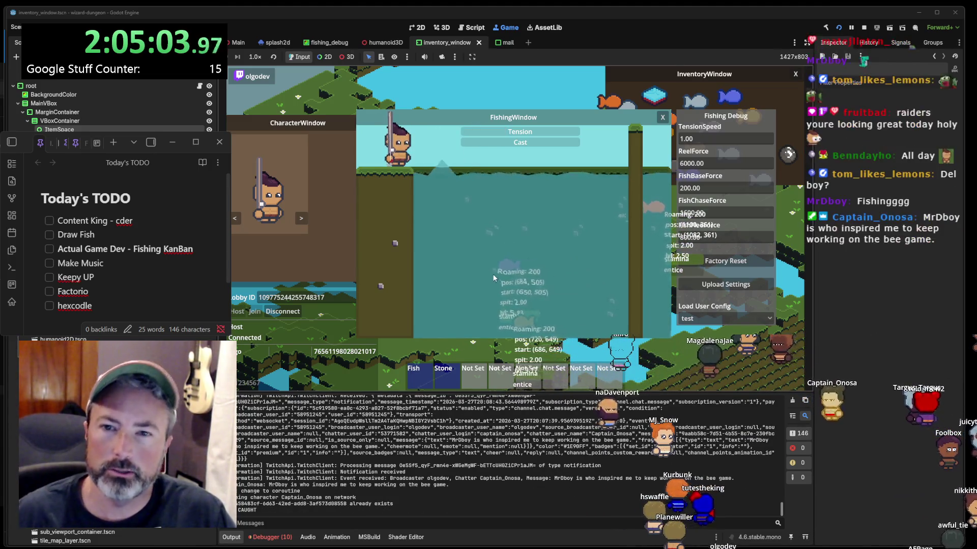
- Cast the fishing line twice in the fishing minigame, leaving the ReelForce value unchanged
{"action": "left_click", "coordinate": [518, 268]}
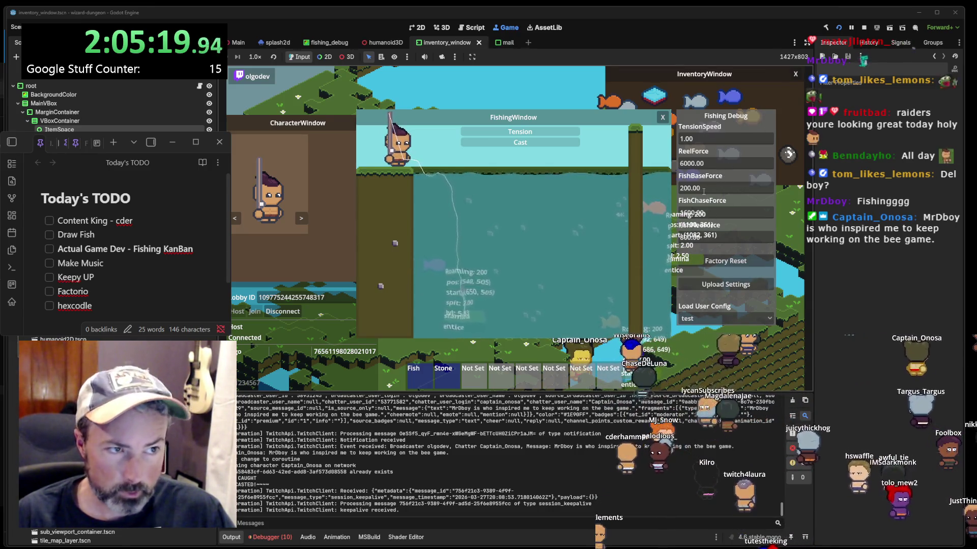
{"action": "left_click", "coordinate": [681, 164]}
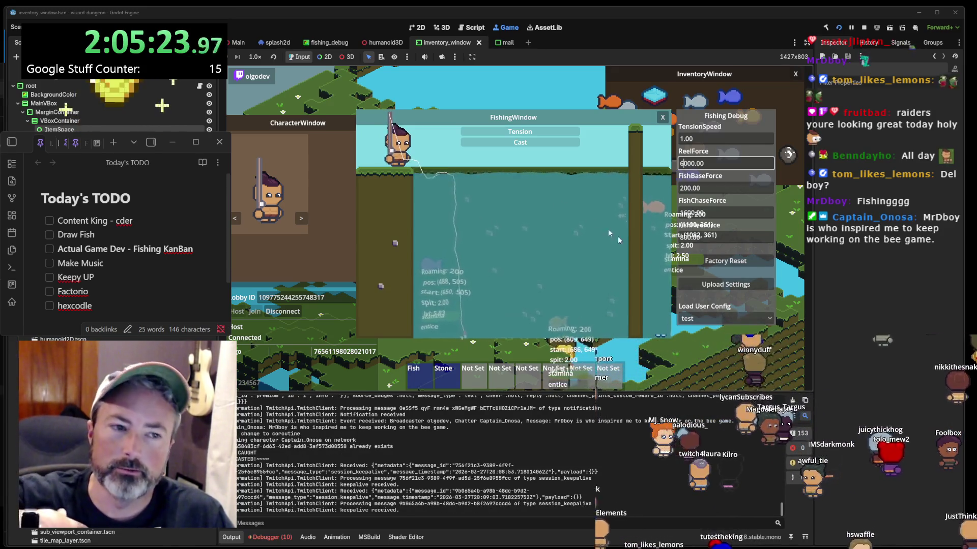
{"action": "left_click", "coordinate": [490, 200]}
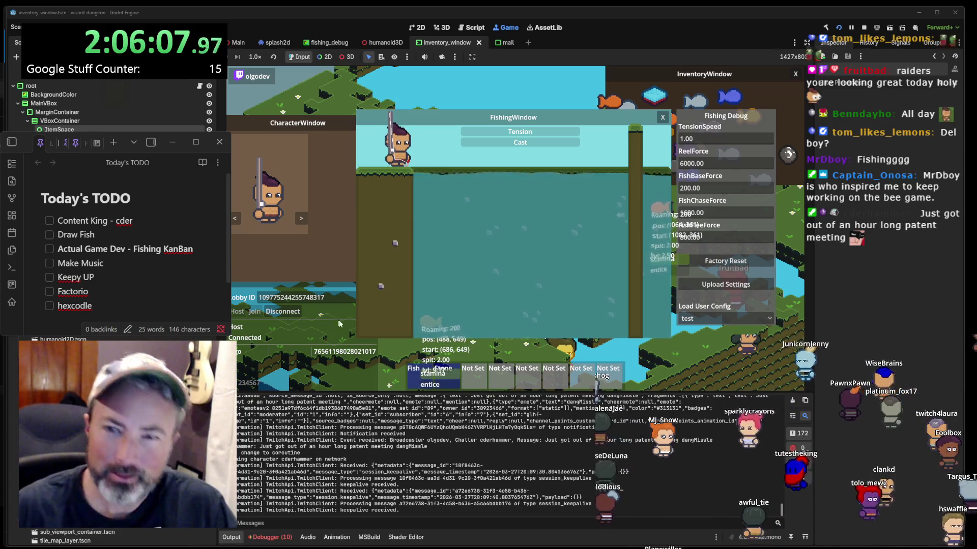
{"action": "left_click", "coordinate": [493, 253]}
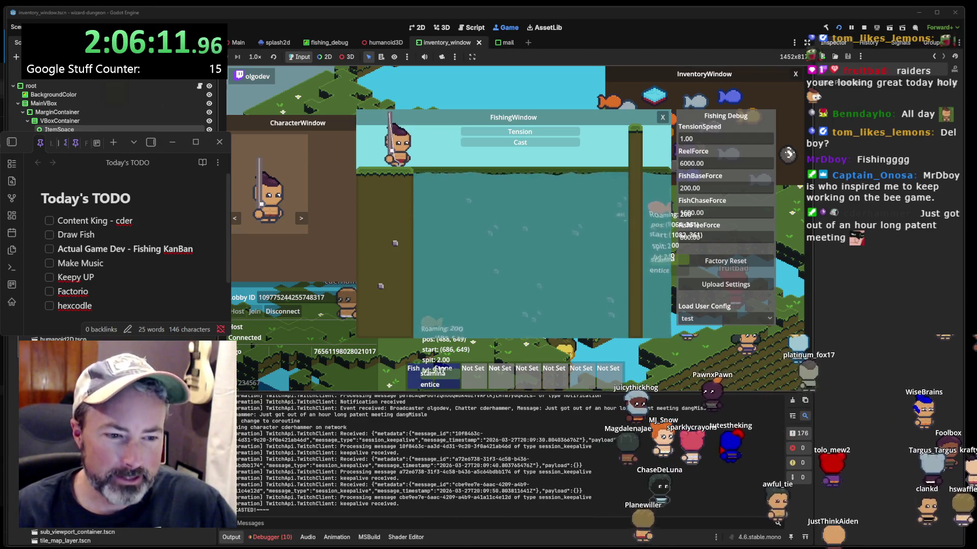
{"action": "key", "text": "alt+Tab"}
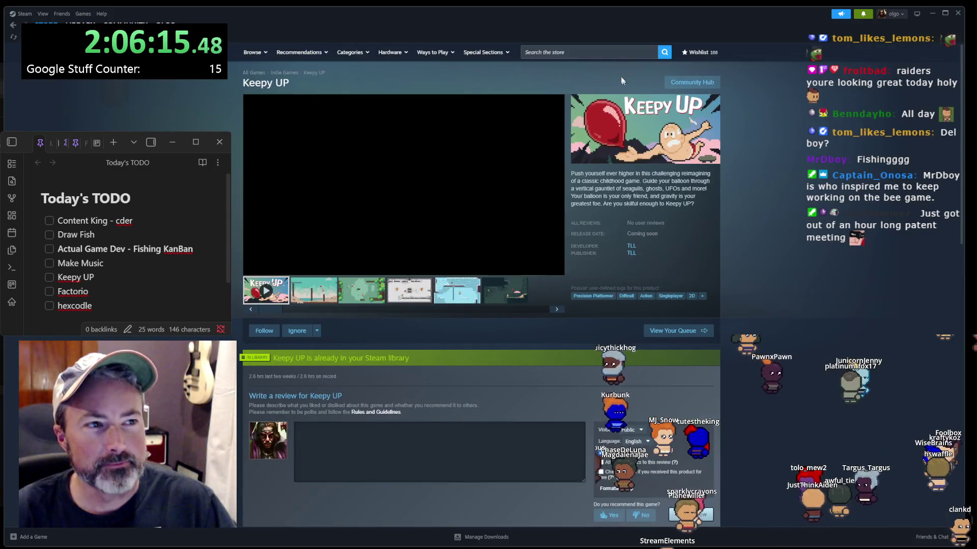
- Search the Steam store for 'farm', copy MR FARMBOY's page URL and add it to the wishlist
{"action": "left_click", "coordinate": [571, 51]}
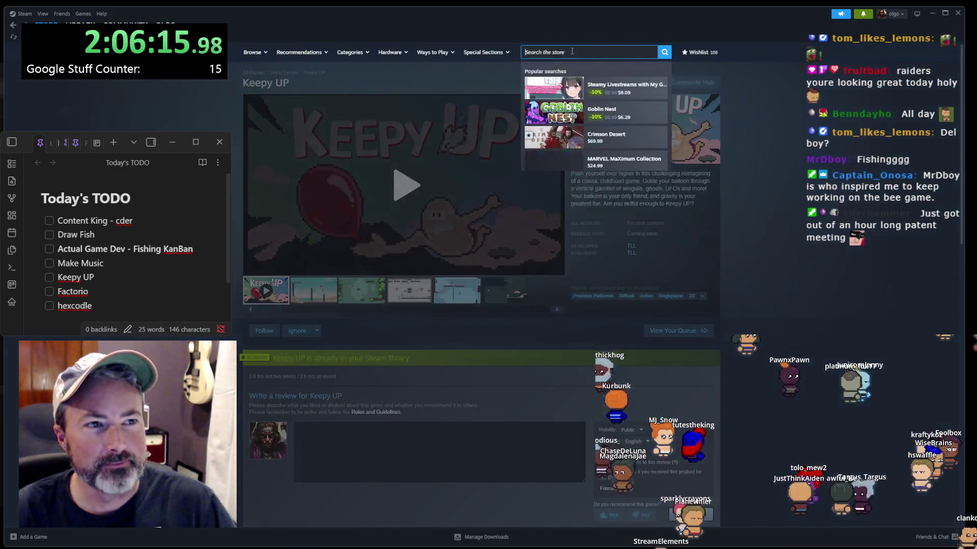
{"action": "type", "text": "mrfarm"}
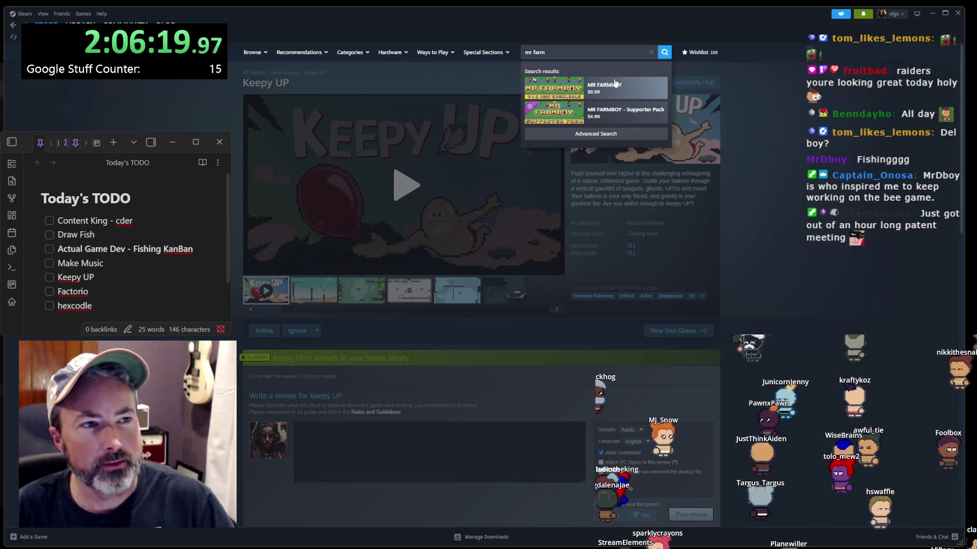
{"action": "left_click", "coordinate": [614, 83]}
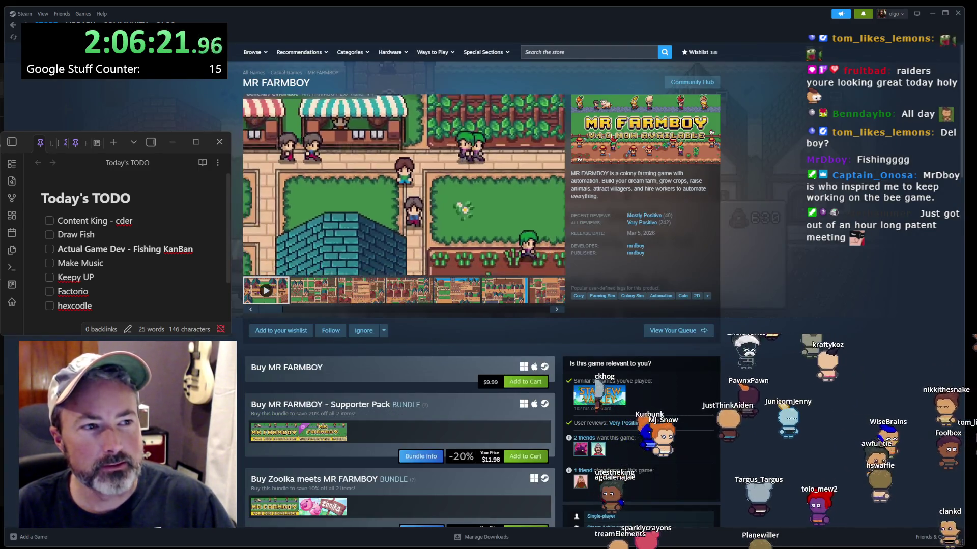
{"action": "right_click", "coordinate": [819, 175]}
{"action": "left_click", "coordinate": [830, 219]}
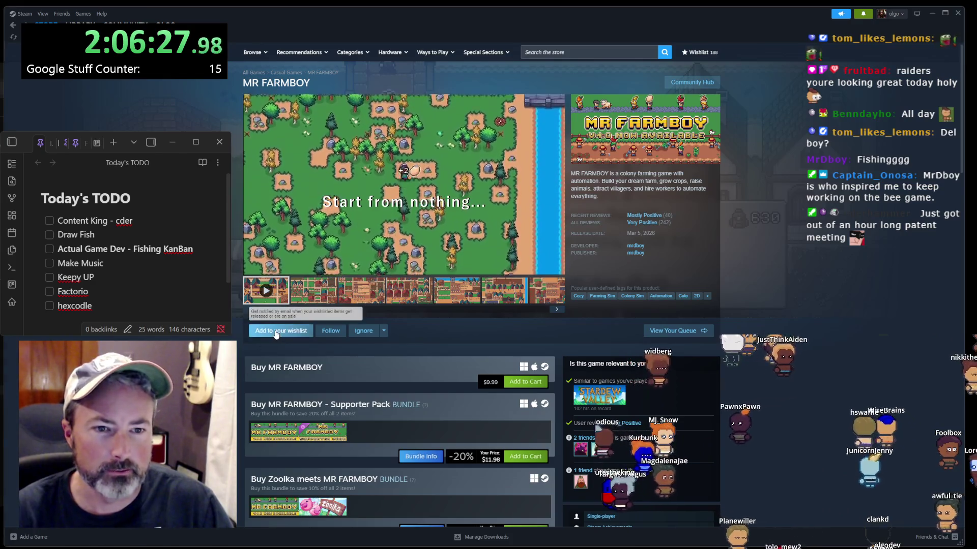
{"action": "left_click", "coordinate": [276, 332]}
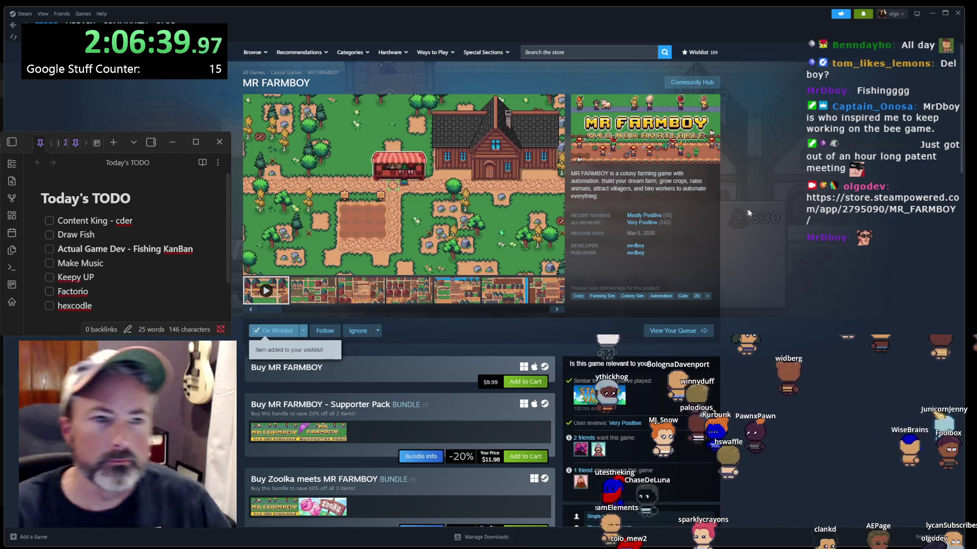
{"action": "mouse_move", "coordinate": [378, 224]}
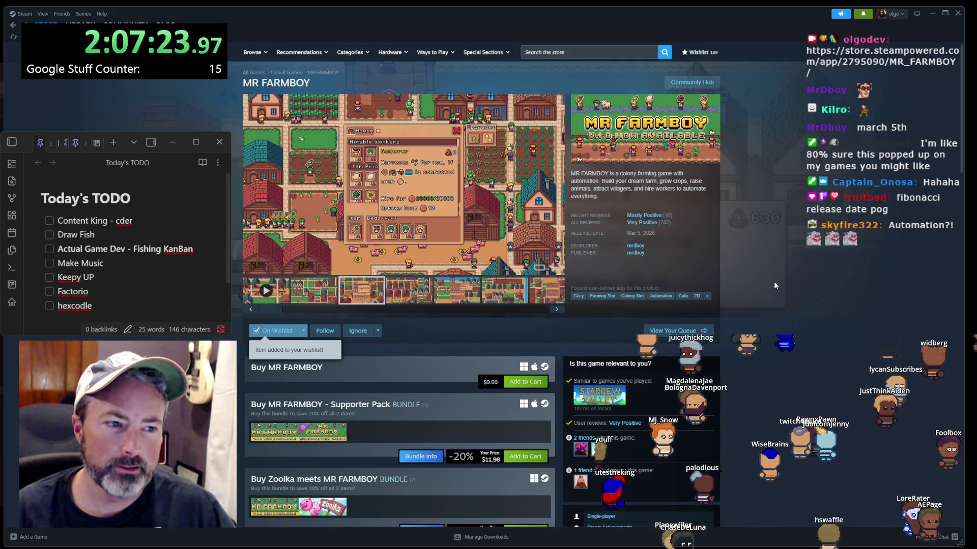
- Back in the game, cast the fishing line and close the fishing window
{"action": "left_click", "coordinate": [931, 17]}
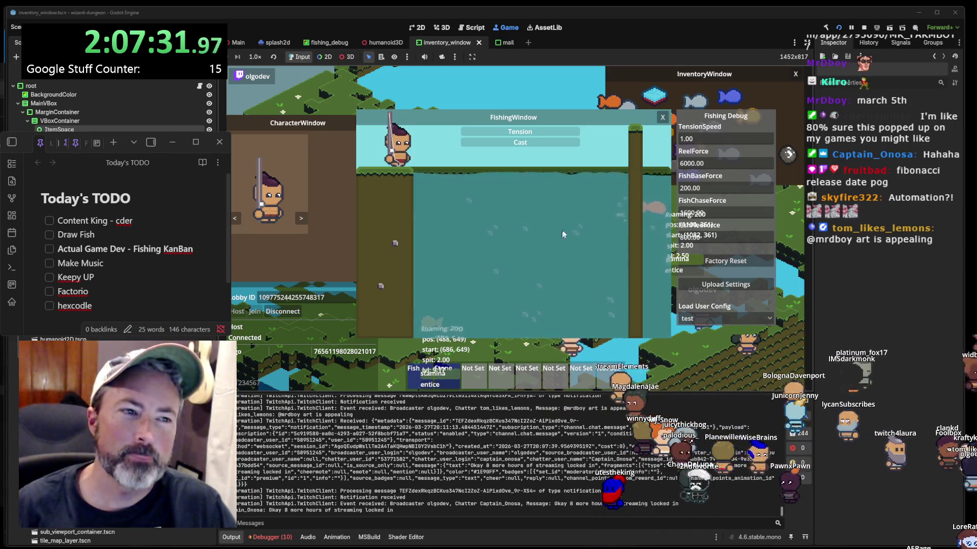
{"action": "left_click", "coordinate": [547, 239]}
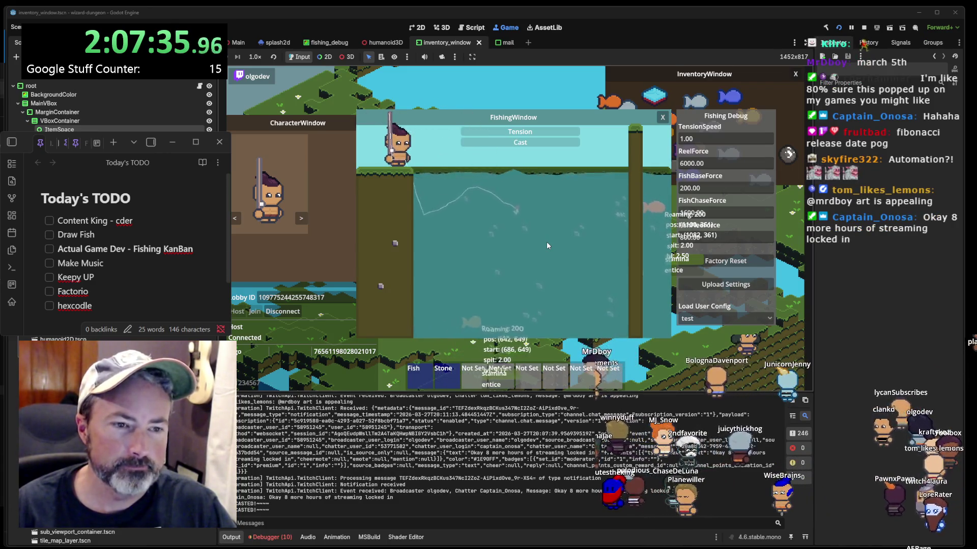
{"action": "left_click", "coordinate": [548, 245]}
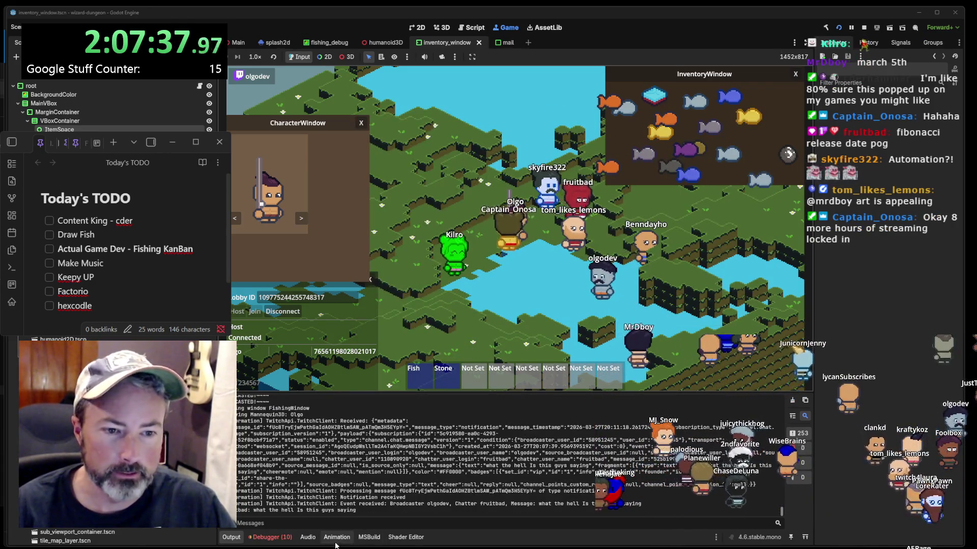
- Switch the bottom panel from Animation to the Debugger's Profiler view
{"action": "left_click", "coordinate": [335, 543]}
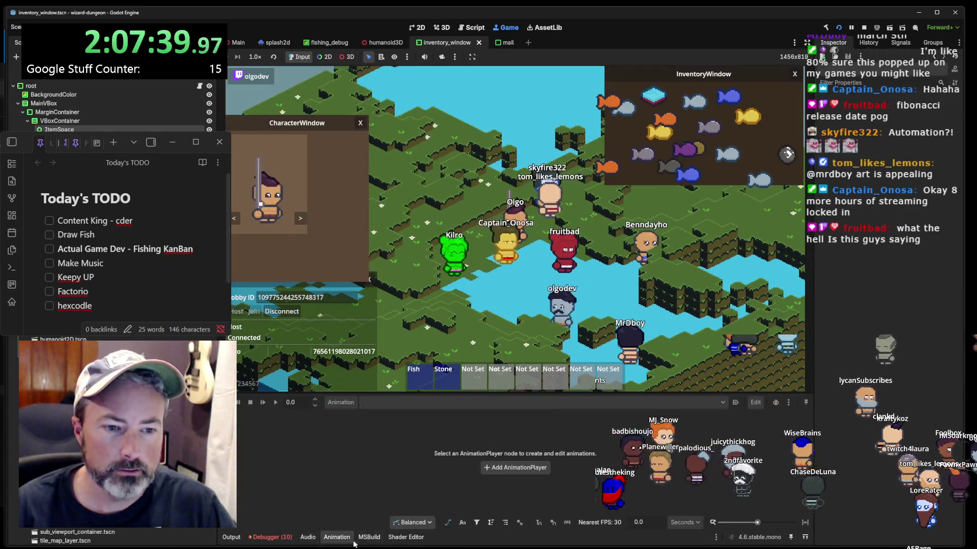
{"action": "left_click", "coordinate": [272, 538]}
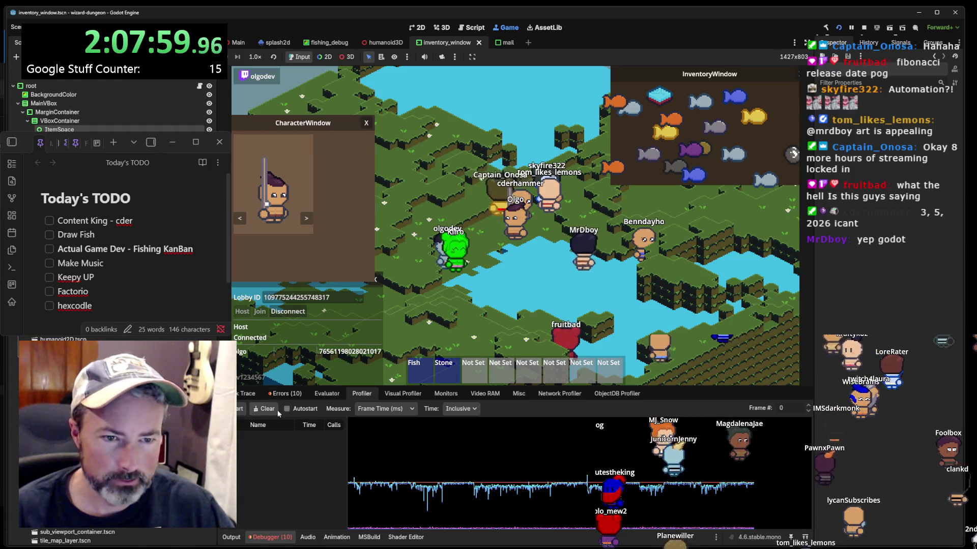
- Start recording CPU and GPU timings in the Visual Profiler and show the F3 debug overlay
{"action": "left_click", "coordinate": [402, 394]}
{"action": "left_click", "coordinate": [237, 410]}
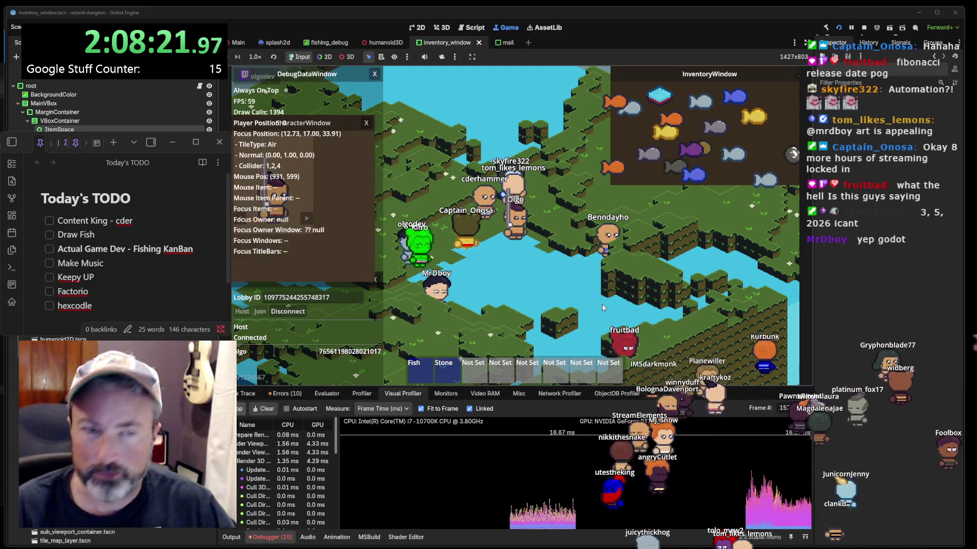
{"action": "key", "text": "F3"}
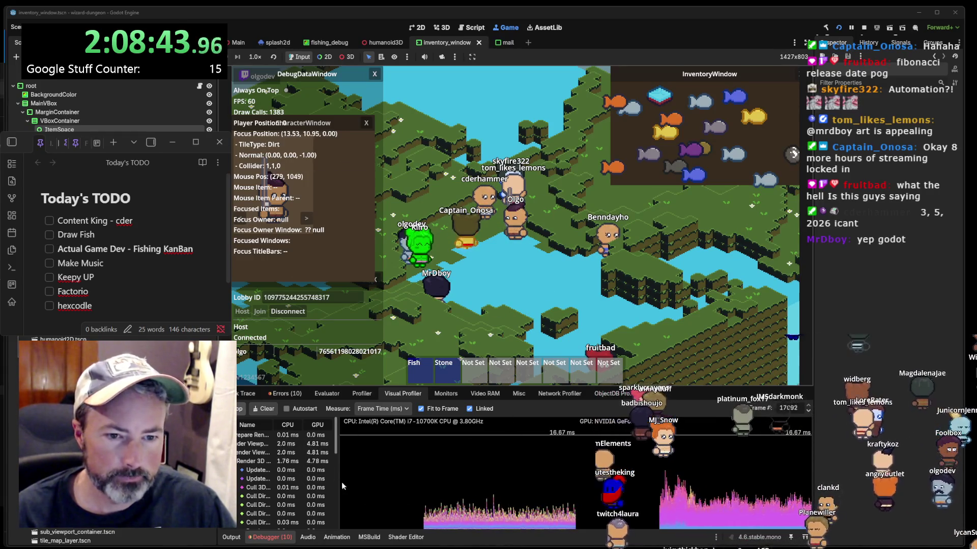
- Drag the Visual Profiler's splitter right so full measurement names are readable
{"action": "scroll", "coordinate": [292, 477], "scroll_direction": "down", "scroll_amount": 5}
{"action": "scroll", "coordinate": [293, 480], "scroll_direction": "up", "scroll_amount": 5}
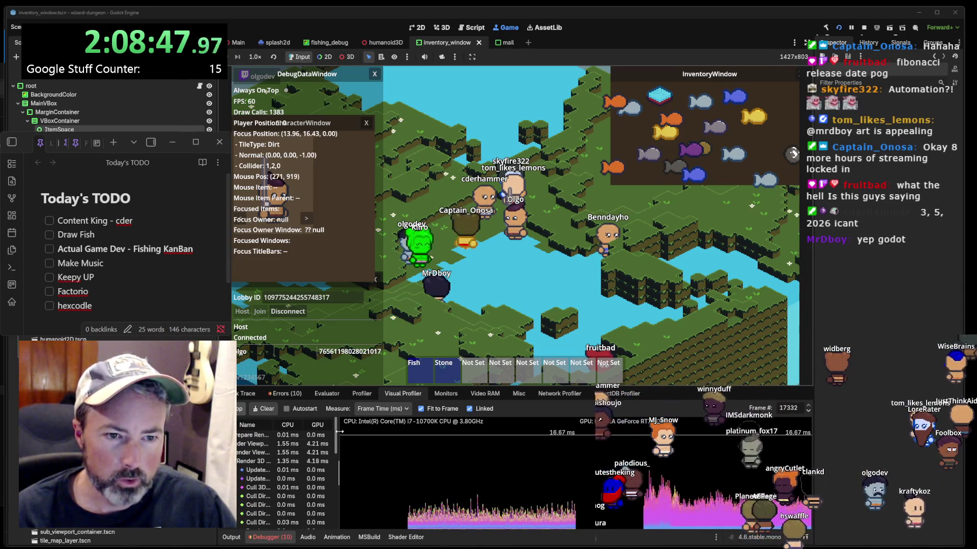
{"action": "mouse_move", "coordinate": [340, 432]}
{"action": "left_mouse_down"}
{"action": "mouse_move", "coordinate": [430, 435]}
{"action": "mouse_move", "coordinate": [410, 436]}
{"action": "left_mouse_up"}
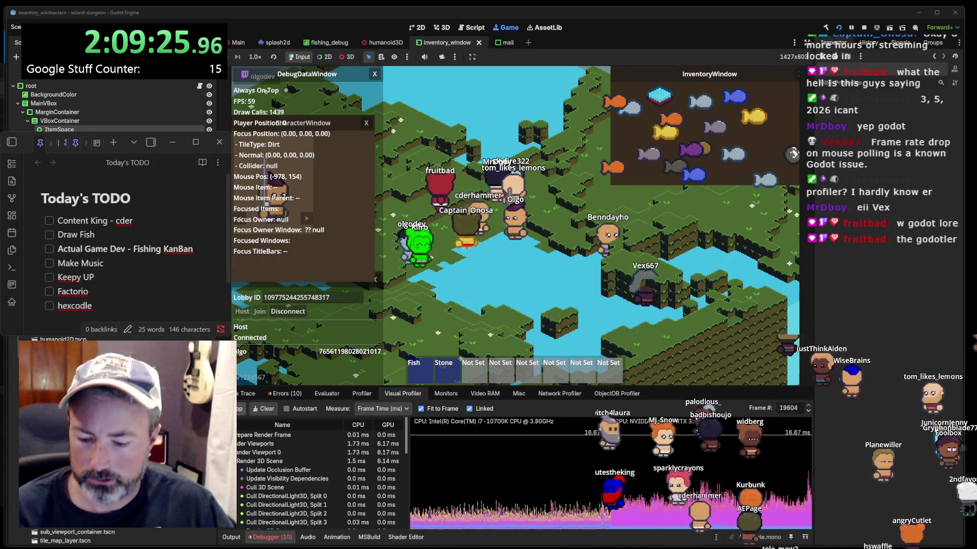
{"action": "key", "text": "alt+Tab"}
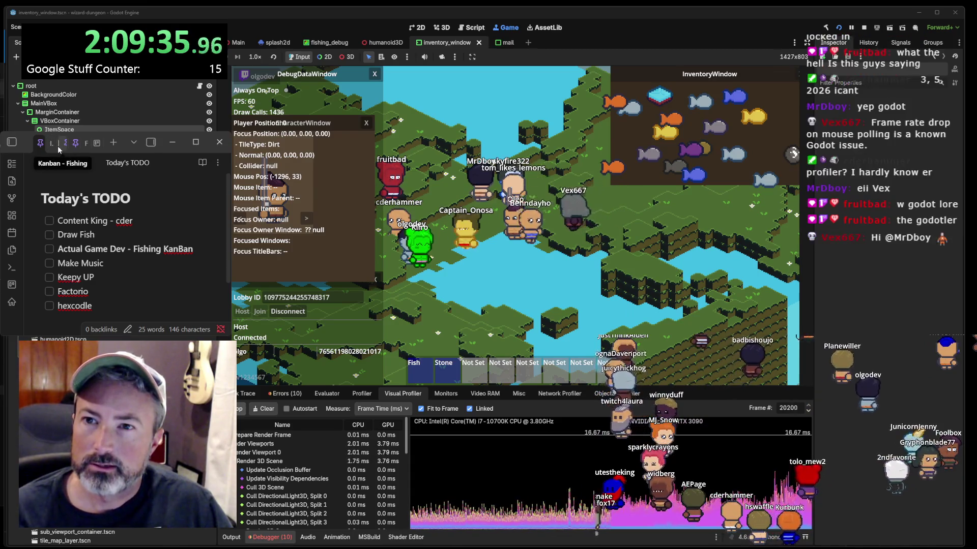
- Open the main Kanban board and paste the frame-rate-drop note as a new Bugs card
{"action": "left_click", "coordinate": [57, 145]}
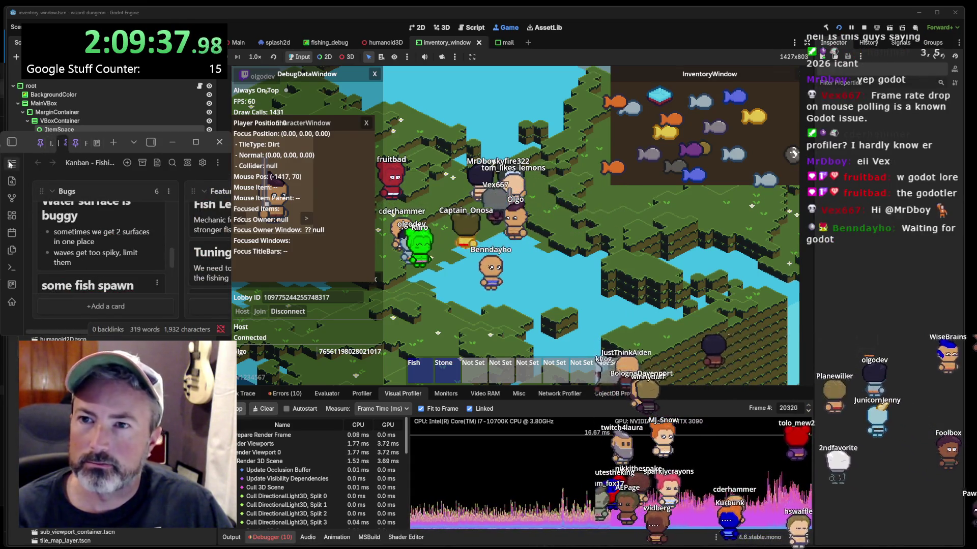
{"action": "left_click", "coordinate": [11, 143]}
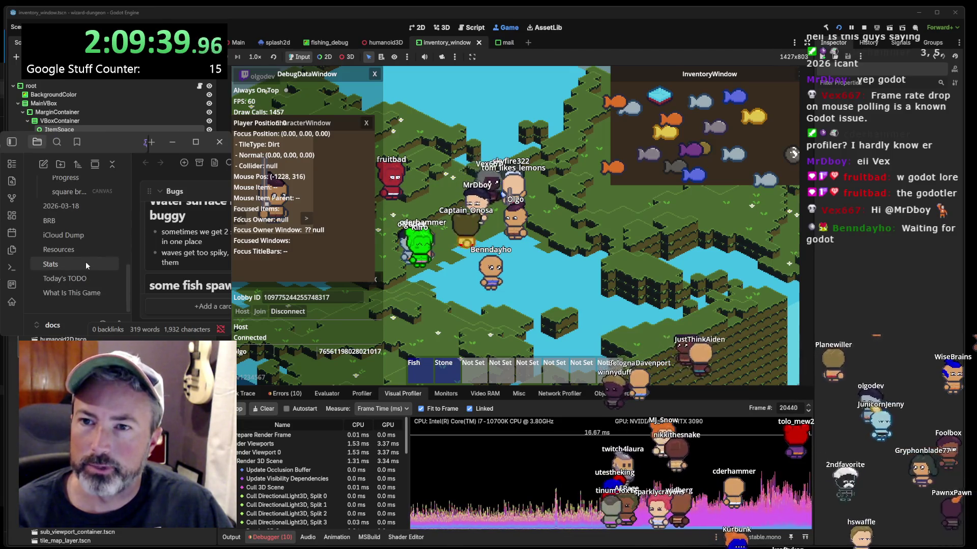
{"action": "scroll", "coordinate": [85, 262], "scroll_direction": "up", "scroll_amount": 3}
{"action": "left_click", "coordinate": [63, 225]}
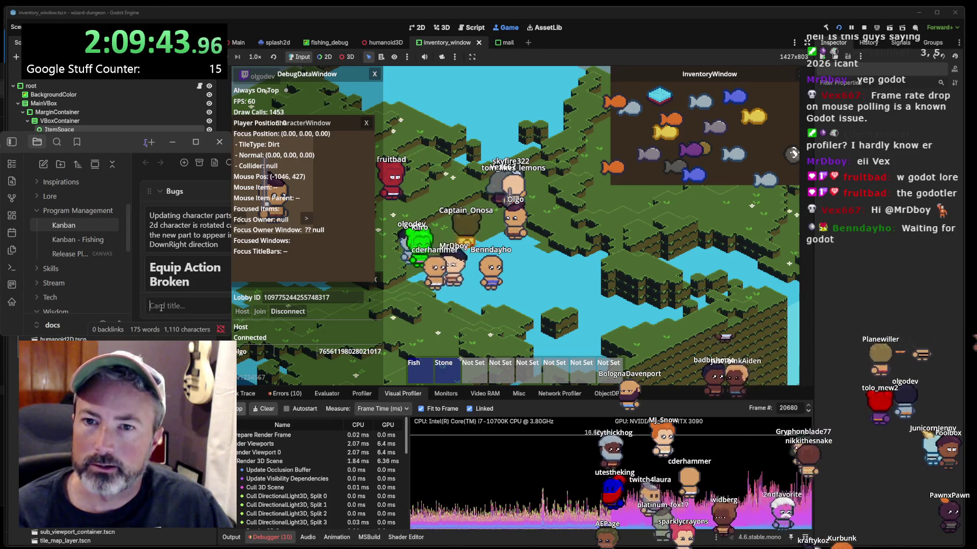
{"action": "key", "text": "ctrl+v"}
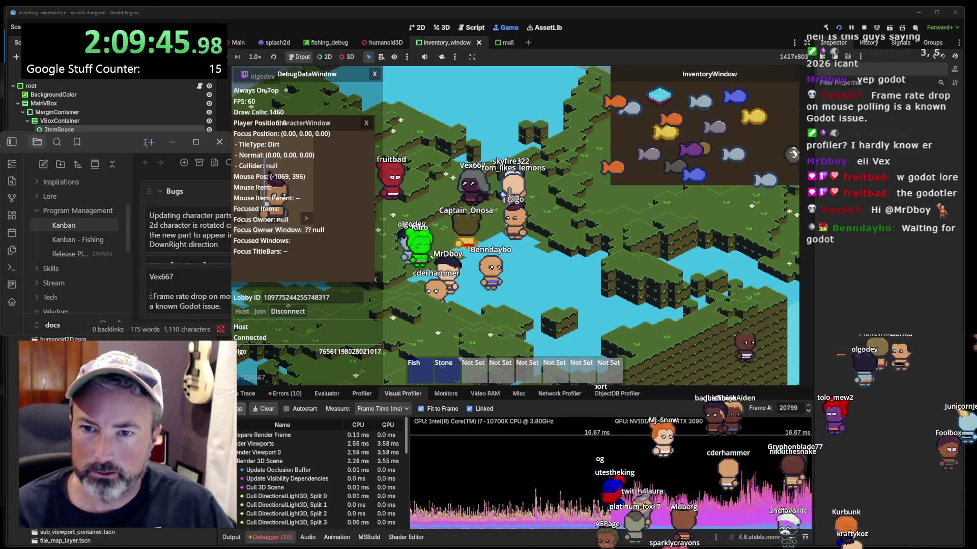
{"action": "key", "text": "BackSpace"}
{"action": "type", "text": "Equip Action Broken"}
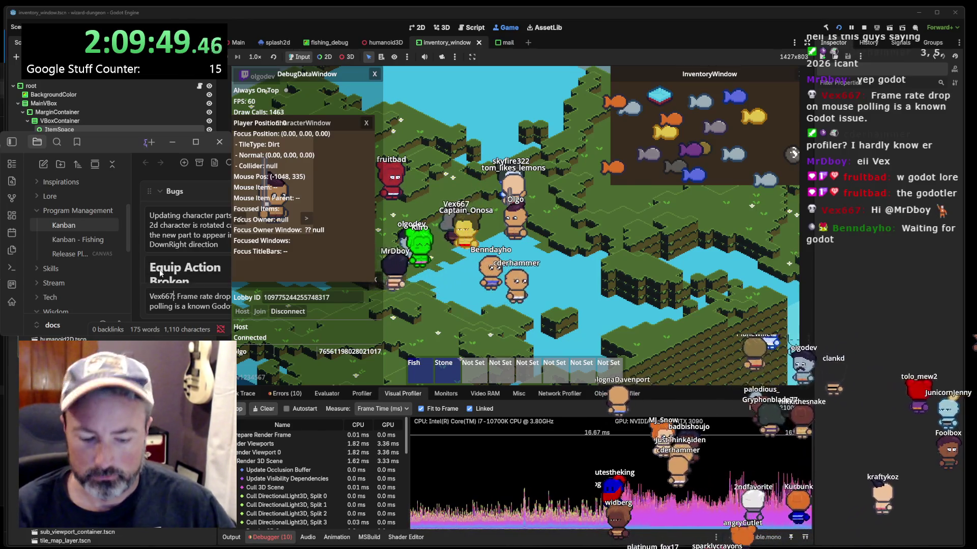
{"action": "key", "text": "Return"}
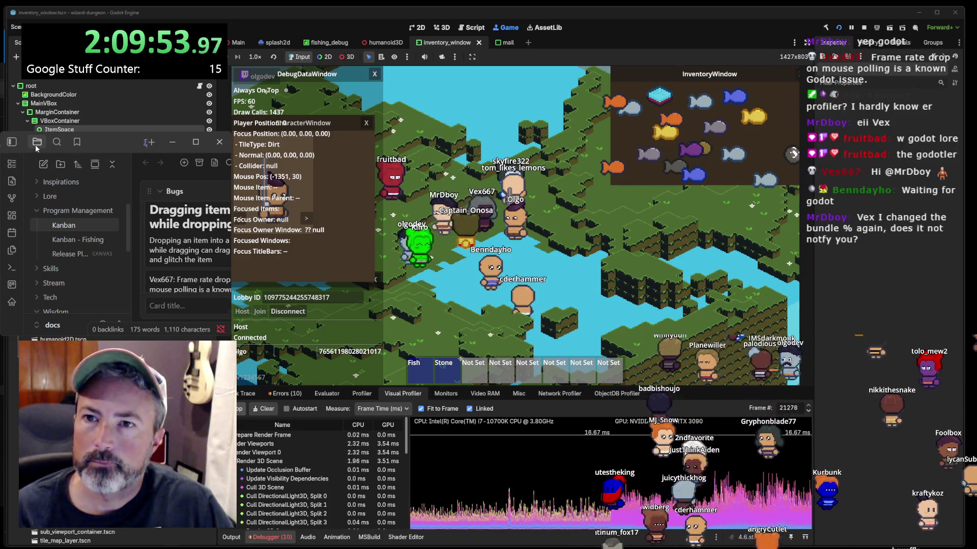
{"action": "key", "text": "Escape"}
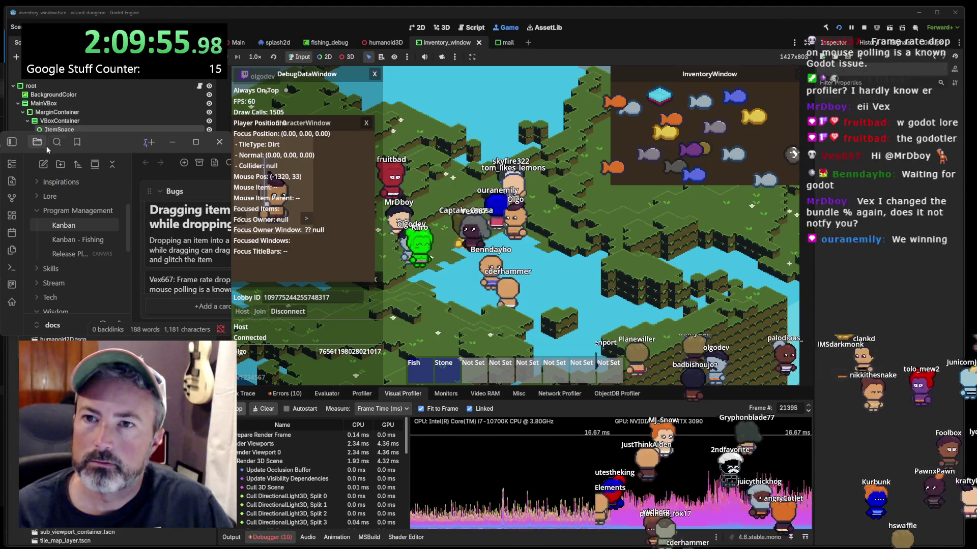
{"action": "left_click", "coordinate": [18, 146]}
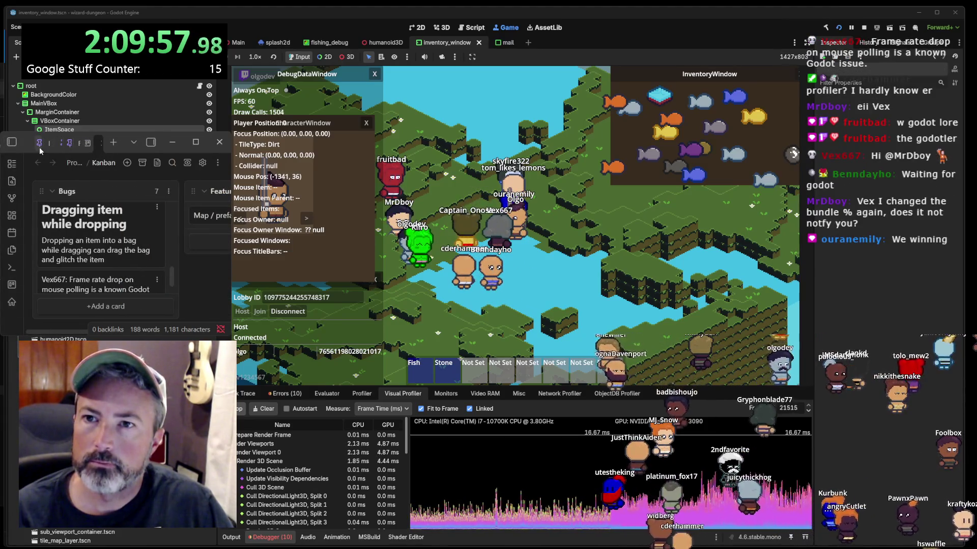
- Pin the Today's TODO note's tab
{"action": "left_click", "coordinate": [39, 147]}
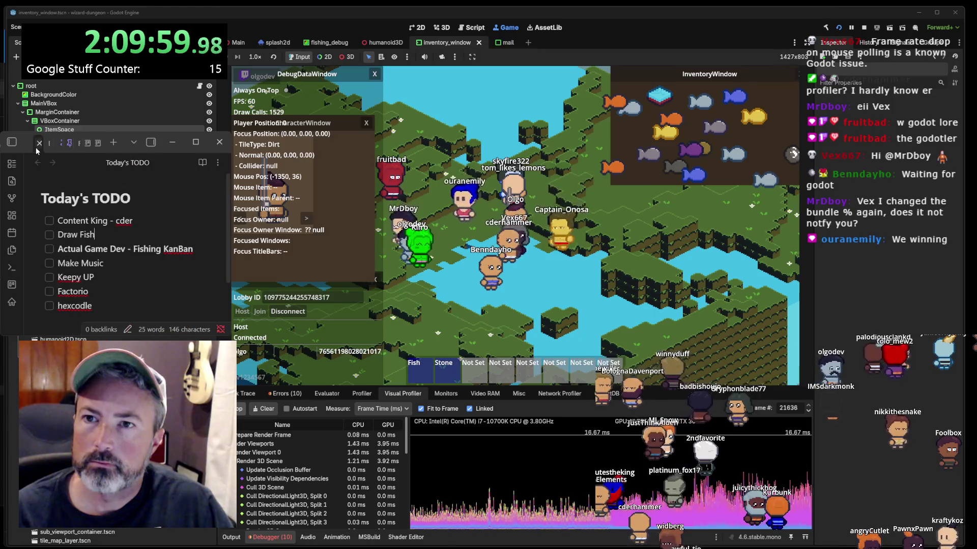
{"action": "right_click", "coordinate": [37, 150]}
{"action": "scroll", "coordinate": [66, 172], "scroll_direction": "down", "scroll_amount": 3}
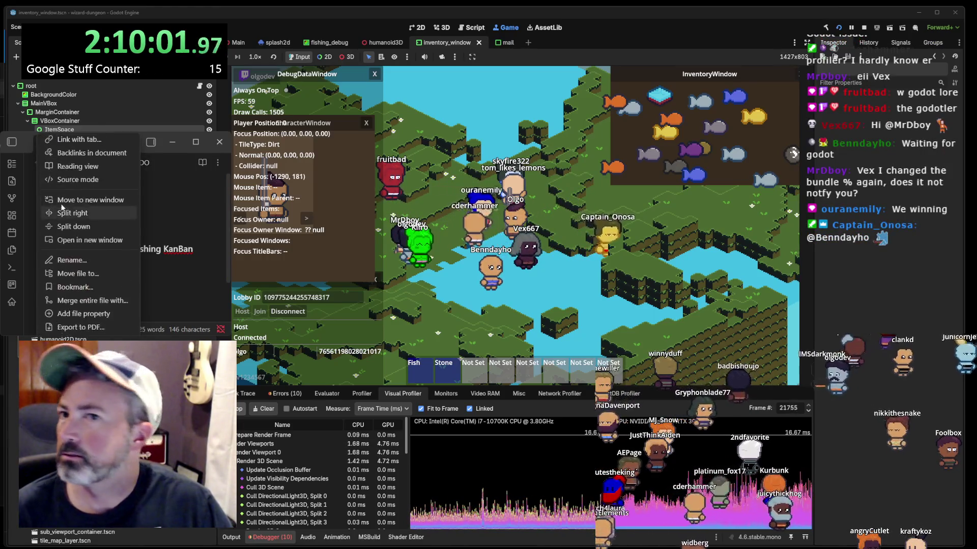
{"action": "scroll", "coordinate": [69, 173], "scroll_direction": "up", "scroll_amount": 2}
{"action": "left_click", "coordinate": [63, 174]}
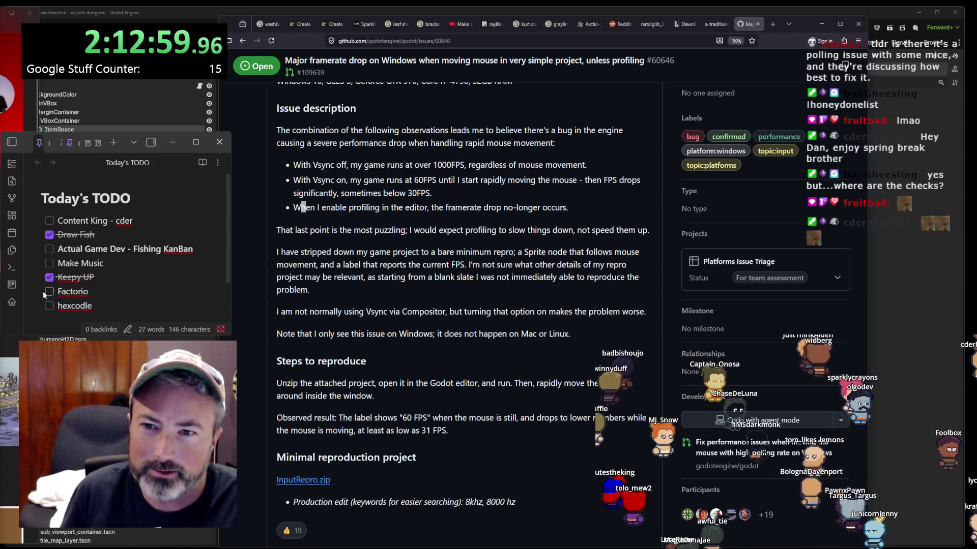
- Tick the 'Actual Game Dev - Fishing KanBan' task in Today's TODO
{"action": "left_click", "coordinate": [49, 249]}
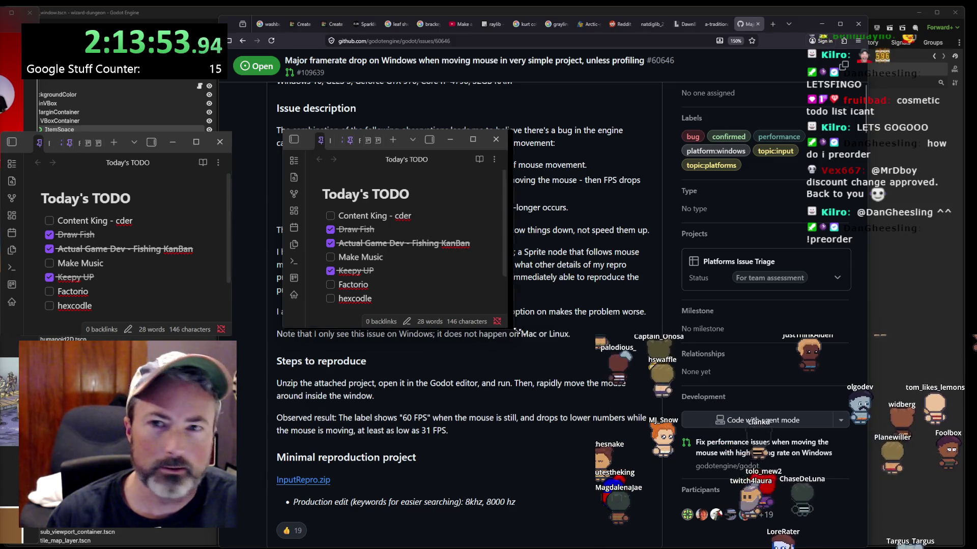
- Enlarge the Obsidian notes window and show the vault's file tree
{"action": "left_click_drag", "start_coordinate": [515, 331], "coordinate": [508, 443]}
{"action": "mouse_move", "coordinate": [779, 432]}
{"action": "left_mouse_down"}
{"action": "mouse_move", "coordinate": [662, 450]}
{"action": "mouse_move", "coordinate": [633, 468]}
{"action": "mouse_move", "coordinate": [653, 483]}
{"action": "mouse_move", "coordinate": [725, 499]}
{"action": "left_mouse_up"}
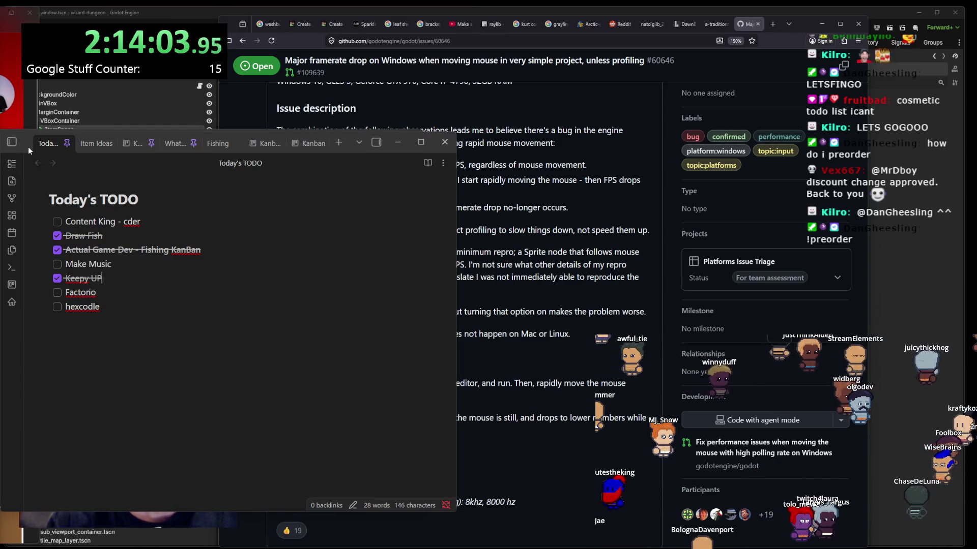
{"action": "left_click", "coordinate": [11, 143]}
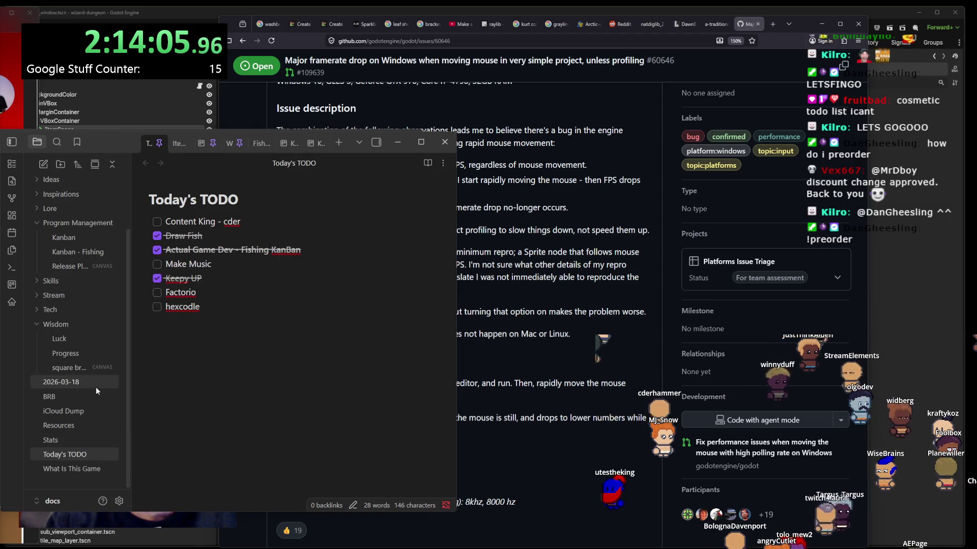
- Collapse Wisdom and Program Management, expand Ideas, and open the Game Name Ideas note
{"action": "left_click", "coordinate": [62, 322]}
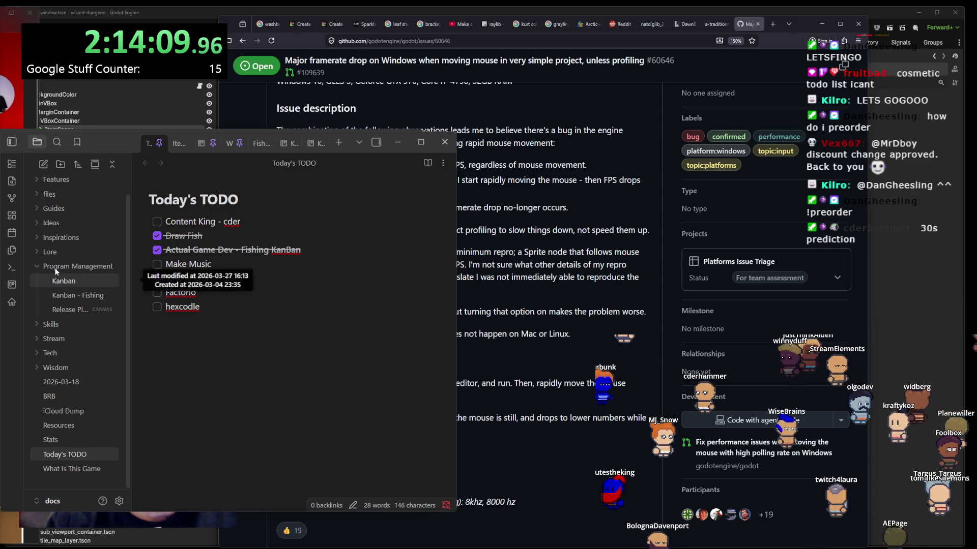
{"action": "left_click", "coordinate": [56, 268]}
{"action": "left_click", "coordinate": [54, 244]}
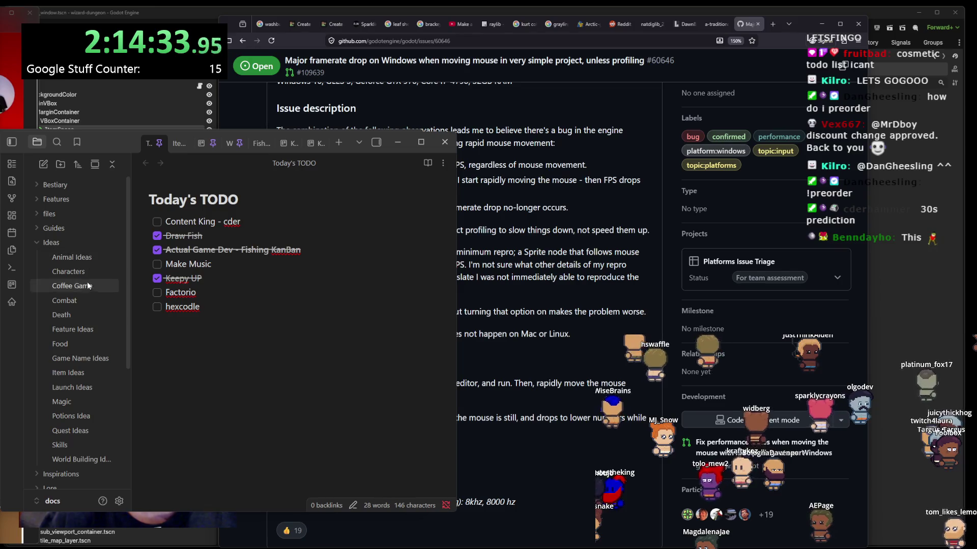
{"action": "left_click", "coordinate": [76, 373]}
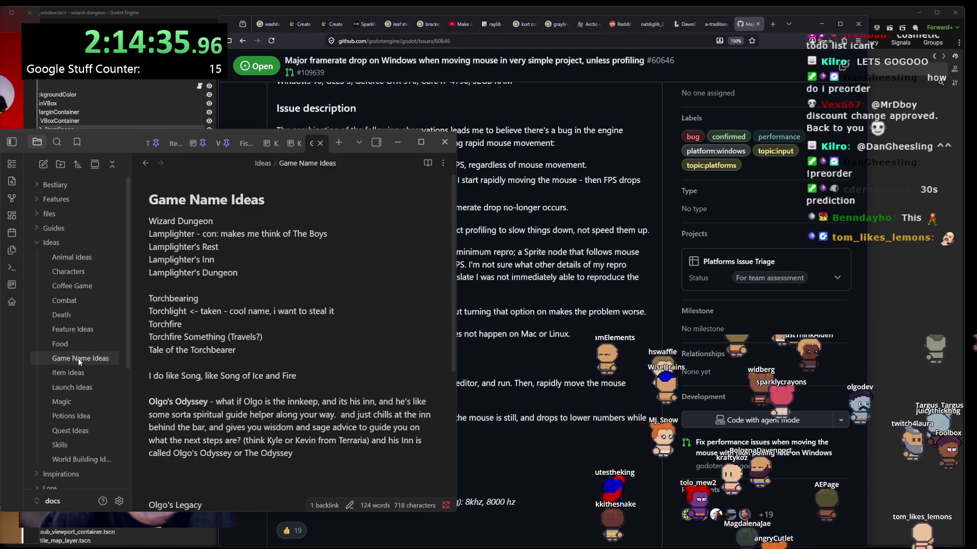
- Search the whole vault for 'coopin' and open the Coopin' Minigame match in Feature Ideas
{"action": "key", "text": "ctrl+f"}
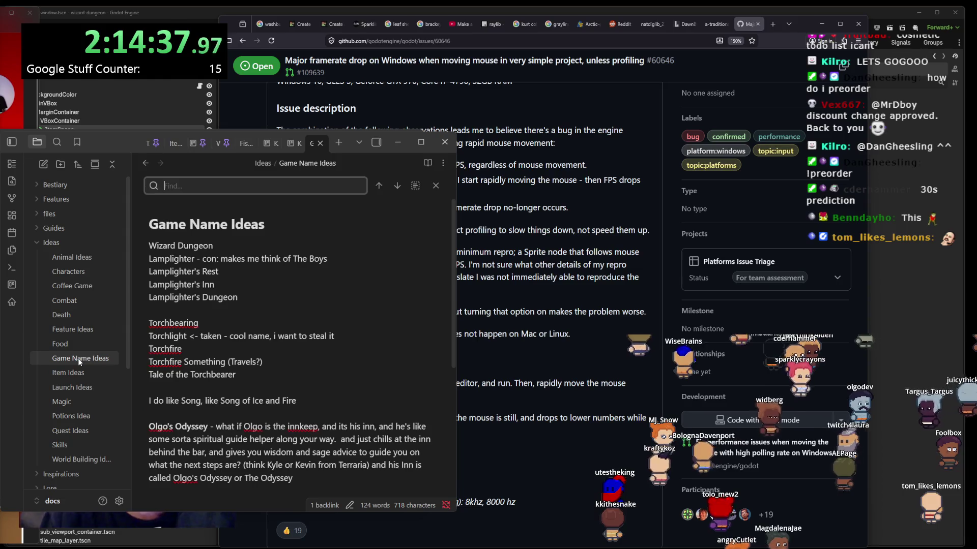
{"action": "type", "text": "coopin"}
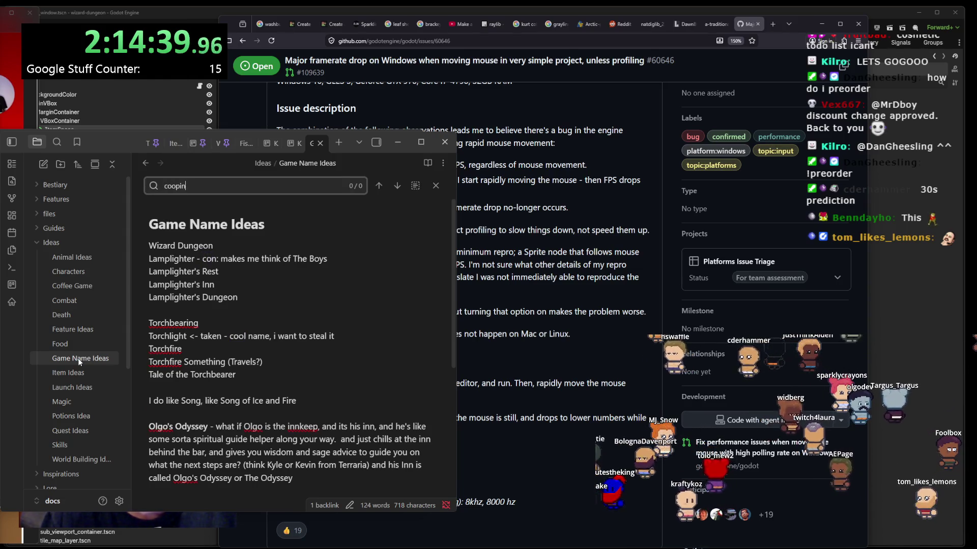
{"action": "key", "text": "Escape"}
{"action": "left_click", "coordinate": [56, 145]}
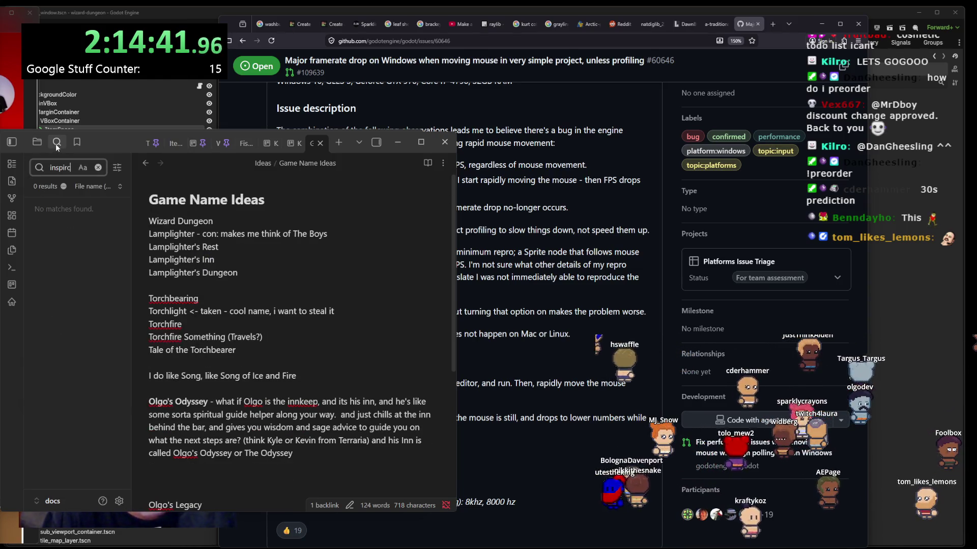
{"action": "key", "text": "ctrl+a"}
{"action": "key", "text": "BackSpace"}
{"action": "type", "text": "coopin"}
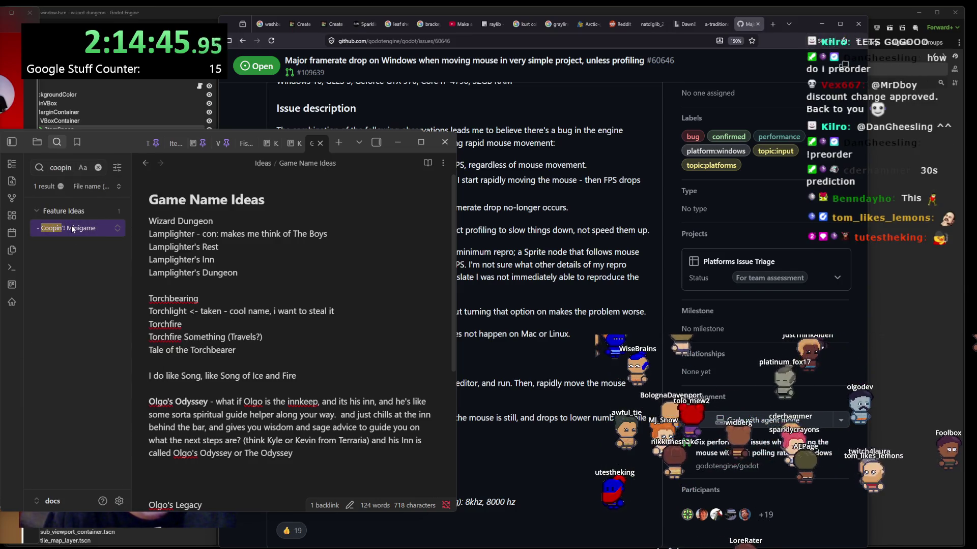
{"action": "left_click", "coordinate": [72, 228]}
- Go through the Minigames list, selecting Picking Locks, Blackjack and the Gwent-like item
{"action": "scroll", "coordinate": [295, 339], "scroll_direction": "up", "scroll_amount": 2}
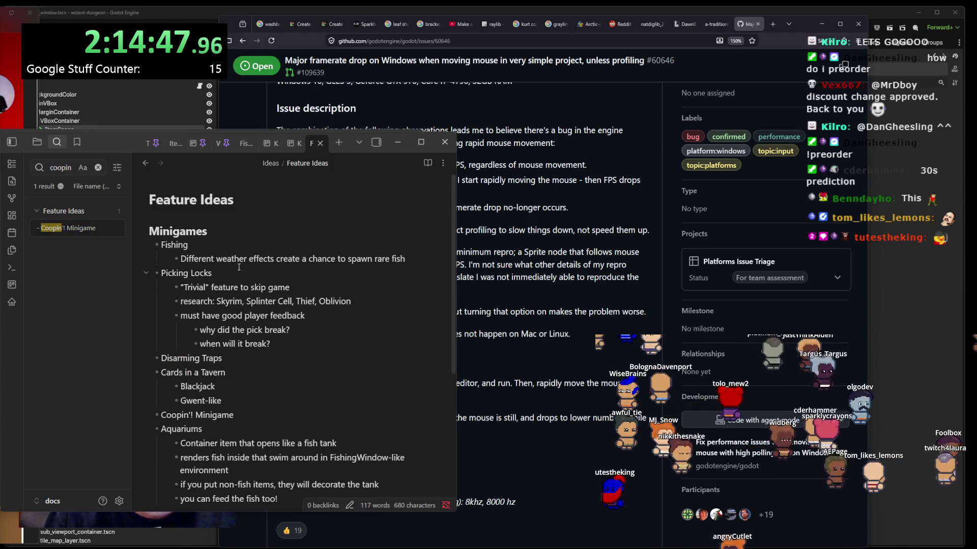
{"action": "left_click", "coordinate": [186, 232]}
{"action": "left_click", "coordinate": [165, 245]}
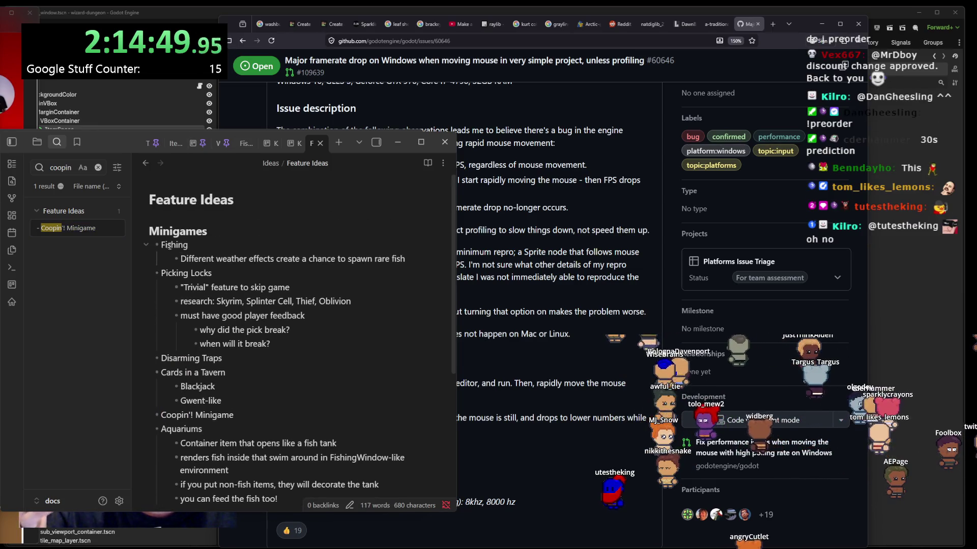
{"action": "left_click_drag", "start_coordinate": [176, 271], "coordinate": [160, 275]}
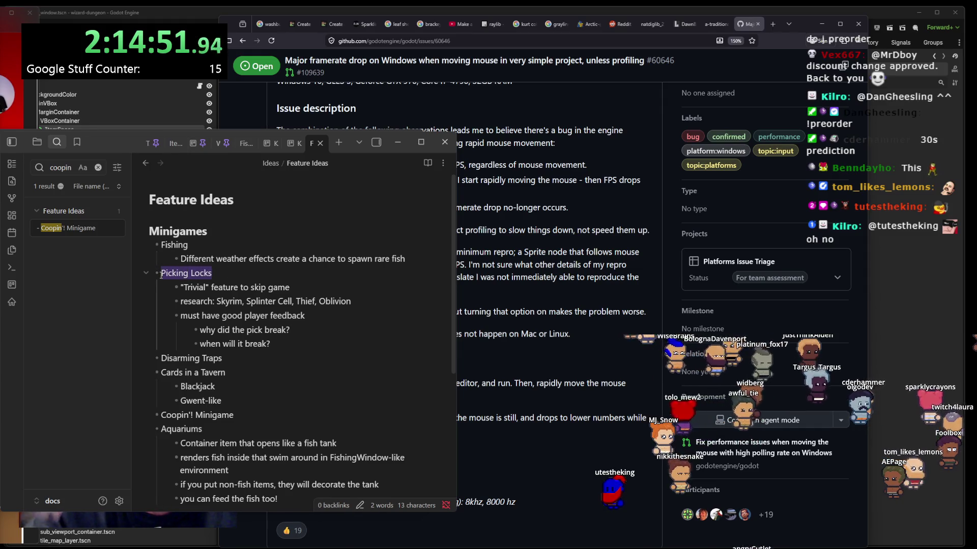
{"action": "scroll", "coordinate": [210, 306], "scroll_direction": "down", "scroll_amount": 2}
{"action": "mouse_move", "coordinate": [223, 317]}
{"action": "left_mouse_down"}
{"action": "mouse_move", "coordinate": [179, 315]}
{"action": "mouse_move", "coordinate": [160, 331]}
{"action": "left_mouse_up"}
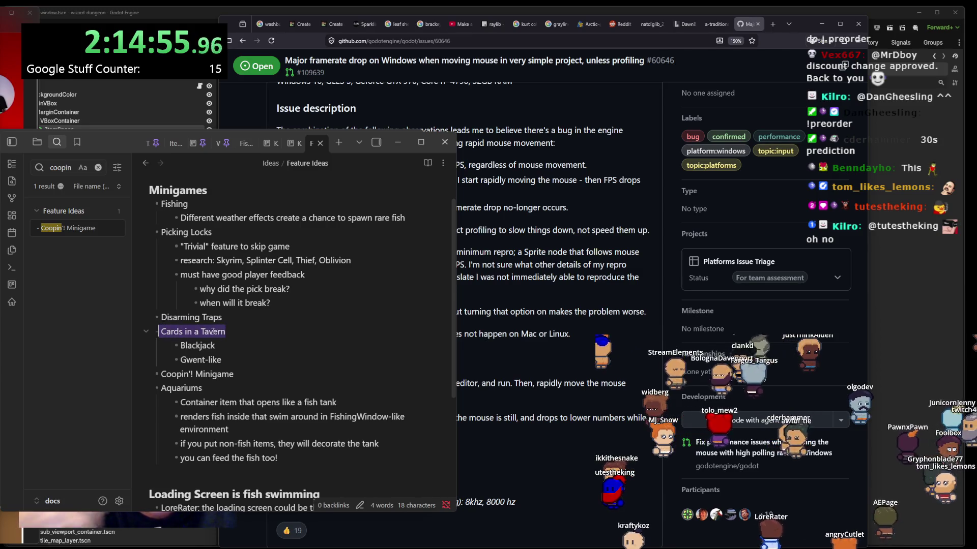
{"action": "double_click", "coordinate": [197, 346]}
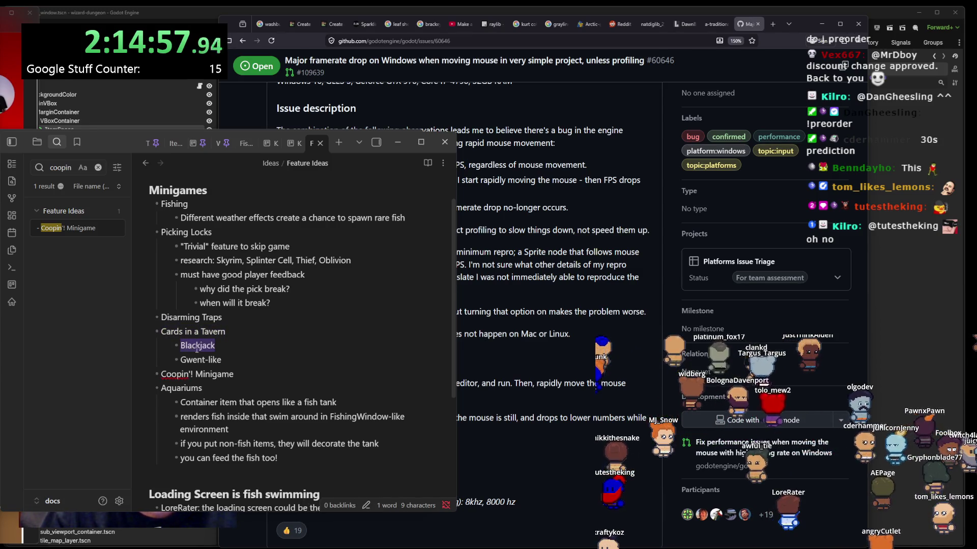
{"action": "left_click_drag", "start_coordinate": [221, 360], "coordinate": [181, 360]}
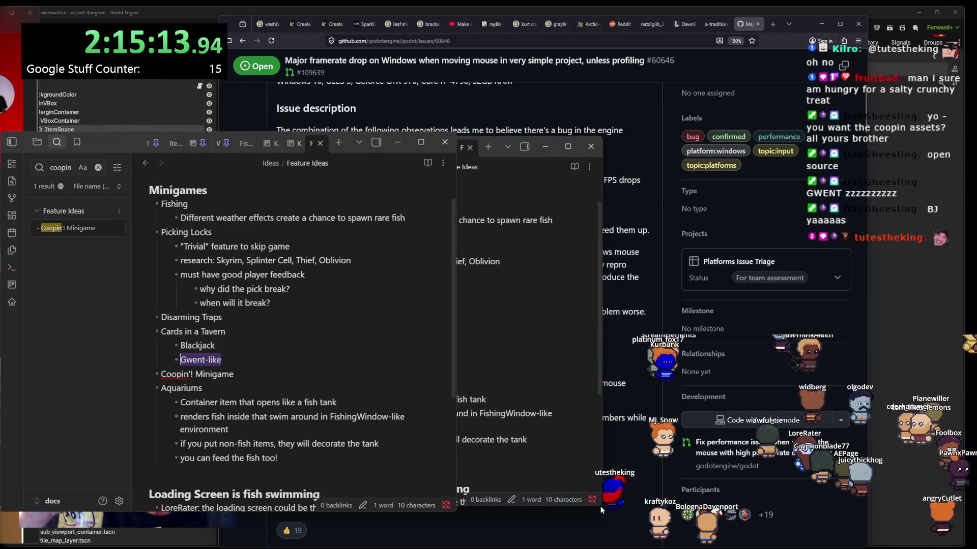
{"action": "mouse_move", "coordinate": [600, 506]}
{"action": "left_mouse_down"}
{"action": "mouse_move", "coordinate": [606, 330]}
{"action": "mouse_move", "coordinate": [607, 337]}
{"action": "left_mouse_up"}
{"action": "scroll", "coordinate": [350, 261], "scroll_direction": "down", "scroll_amount": 3}
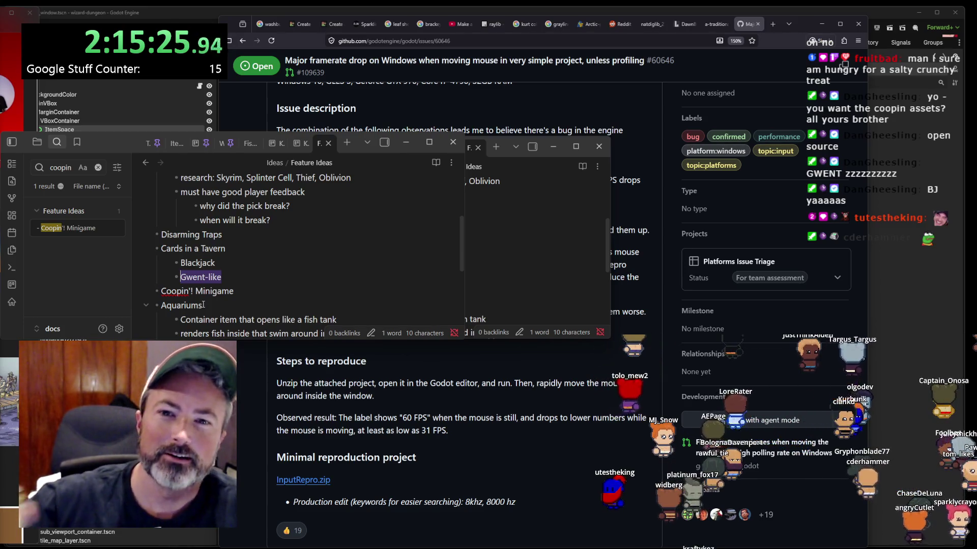
{"action": "left_click", "coordinate": [223, 277]}
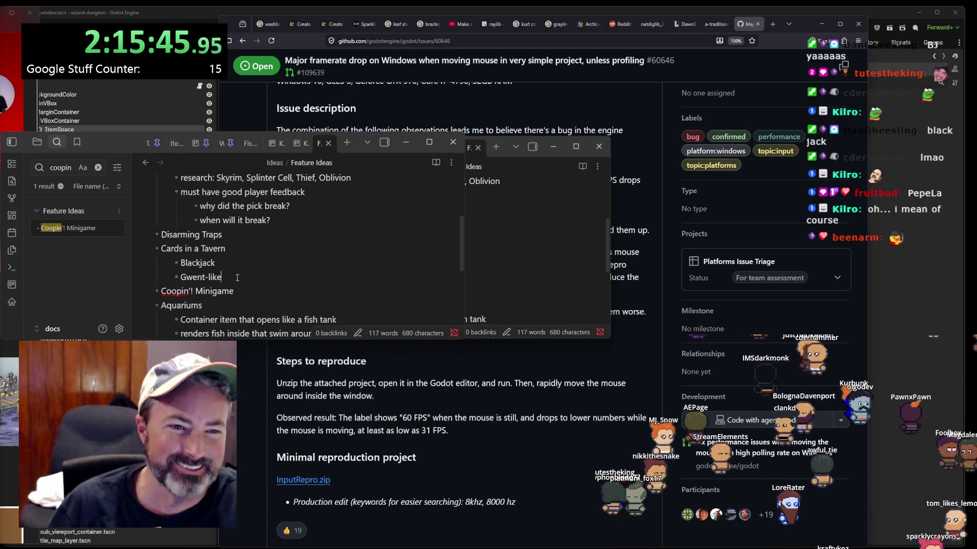
{"action": "key", "text": "shift+Home"}
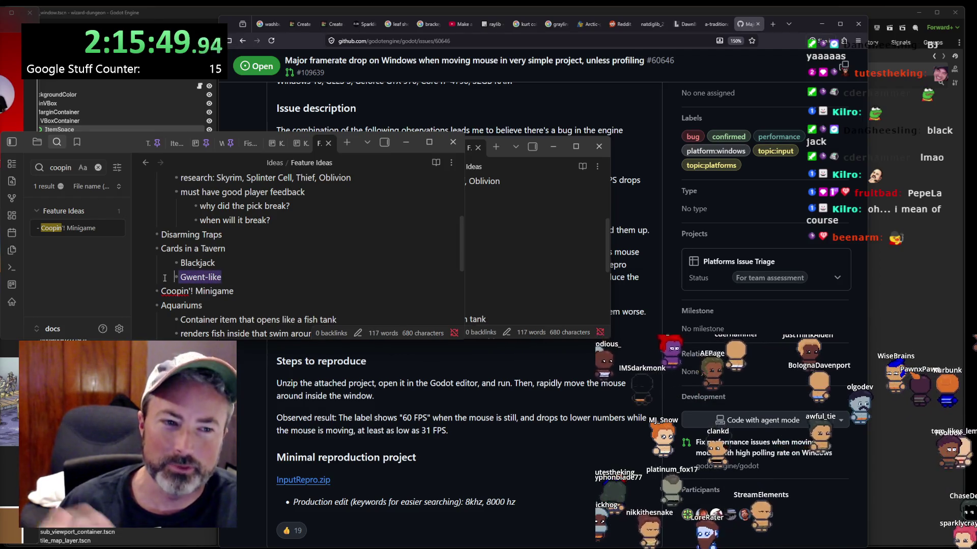
{"action": "left_click", "coordinate": [243, 277]}
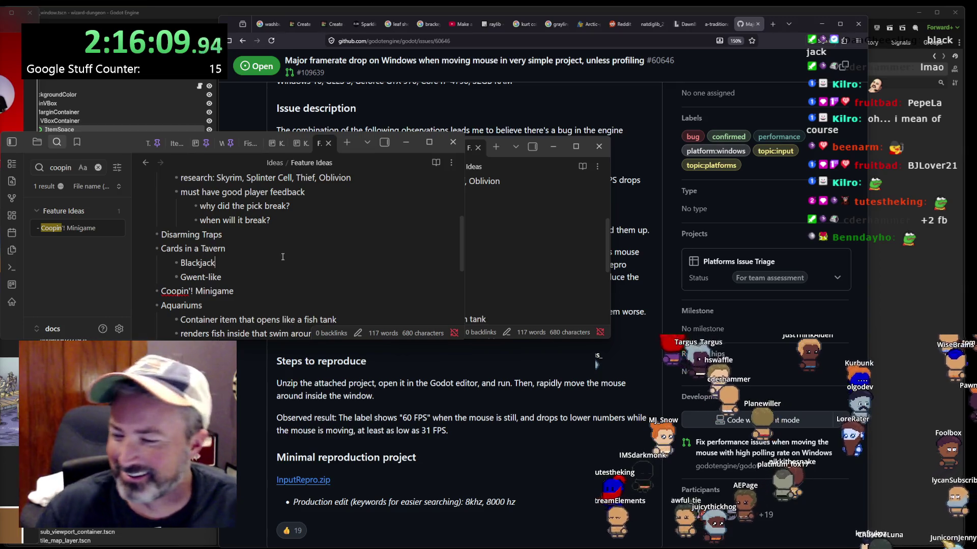
{"action": "left_click_drag", "start_coordinate": [238, 276], "coordinate": [177, 274]}
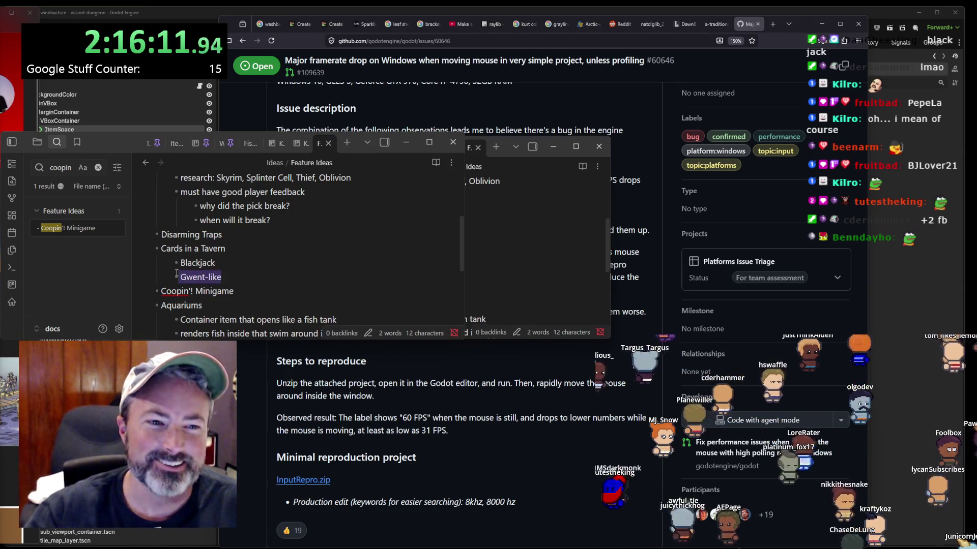
{"action": "scroll", "coordinate": [238, 273], "scroll_direction": "down", "scroll_amount": 1}
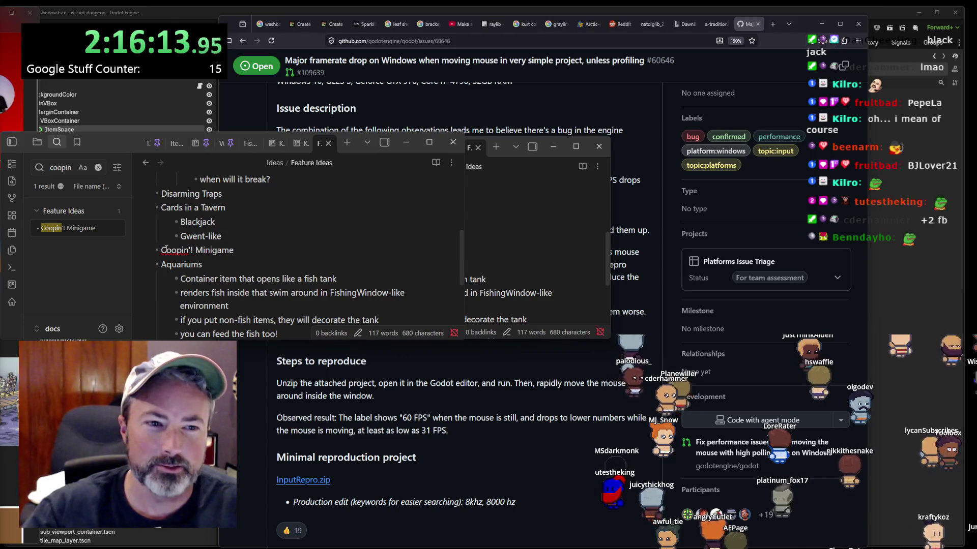
{"action": "left_click_drag", "start_coordinate": [233, 249], "coordinate": [150, 249]}
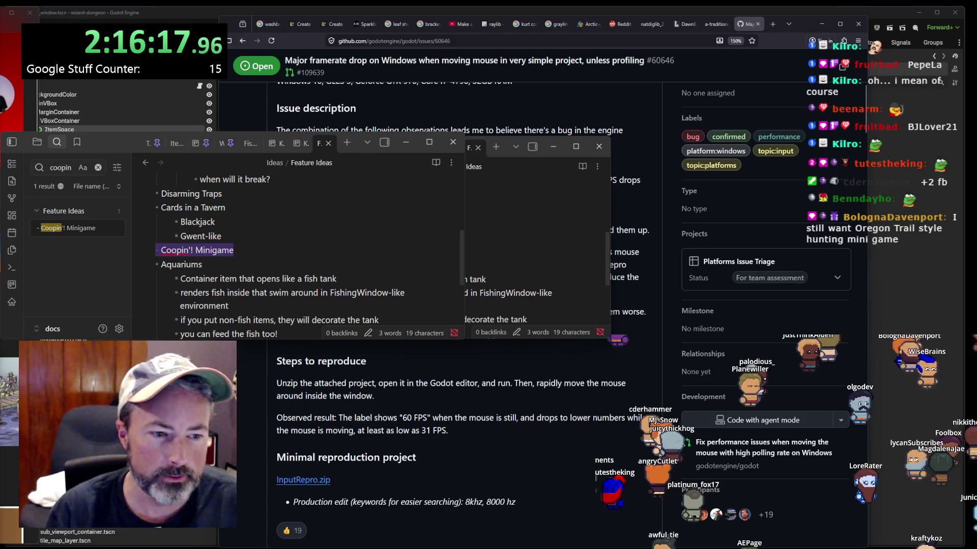
- Bring the running game forward, open the fishing minigame with F, and cast the line
{"action": "mouse_move", "coordinate": [498, 547]}
{"action": "left_click", "coordinate": [480, 521]}
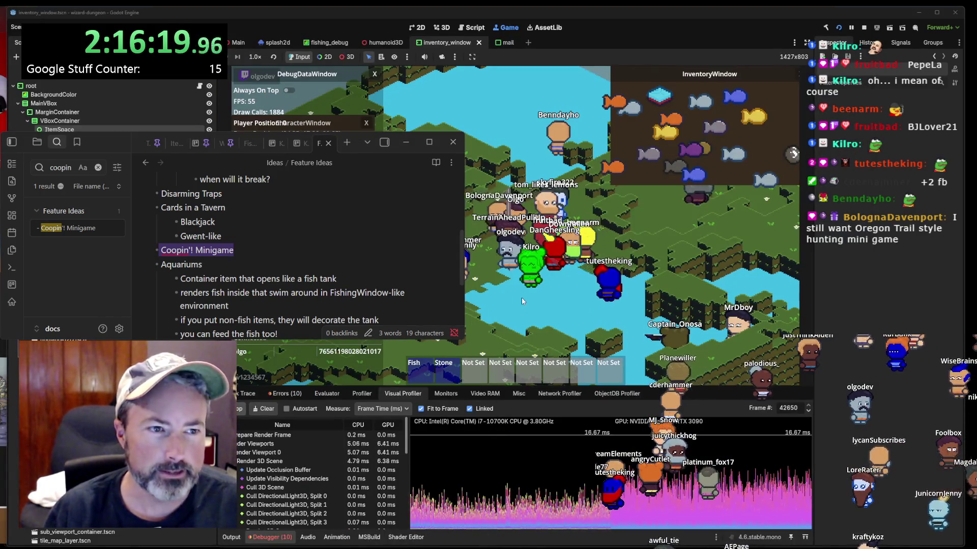
{"action": "key", "text": "f"}
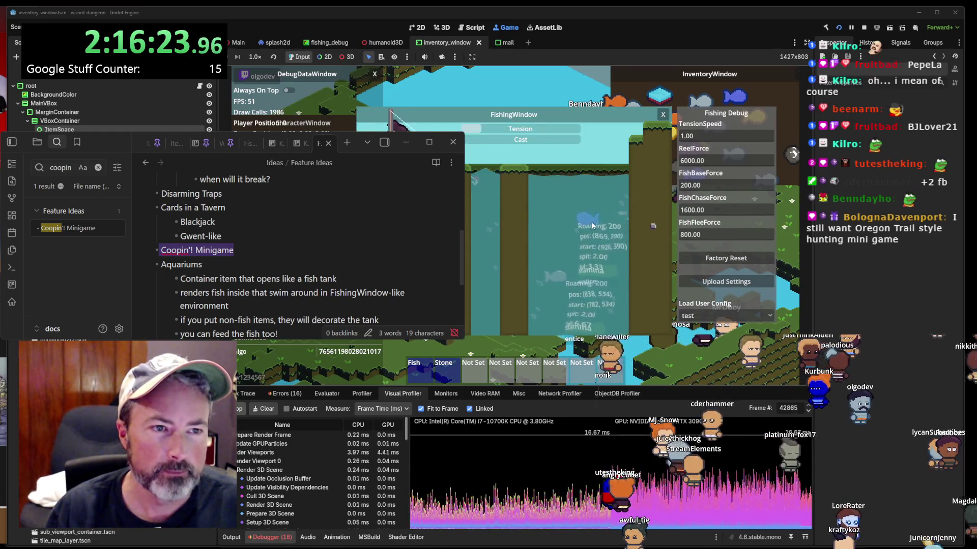
{"action": "left_click", "coordinate": [484, 230]}
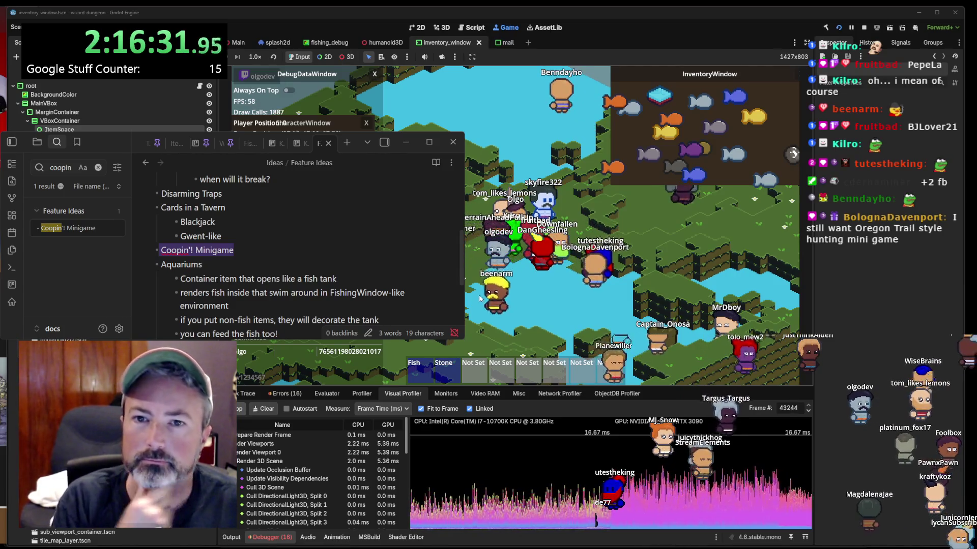
- Return to the Feature Ideas note and place the caret in the Aquariums line
{"action": "key", "text": "alt+Tab"}
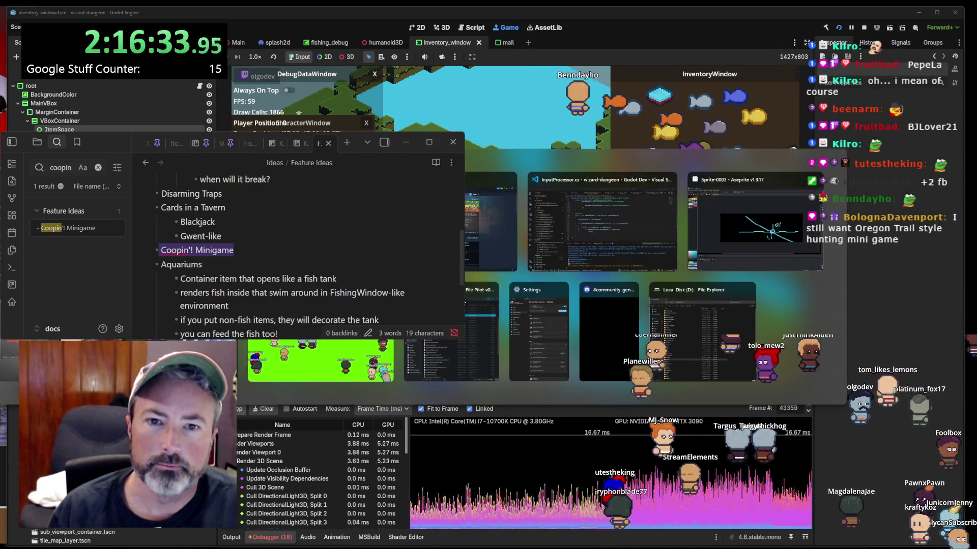
{"action": "scroll", "coordinate": [272, 274], "scroll_direction": "down", "scroll_amount": 2}
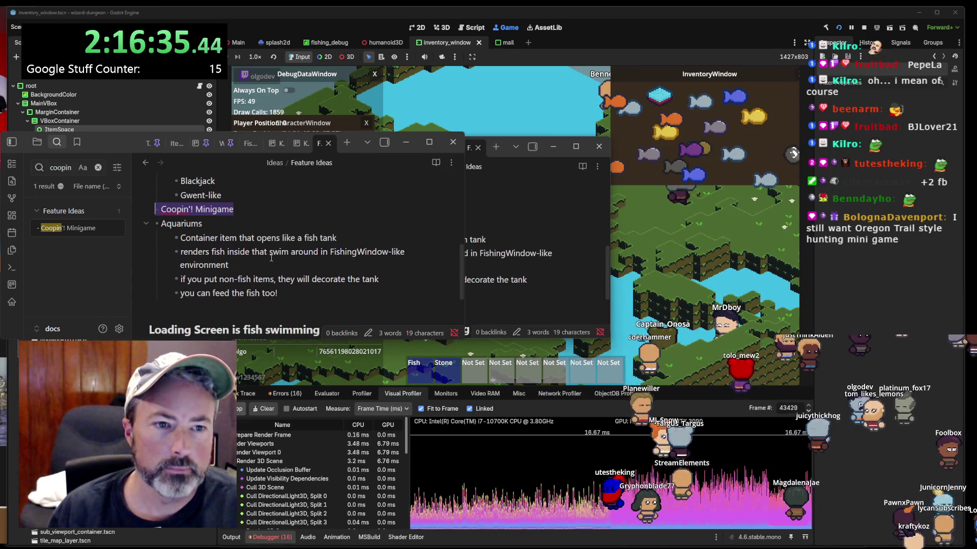
{"action": "left_click", "coordinate": [182, 223]}
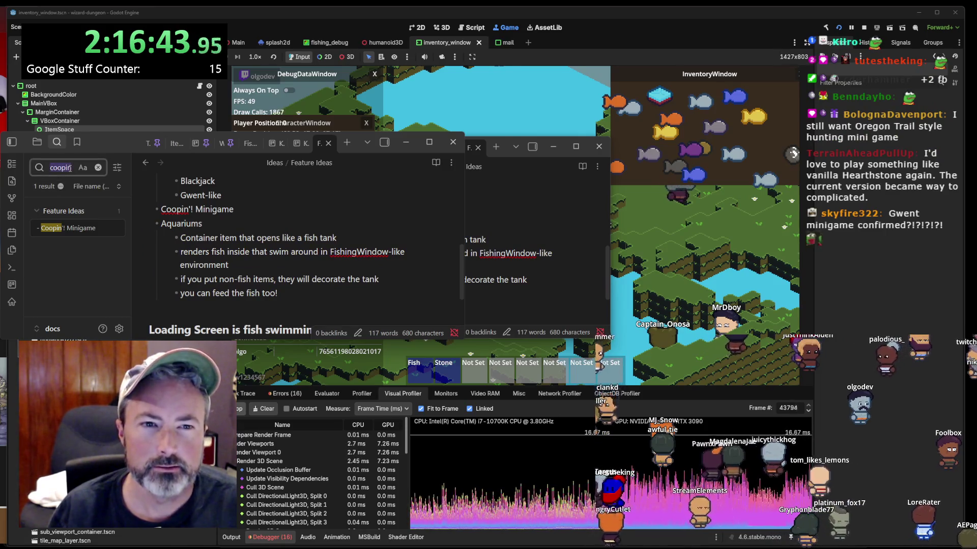
- Search the vault for 'fool' and cut the Foolbox heading block from Item Ideas
{"action": "type", "text": "fool"}
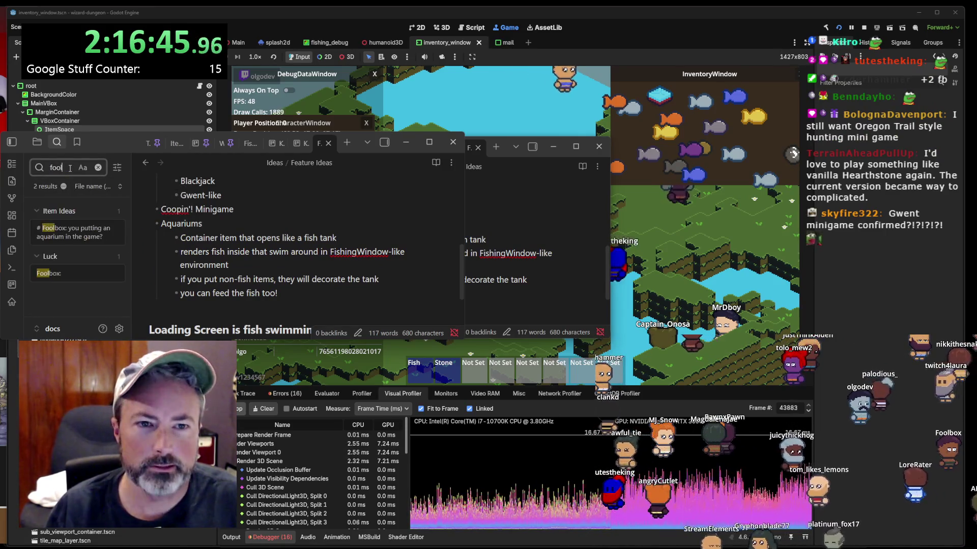
{"action": "left_click", "coordinate": [66, 230]}
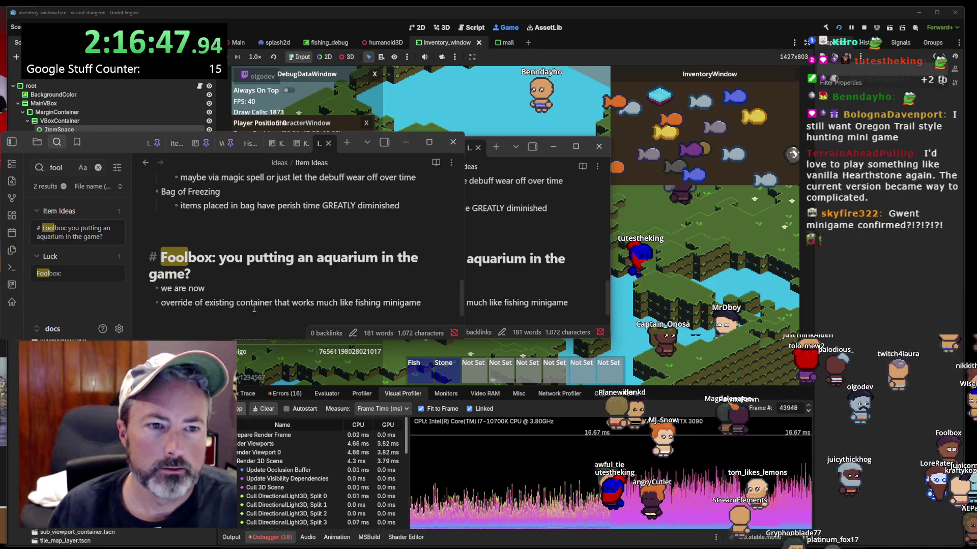
{"action": "key", "text": "BackSpace"}
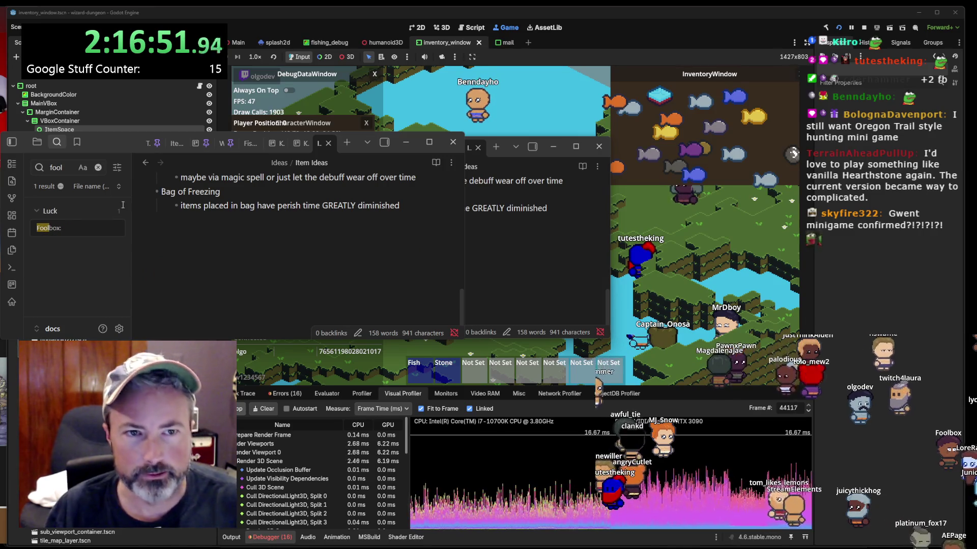
- Paste the Foolbox block under Aquariums in Feature Ideas and turn its heading into a plain bullet
{"action": "left_click", "coordinate": [97, 168]}
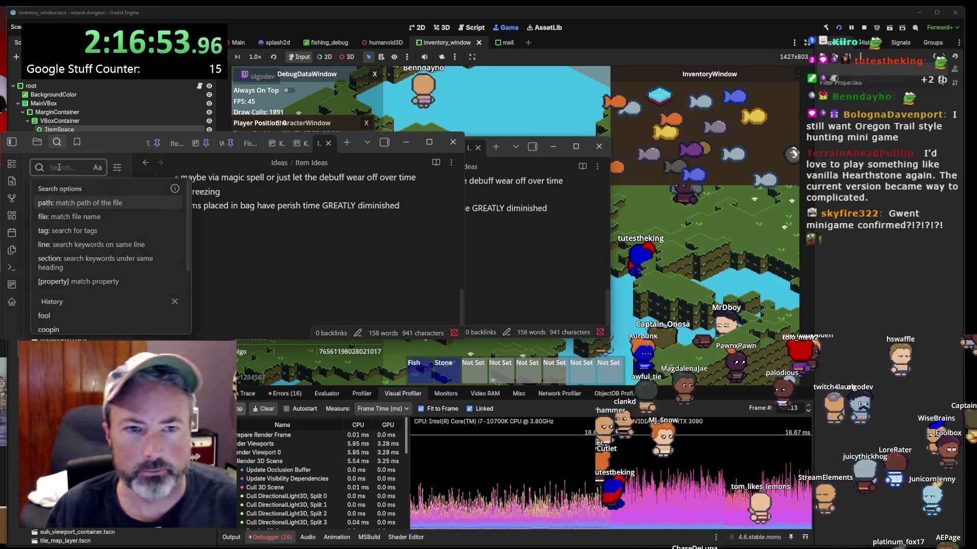
{"action": "type", "text": "aquar"}
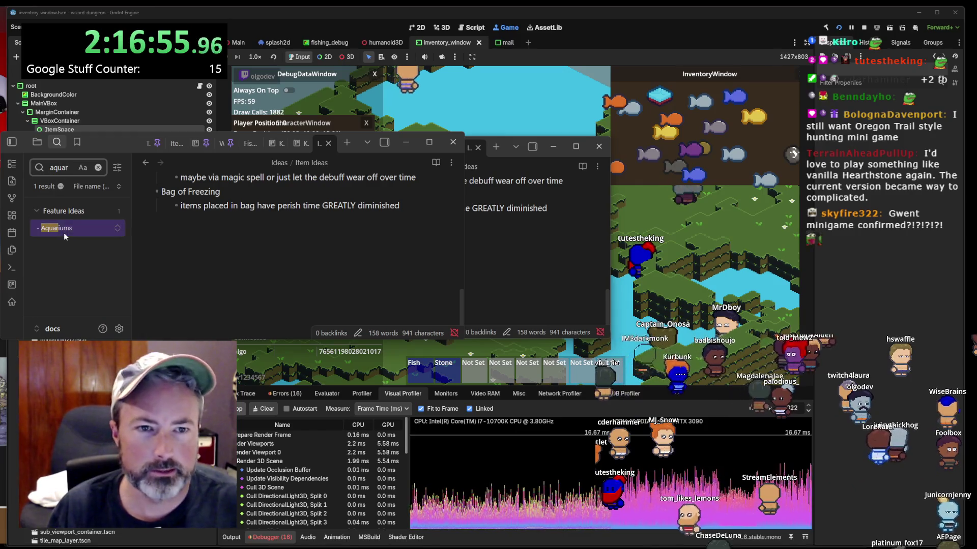
{"action": "left_click", "coordinate": [64, 235]}
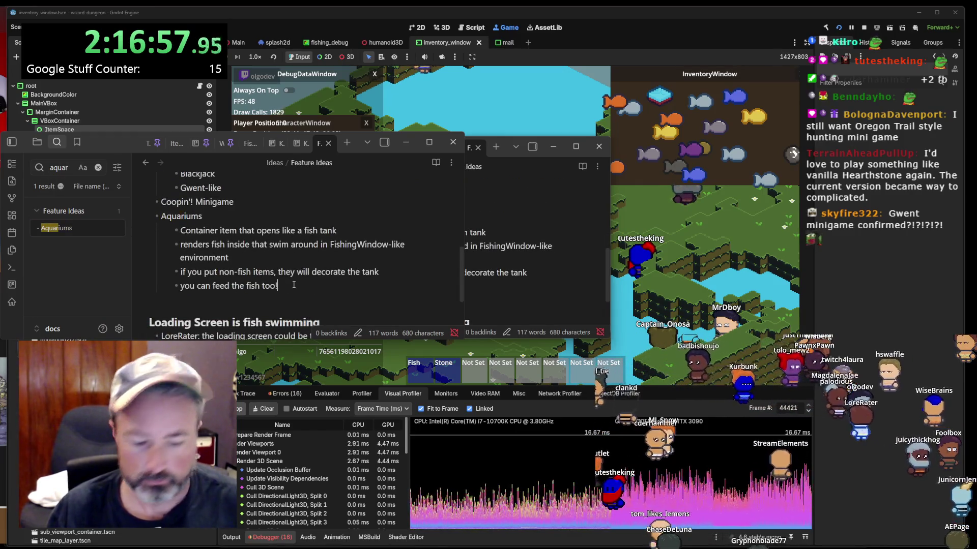
{"action": "key", "text": "ctrl+v"}
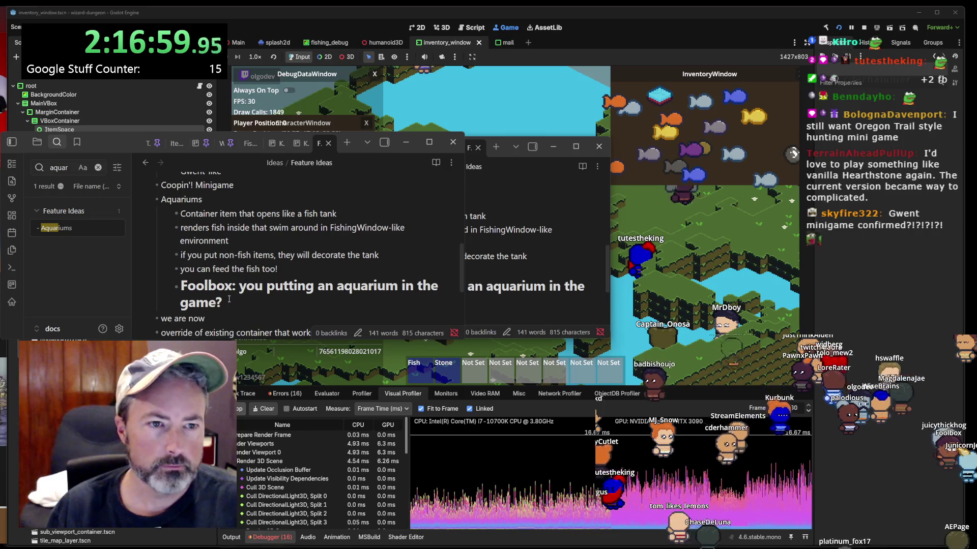
{"action": "left_click", "coordinate": [252, 297]}
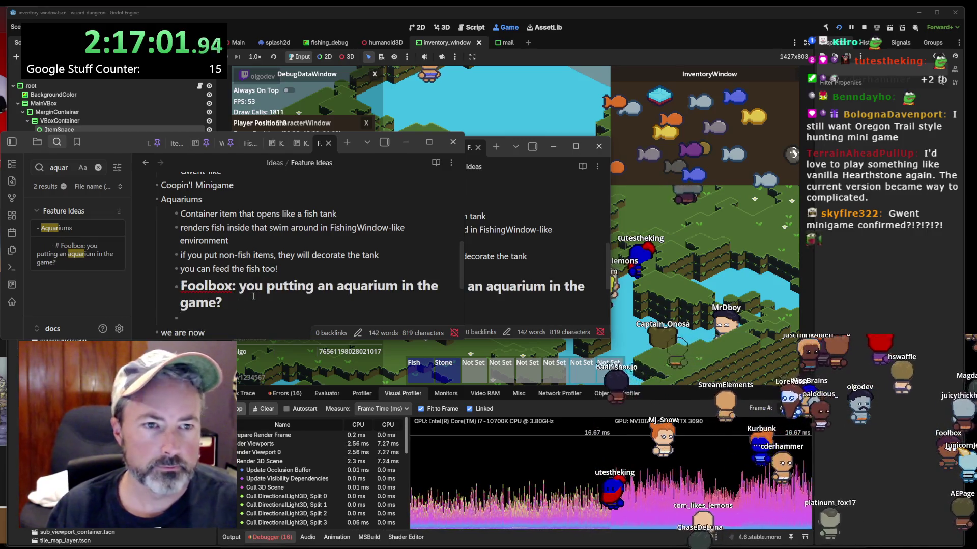
{"action": "key", "text": "Return"}
{"action": "key", "text": "BackSpace"}
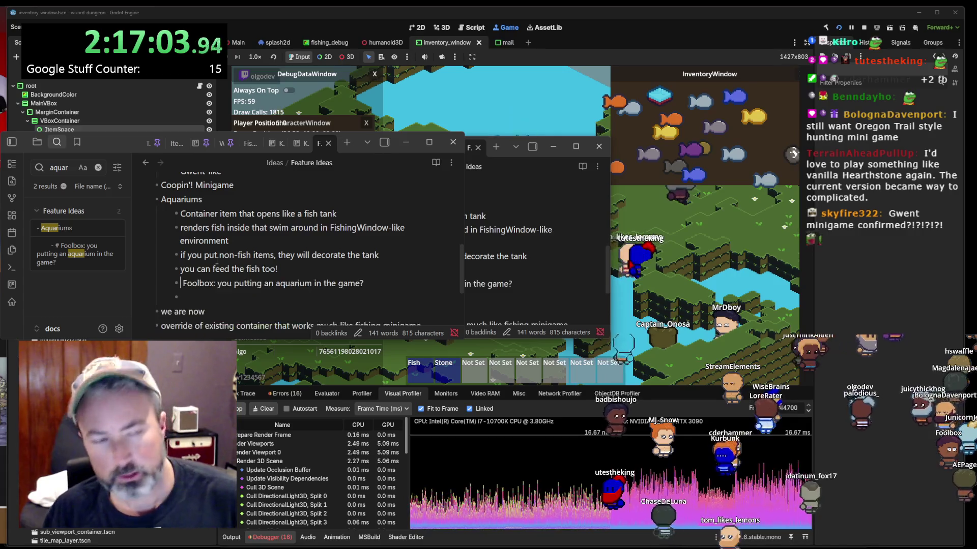
{"action": "key", "text": "Delete"}
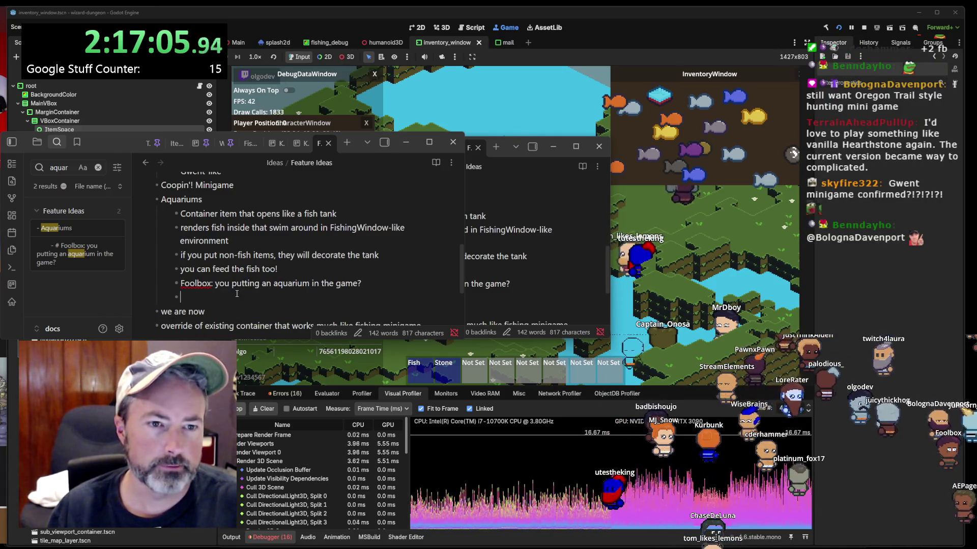
{"action": "key", "text": "BackSpace"}
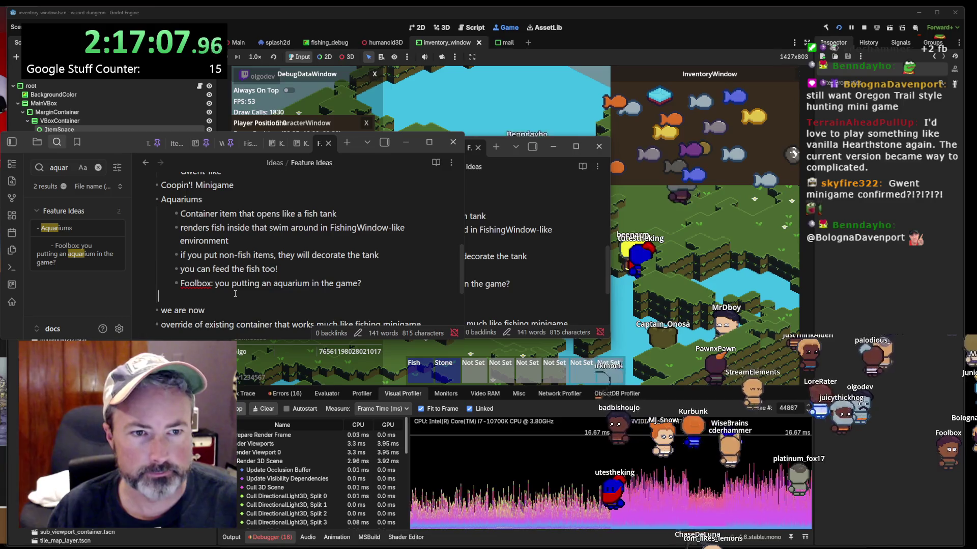
{"action": "left_click", "coordinate": [431, 256]}
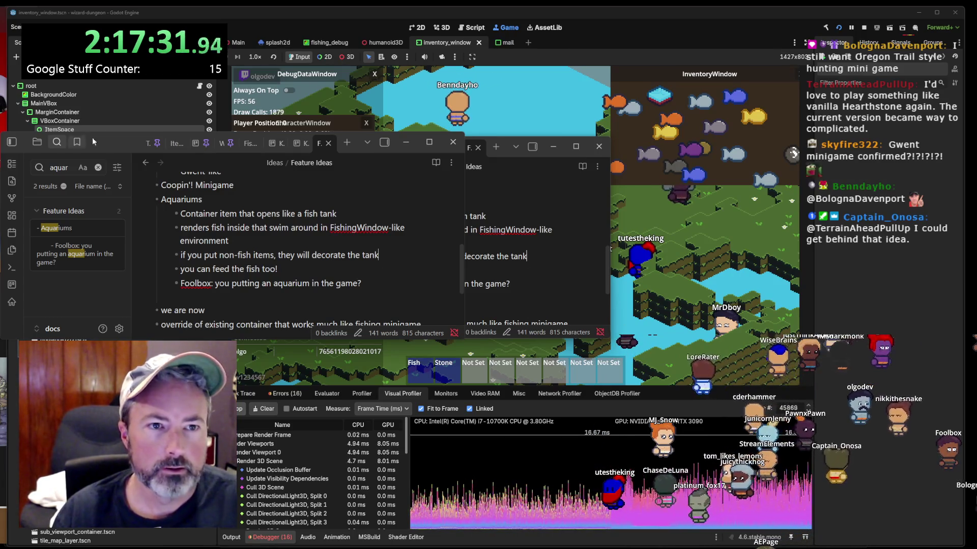
{"action": "left_click", "coordinate": [147, 144]}
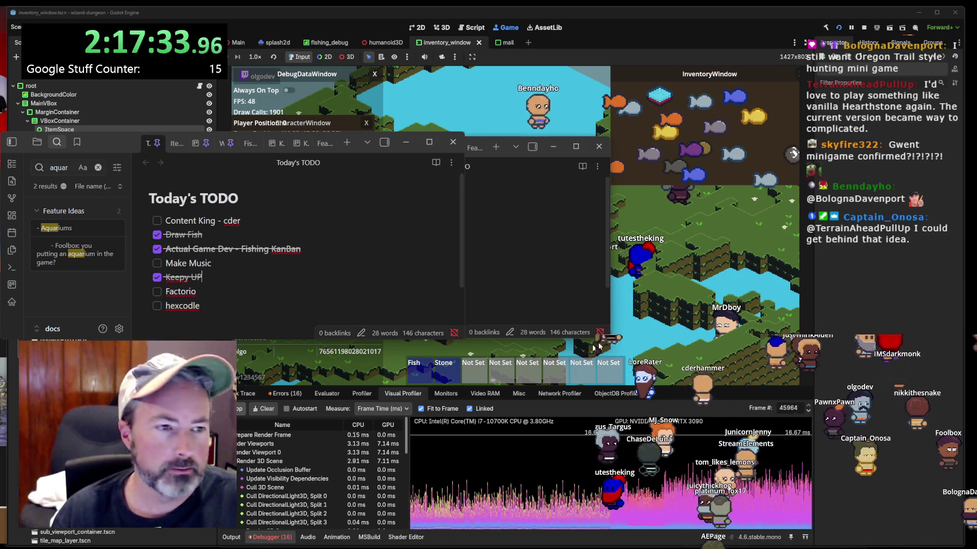
- Narrow the Obsidian notes window to the Today's TODO panel, hide its sidebar, and focus the game's DebugDataWindow
{"action": "mouse_move", "coordinate": [600, 343]}
{"action": "left_mouse_down"}
{"action": "mouse_move", "coordinate": [388, 317]}
{"action": "mouse_move", "coordinate": [379, 335]}
{"action": "left_mouse_up"}
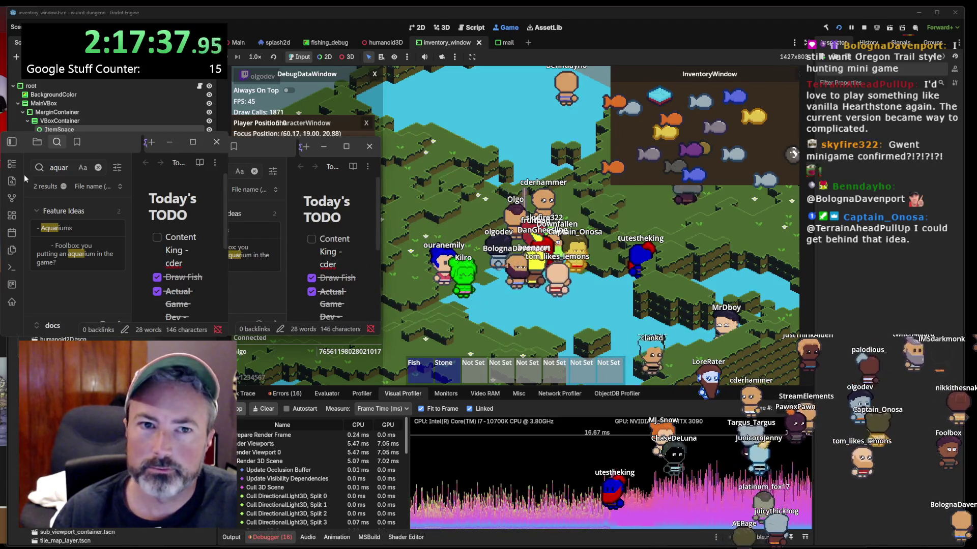
{"action": "left_click", "coordinate": [12, 142]}
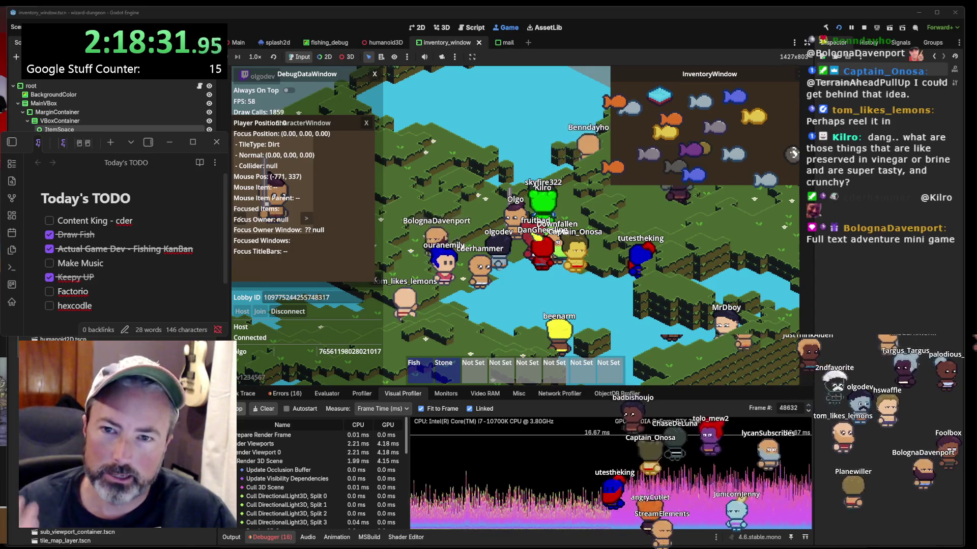
{"action": "left_click", "coordinate": [373, 237]}
- Test focus on the game's network menu and Lobby ID field, then return to the GitHub issue page
{"action": "left_click", "coordinate": [373, 324]}
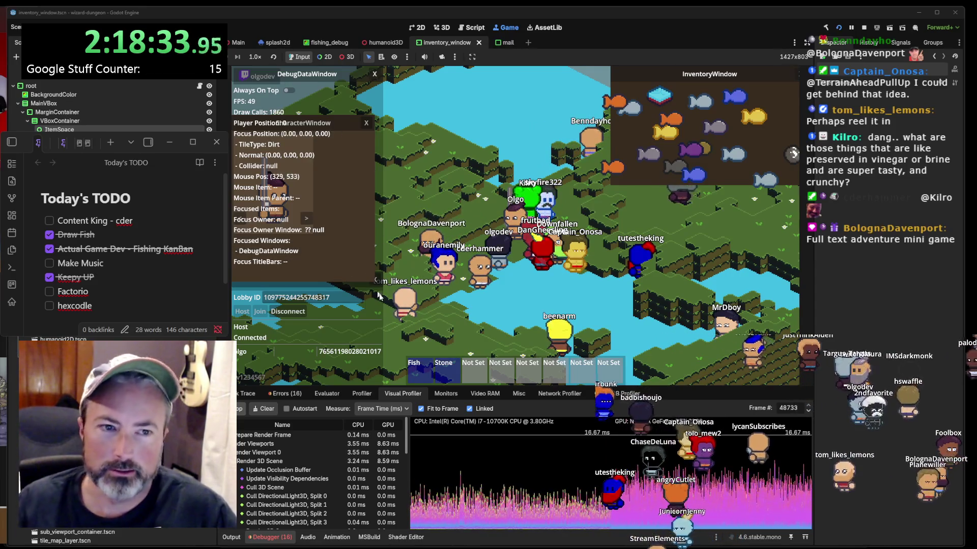
{"action": "left_click", "coordinate": [352, 303]}
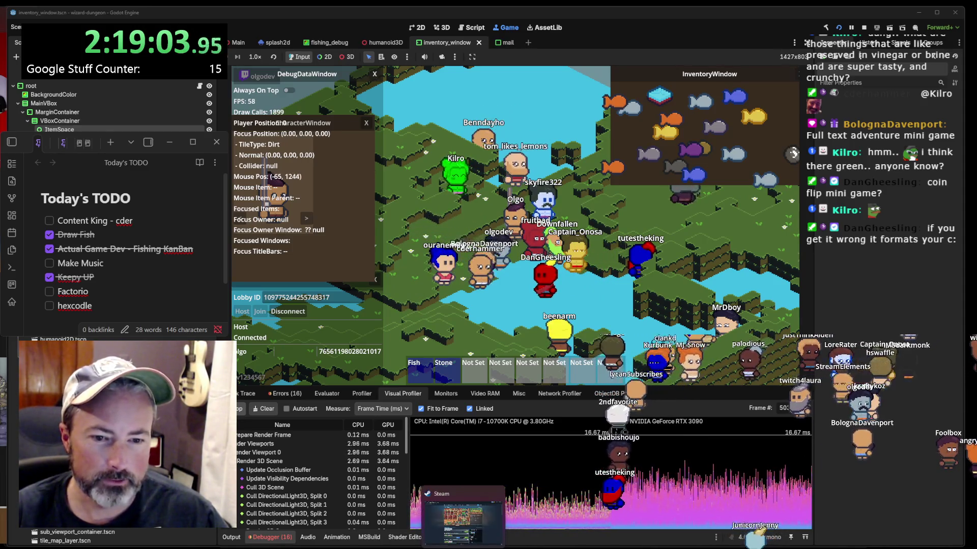
{"action": "left_click", "coordinate": [463, 547]}
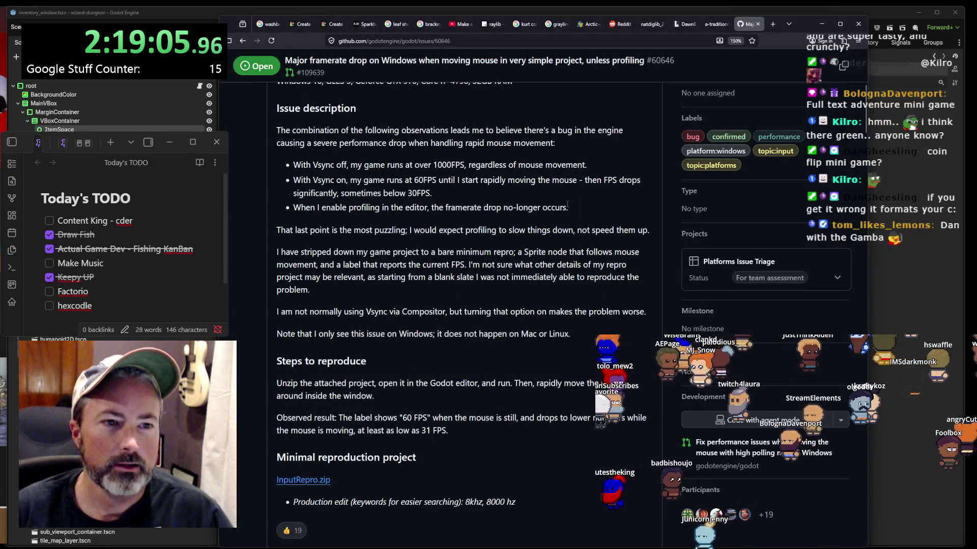
{"action": "left_click_drag", "start_coordinate": [568, 205], "coordinate": [340, 220]}
{"action": "left_click", "coordinate": [366, 210]}
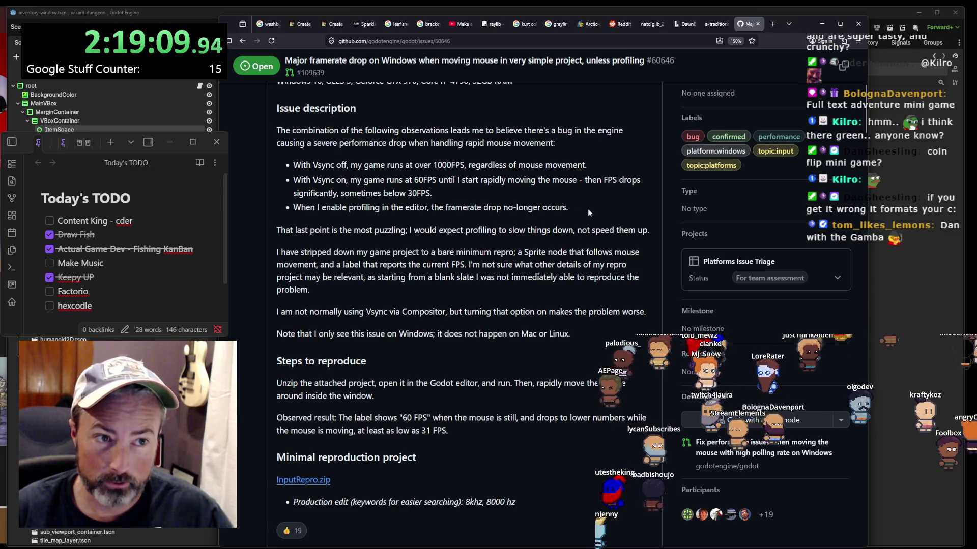
{"action": "scroll", "coordinate": [569, 203], "scroll_direction": "up", "scroll_amount": 4}
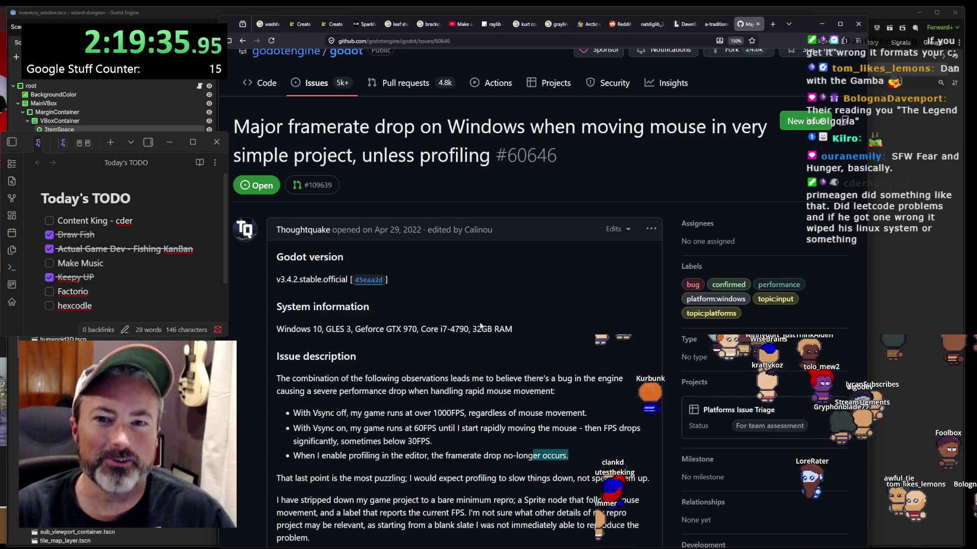
{"action": "scroll", "coordinate": [481, 326], "scroll_direction": "down", "scroll_amount": 2}
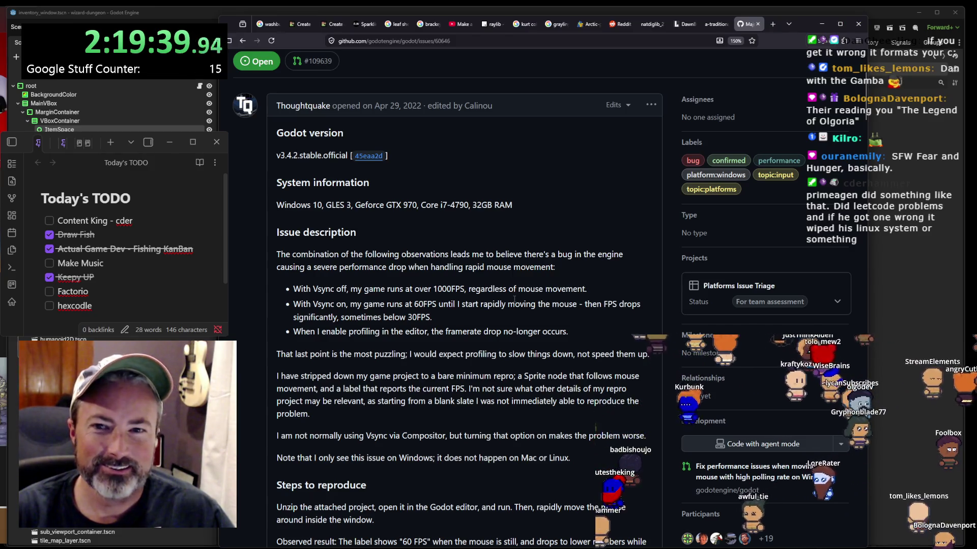
{"action": "scroll", "coordinate": [559, 281], "scroll_direction": "down", "scroll_amount": 1}
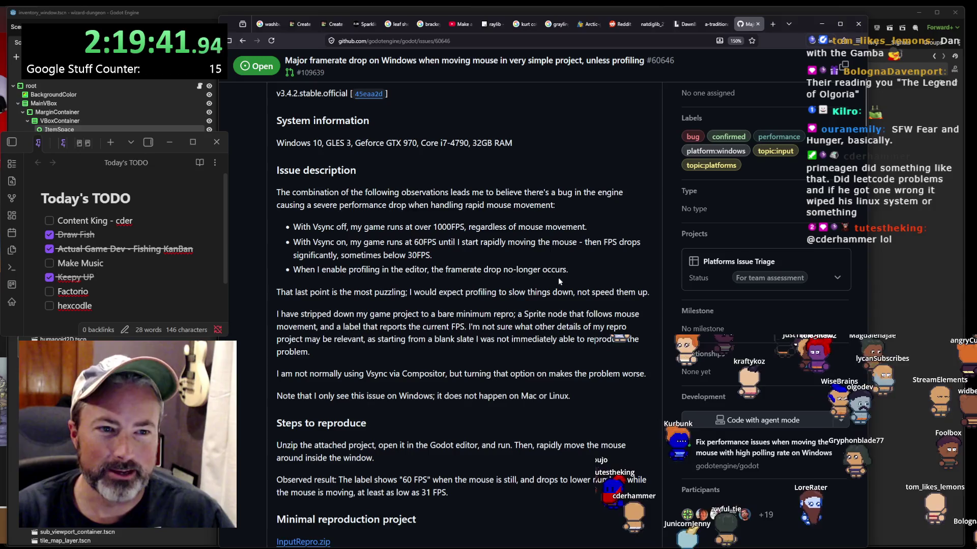
{"action": "scroll", "coordinate": [547, 278], "scroll_direction": "down", "scroll_amount": 1}
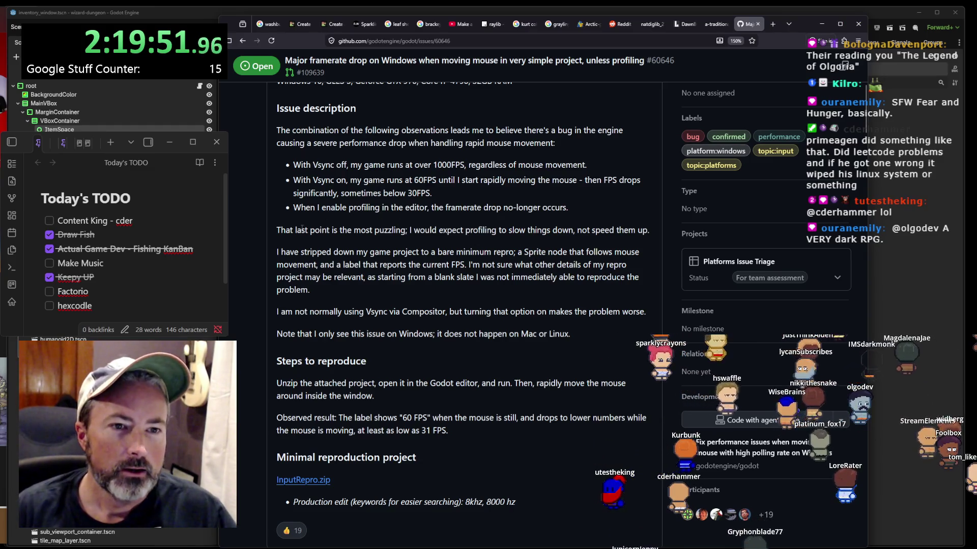
{"action": "left_click_drag", "start_coordinate": [349, 230], "coordinate": [435, 230]}
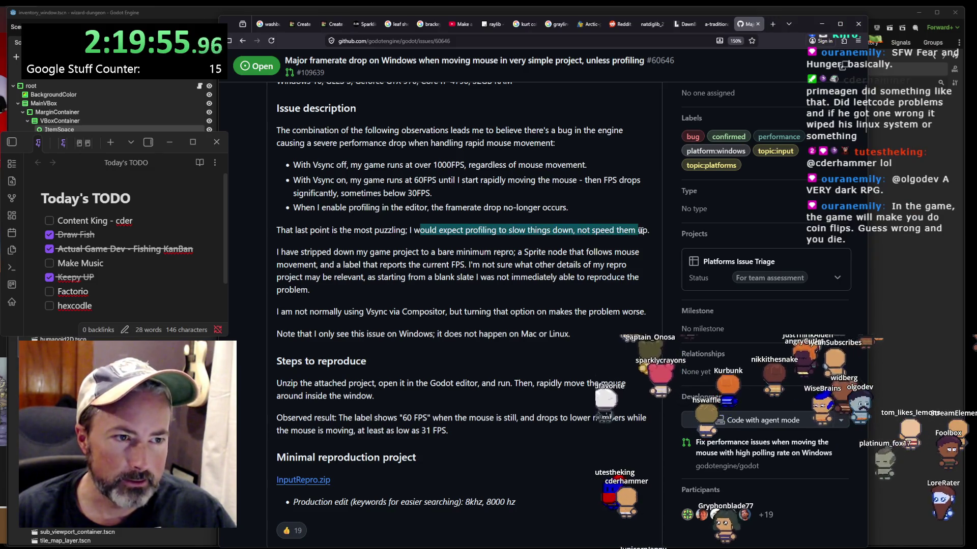
{"action": "left_click_drag", "start_coordinate": [281, 251], "coordinate": [304, 265]}
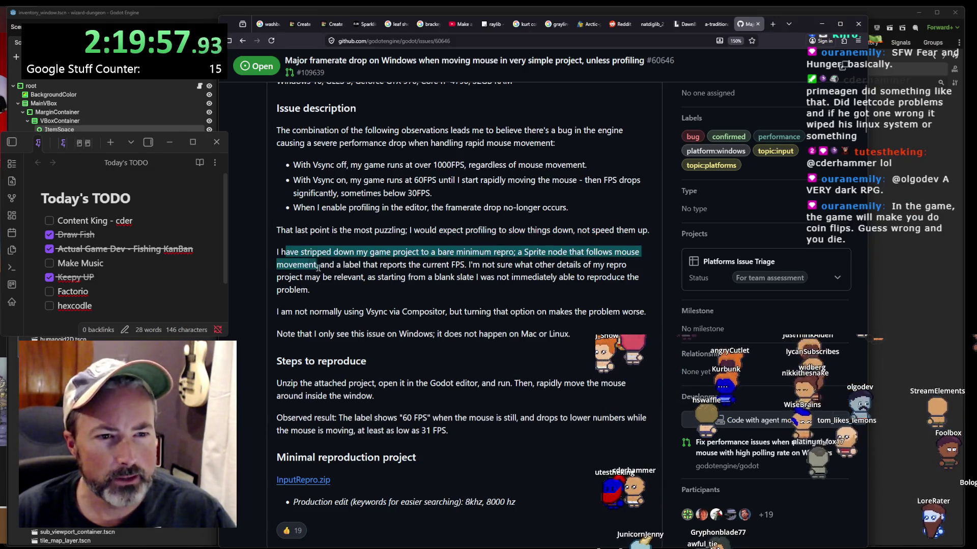
{"action": "mouse_move", "coordinate": [458, 261]}
{"action": "left_mouse_down"}
{"action": "mouse_move", "coordinate": [519, 254]}
{"action": "mouse_move", "coordinate": [514, 265]}
{"action": "mouse_move", "coordinate": [319, 265]}
{"action": "mouse_move", "coordinate": [403, 277]}
{"action": "mouse_move", "coordinate": [508, 277]}
{"action": "mouse_move", "coordinate": [468, 264]}
{"action": "mouse_move", "coordinate": [487, 276]}
{"action": "mouse_move", "coordinate": [576, 277]}
{"action": "mouse_move", "coordinate": [377, 276]}
{"action": "mouse_move", "coordinate": [369, 288]}
{"action": "left_mouse_up"}
{"action": "left_click", "coordinate": [471, 264]}
{"action": "scroll", "coordinate": [364, 265], "scroll_direction": "down", "scroll_amount": 1}
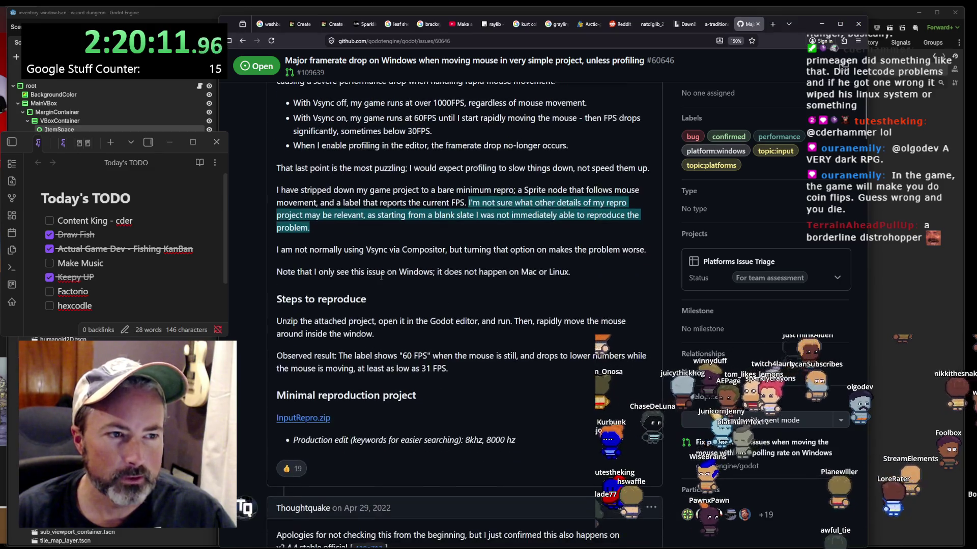
{"action": "left_click_drag", "start_coordinate": [282, 250], "coordinate": [539, 254]}
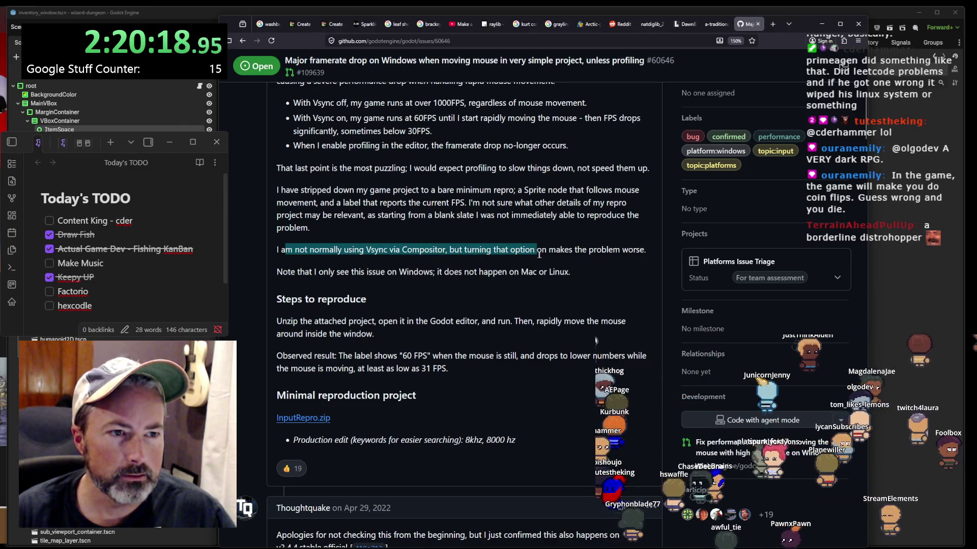
{"action": "left_click", "coordinate": [635, 249]}
{"action": "left_click_drag", "start_coordinate": [639, 248], "coordinate": [406, 249]}
{"action": "left_click_drag", "start_coordinate": [283, 273], "coordinate": [309, 274]}
{"action": "left_click_drag", "start_coordinate": [407, 269], "coordinate": [479, 267]}
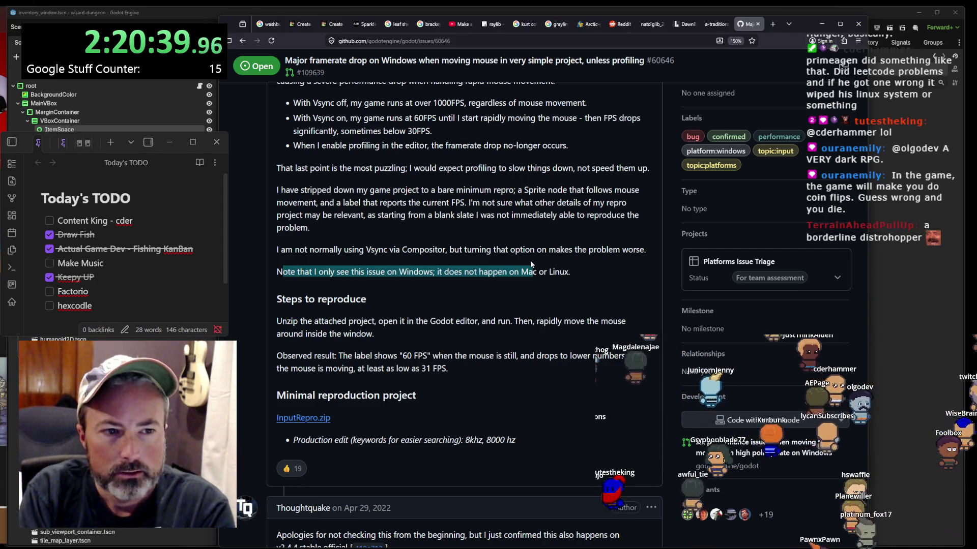
{"action": "scroll", "coordinate": [365, 234], "scroll_direction": "down", "scroll_amount": 3}
{"action": "scroll", "coordinate": [416, 204], "scroll_direction": "down", "scroll_amount": 2}
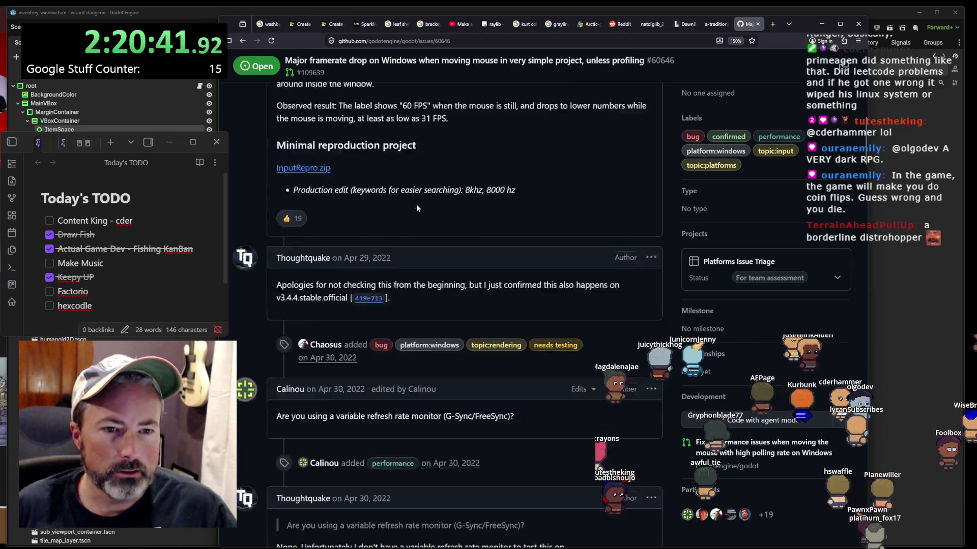
{"action": "left_click_drag", "start_coordinate": [306, 224], "coordinate": [441, 224]}
{"action": "left_click", "coordinate": [441, 223]}
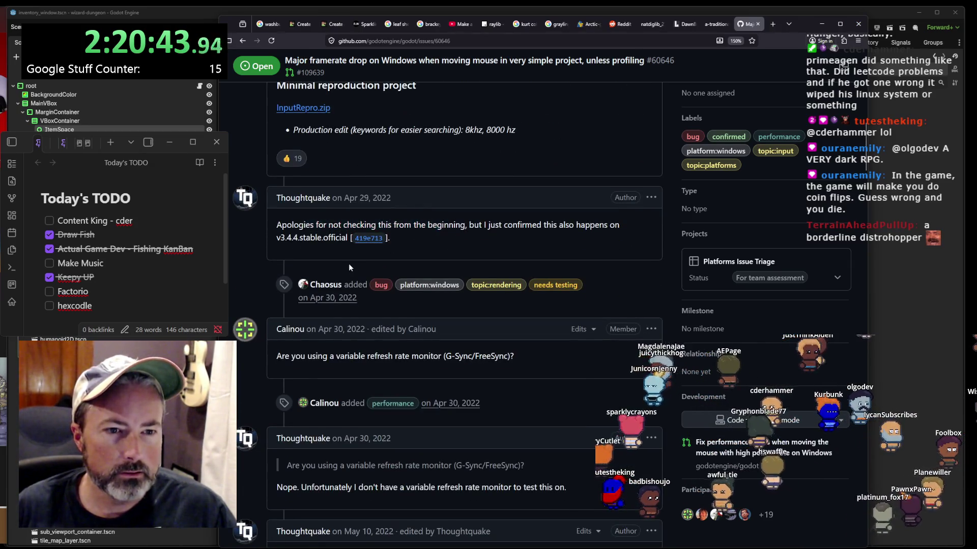
{"action": "scroll", "coordinate": [349, 263], "scroll_direction": "down", "scroll_amount": 2}
{"action": "left_click_drag", "start_coordinate": [312, 232], "coordinate": [455, 232]}
{"action": "left_click", "coordinate": [508, 230]}
{"action": "left_click_drag", "start_coordinate": [514, 232], "coordinate": [291, 232]}
{"action": "scroll", "coordinate": [344, 273], "scroll_direction": "down", "scroll_amount": 2}
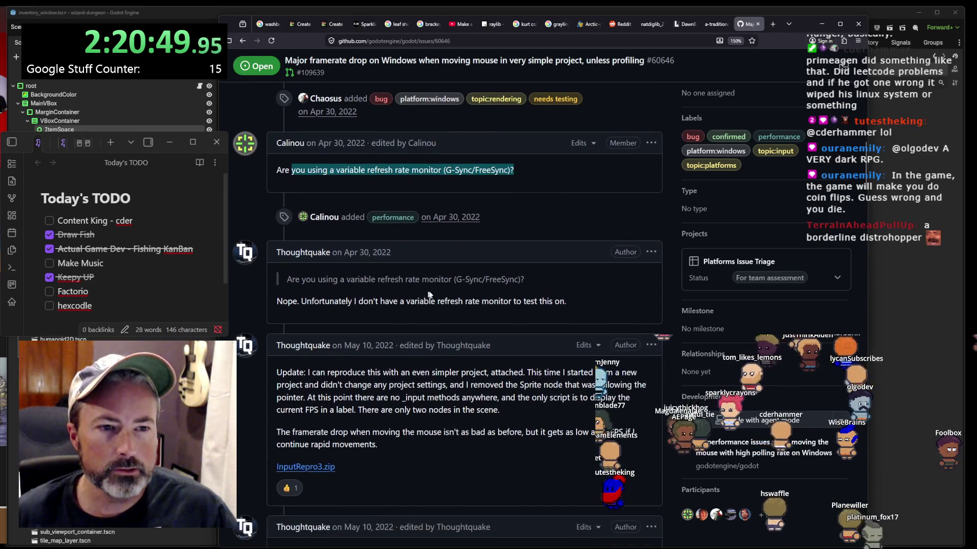
{"action": "scroll", "coordinate": [454, 243], "scroll_direction": "down", "scroll_amount": 2}
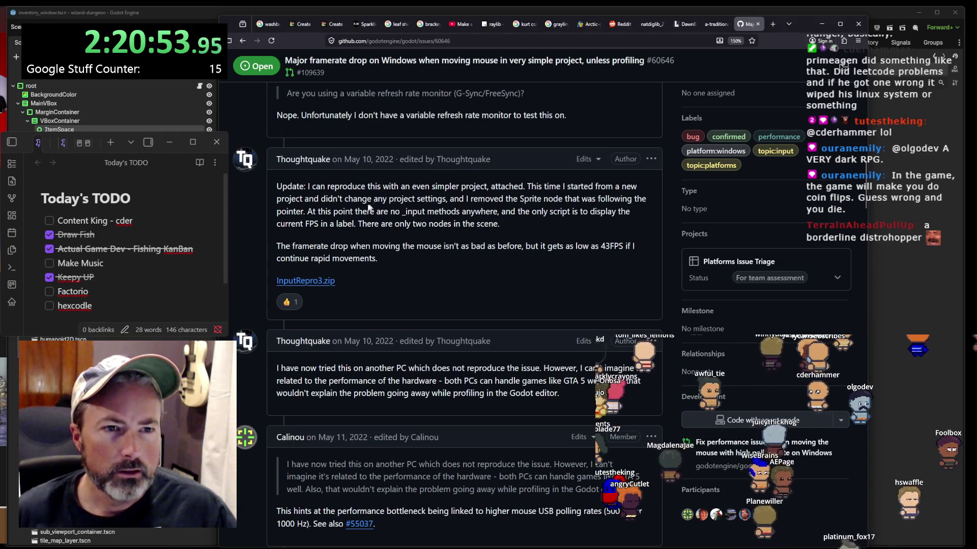
{"action": "left_click_drag", "start_coordinate": [351, 187], "coordinate": [529, 194]}
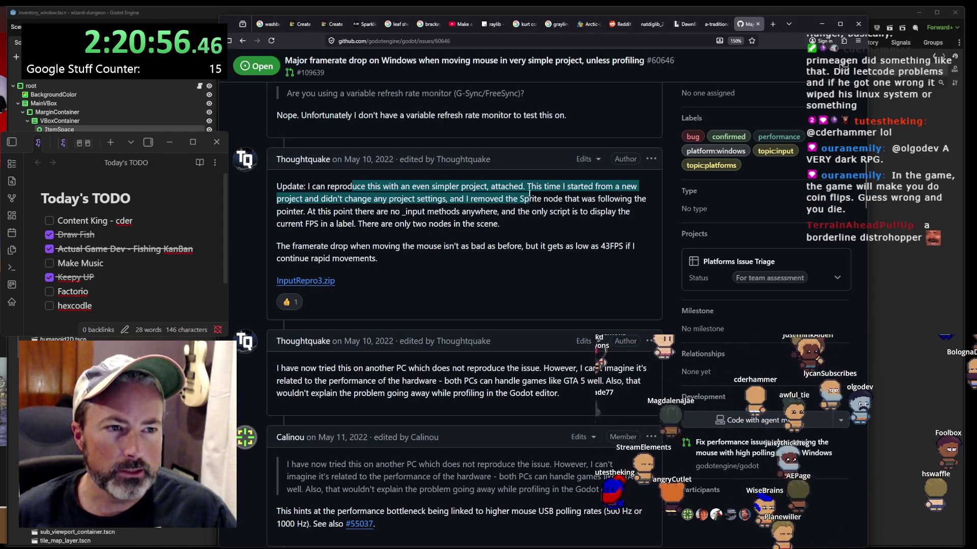
{"action": "left_click", "coordinate": [423, 197]}
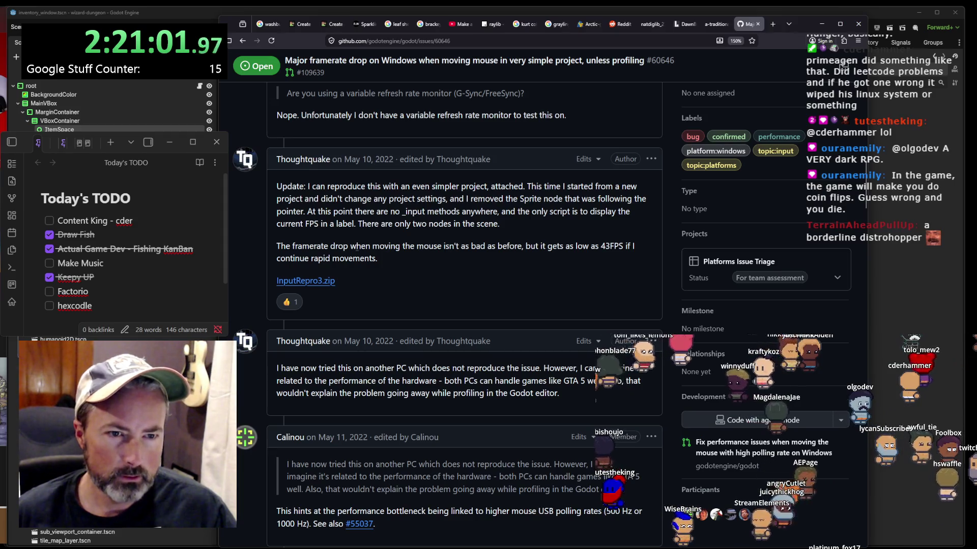
{"action": "mouse_move", "coordinate": [285, 246]}
{"action": "left_mouse_down"}
{"action": "mouse_move", "coordinate": [574, 249]}
{"action": "mouse_move", "coordinate": [493, 256]}
{"action": "left_mouse_up"}
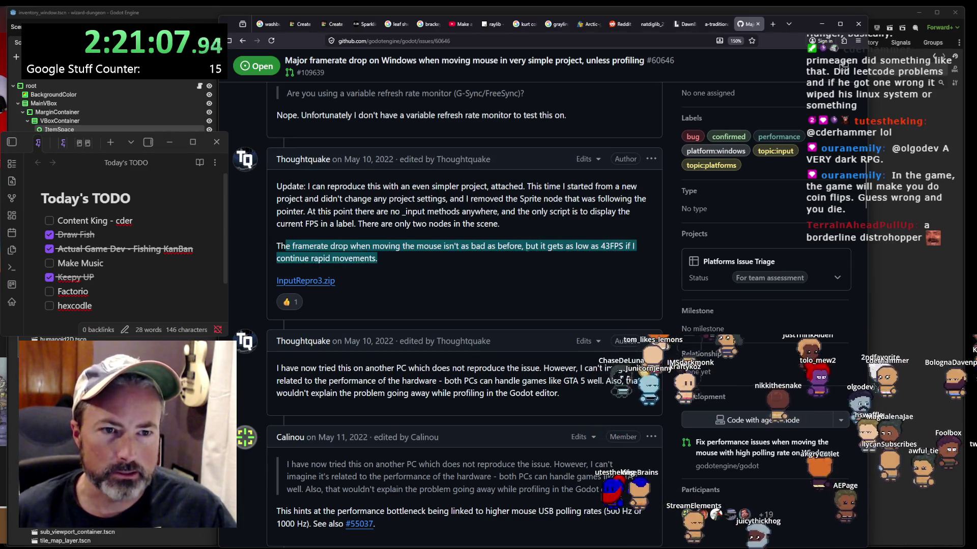
{"action": "left_click_drag", "start_coordinate": [380, 259], "coordinate": [274, 253]}
{"action": "scroll", "coordinate": [390, 239], "scroll_direction": "down", "scroll_amount": 2}
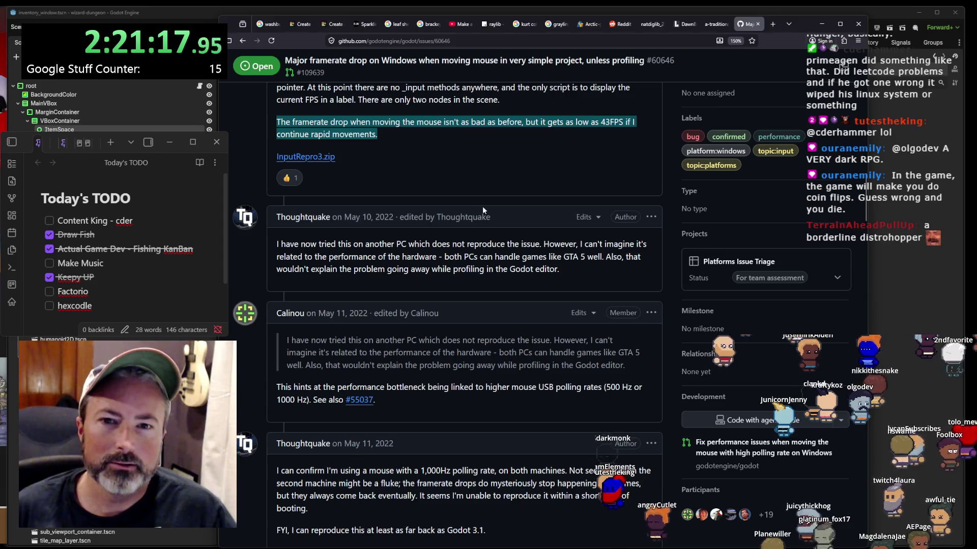
{"action": "scroll", "coordinate": [482, 209], "scroll_direction": "down", "scroll_amount": 1}
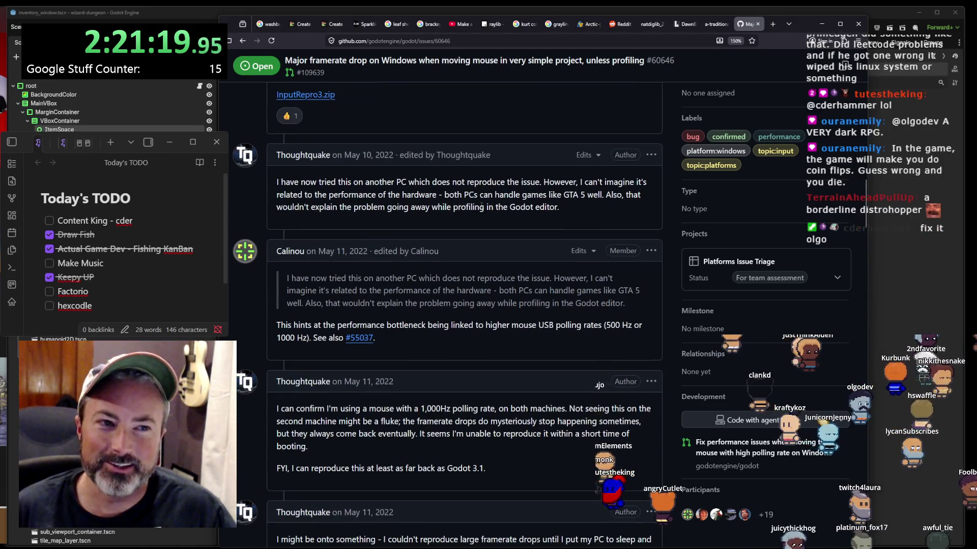
{"action": "scroll", "coordinate": [481, 206], "scroll_direction": "down", "scroll_amount": 1}
{"action": "scroll", "coordinate": [480, 206], "scroll_direction": "up", "scroll_amount": 10}
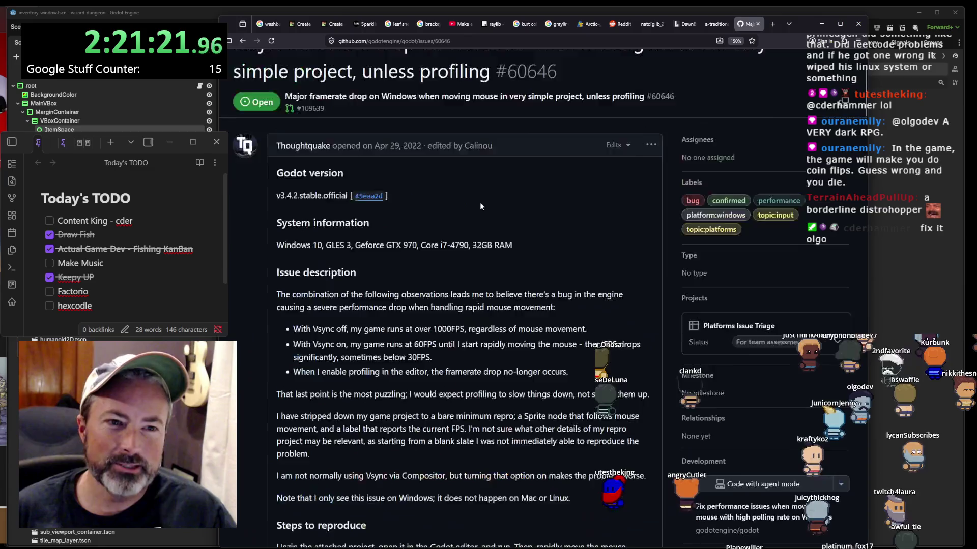
{"action": "scroll", "coordinate": [480, 203], "scroll_direction": "up", "scroll_amount": 2}
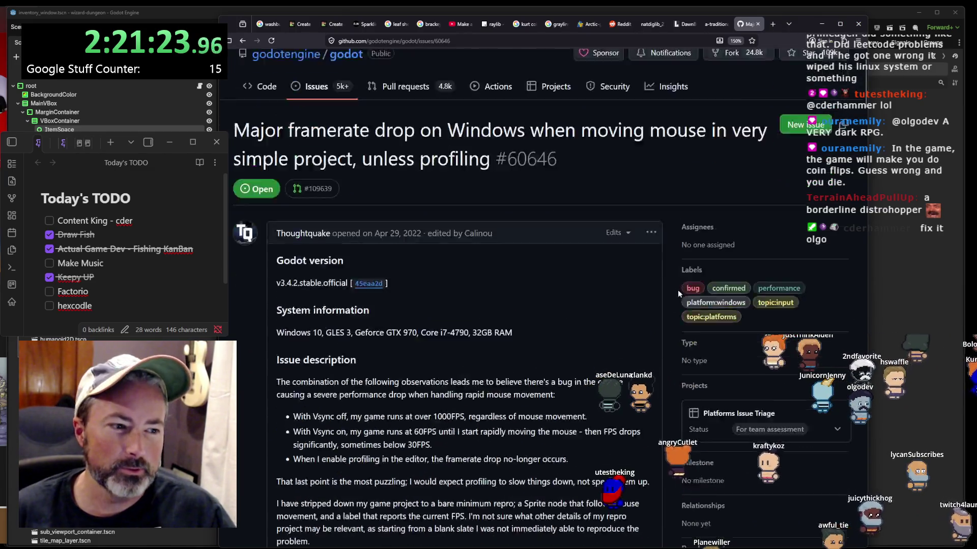
{"action": "scroll", "coordinate": [674, 283], "scroll_direction": "down", "scroll_amount": 4}
{"action": "scroll", "coordinate": [585, 271], "scroll_direction": "up", "scroll_amount": 5}
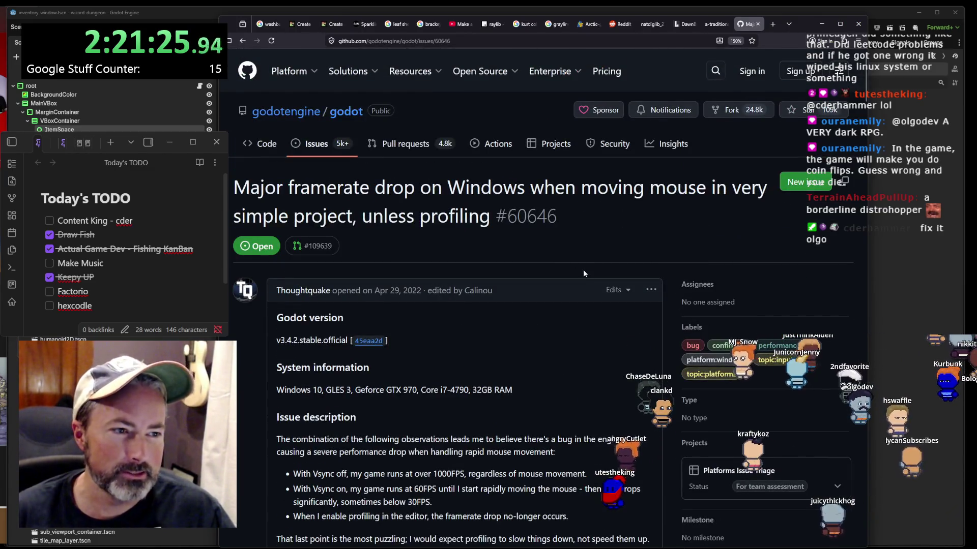
{"action": "scroll", "coordinate": [584, 273], "scroll_direction": "down", "scroll_amount": 5}
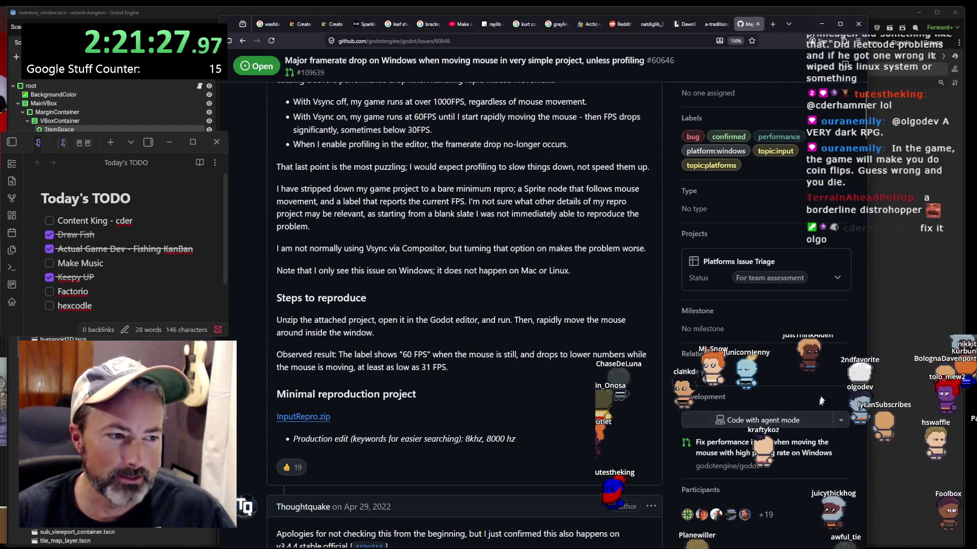
{"action": "scroll", "coordinate": [798, 356], "scroll_direction": "down", "scroll_amount": 2}
{"action": "scroll", "coordinate": [780, 319], "scroll_direction": "up", "scroll_amount": 5}
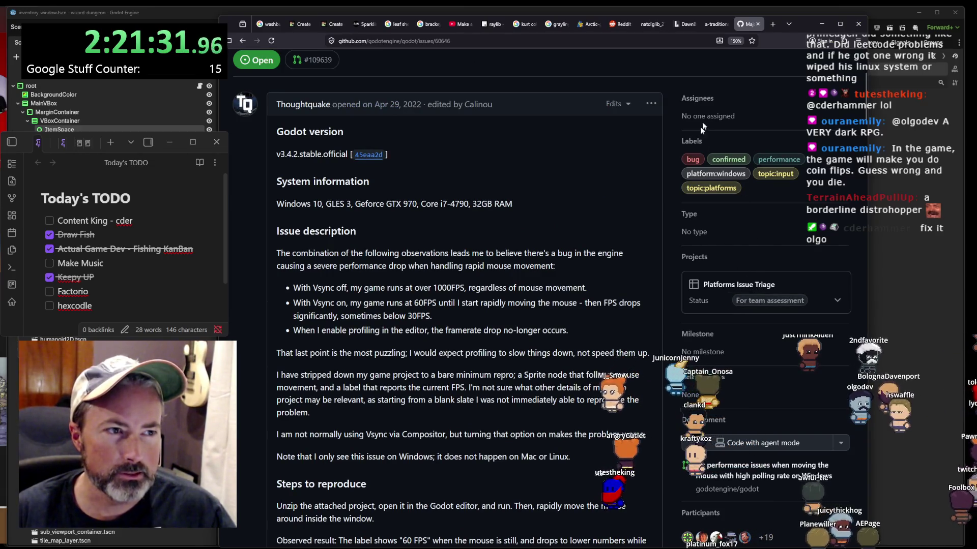
{"action": "scroll", "coordinate": [712, 125], "scroll_direction": "up", "scroll_amount": 3}
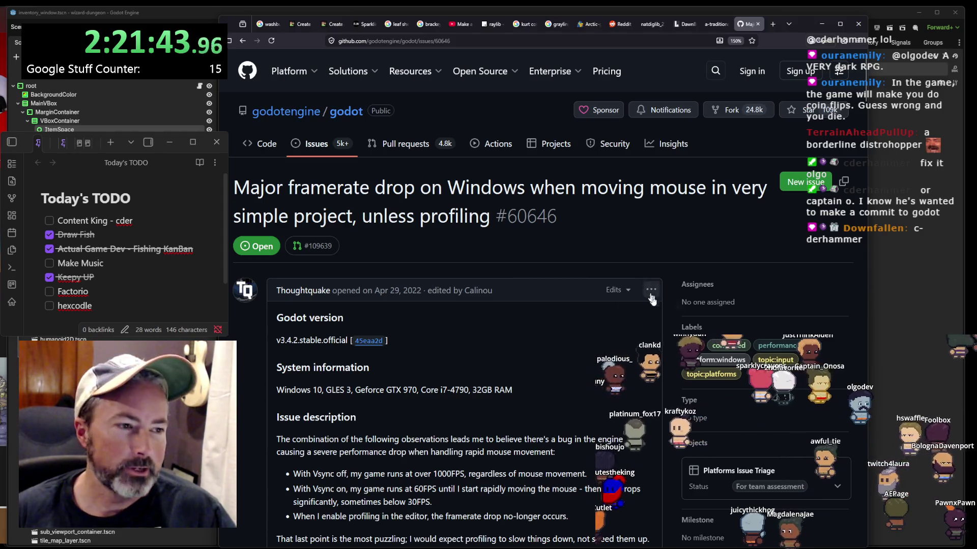
{"action": "left_click", "coordinate": [406, 146]}
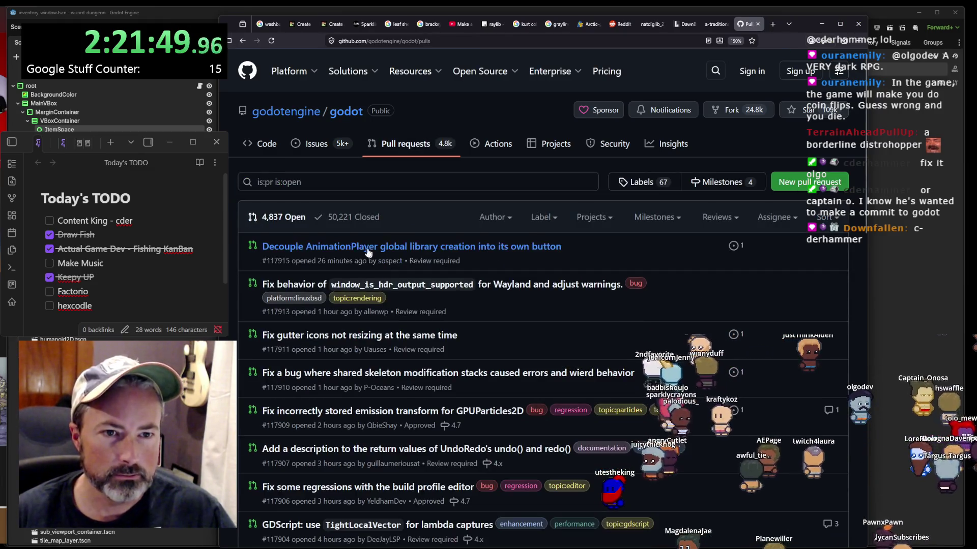
- Glance at the repository's issue list, then return to issue #60646
{"action": "scroll", "coordinate": [351, 265], "scroll_direction": "down", "scroll_amount": 5}
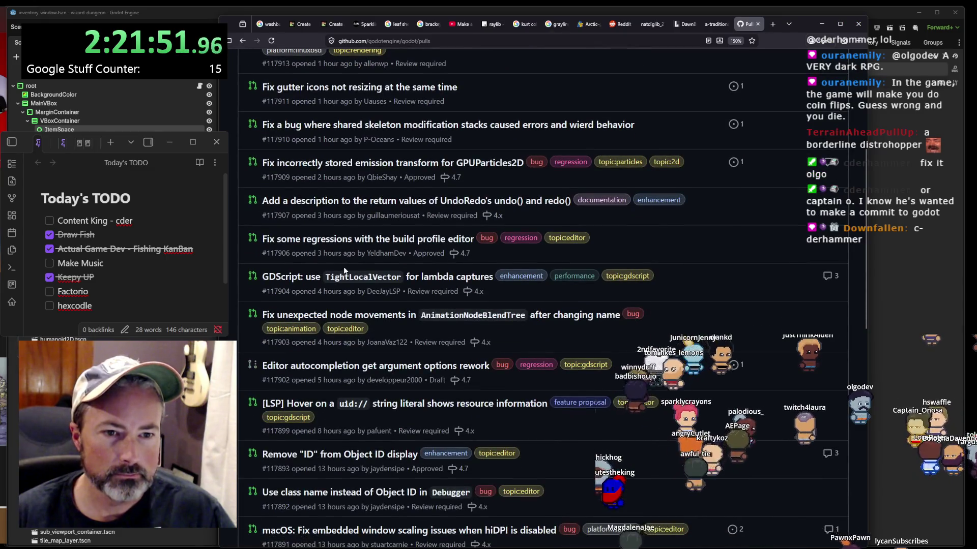
{"action": "scroll", "coordinate": [344, 270], "scroll_direction": "up", "scroll_amount": 5}
{"action": "left_click", "coordinate": [318, 146]}
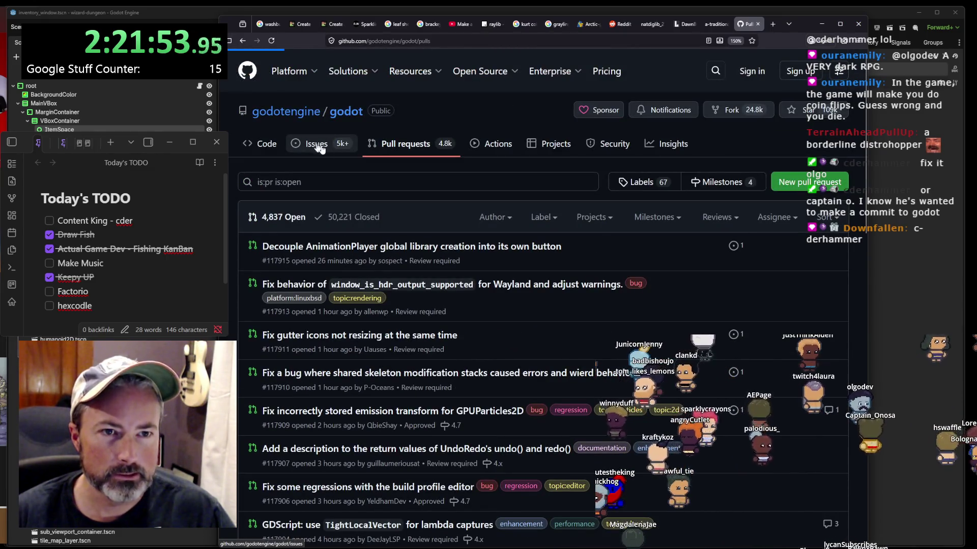
{"action": "left_click", "coordinate": [241, 41]}
- Read down to the final comments on #60646, then scroll back up to dmaz's Jan 8 comment
{"action": "scroll", "coordinate": [563, 330], "scroll_direction": "down", "scroll_amount": 6}
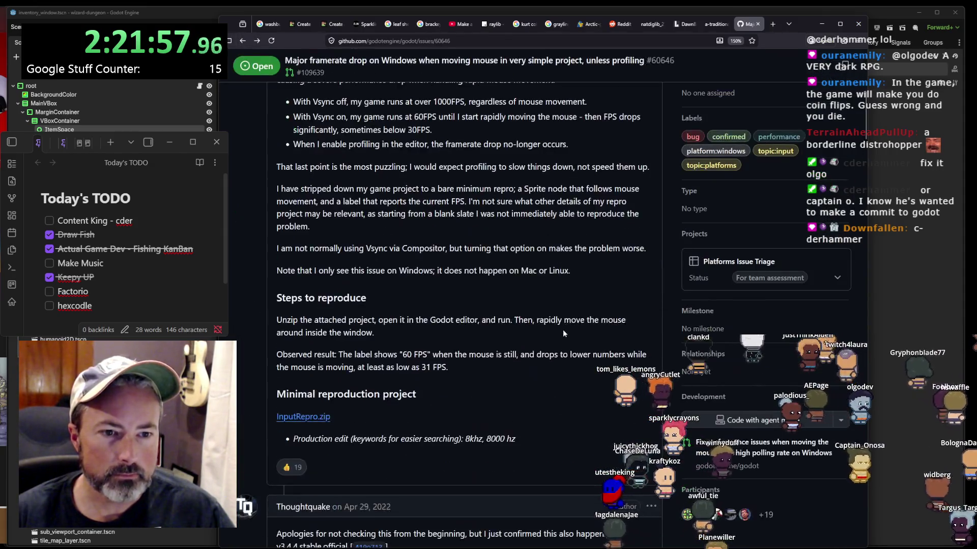
{"action": "scroll", "coordinate": [562, 329], "scroll_direction": "down", "scroll_amount": 10}
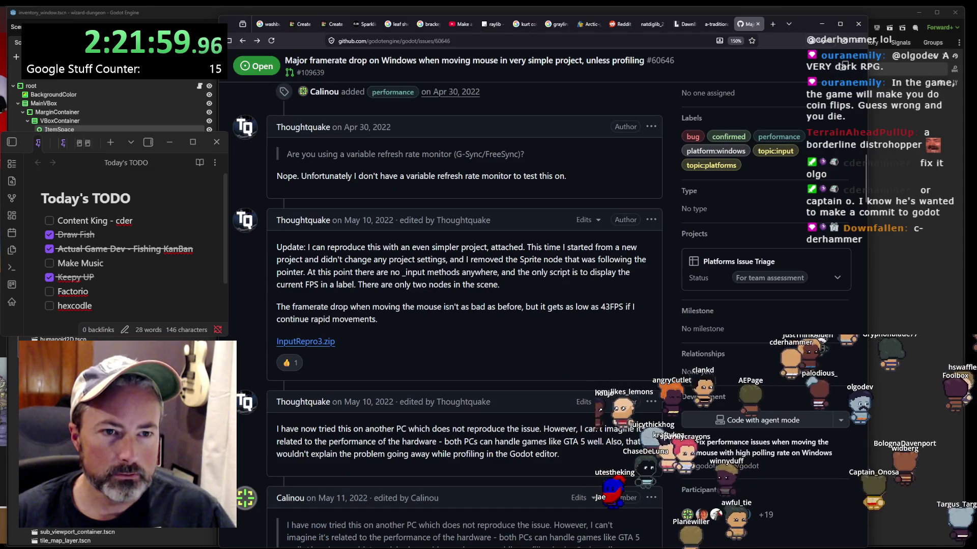
{"action": "left_click_drag", "start_coordinate": [346, 248], "coordinate": [358, 258]}
{"action": "scroll", "coordinate": [359, 257], "scroll_direction": "down", "scroll_amount": 12}
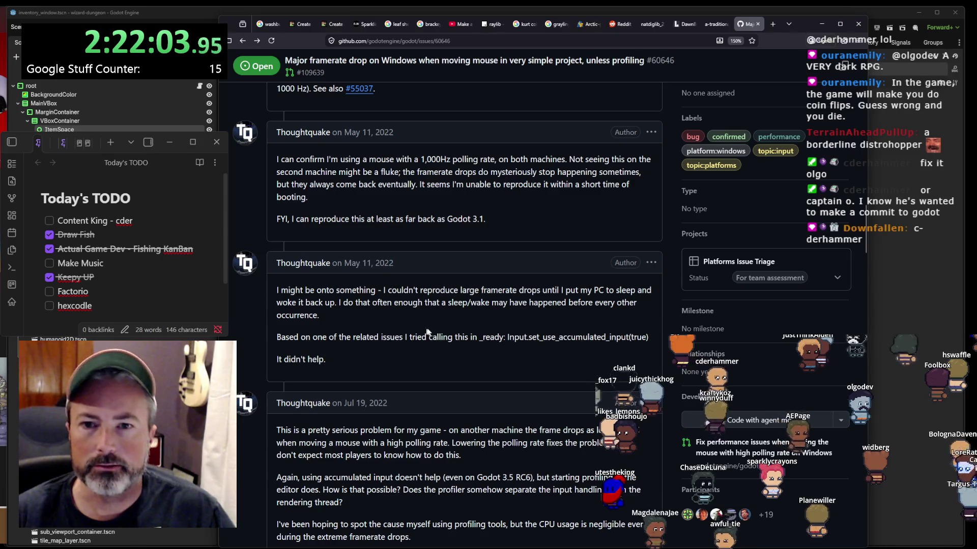
{"action": "scroll", "coordinate": [444, 325], "scroll_direction": "down", "scroll_amount": 20}
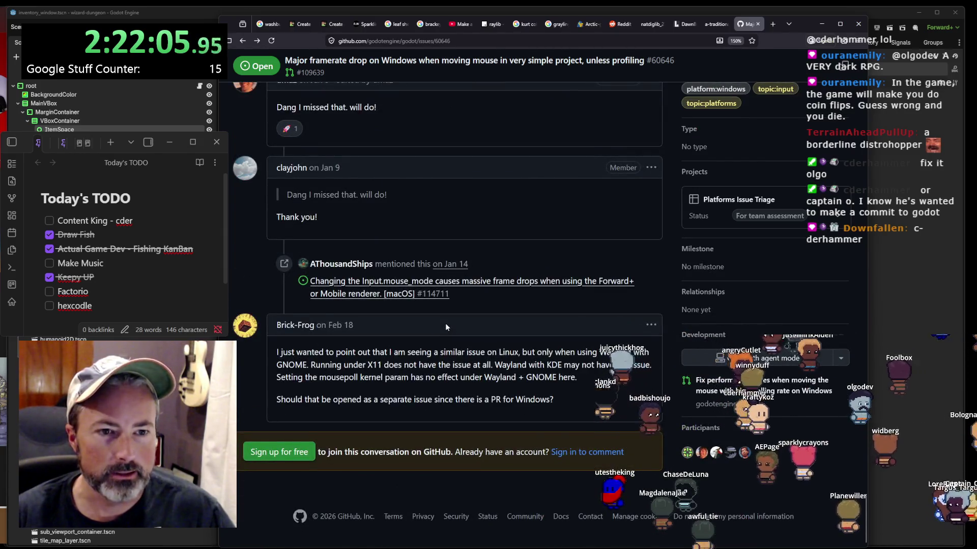
{"action": "scroll", "coordinate": [445, 327], "scroll_direction": "up", "scroll_amount": 1}
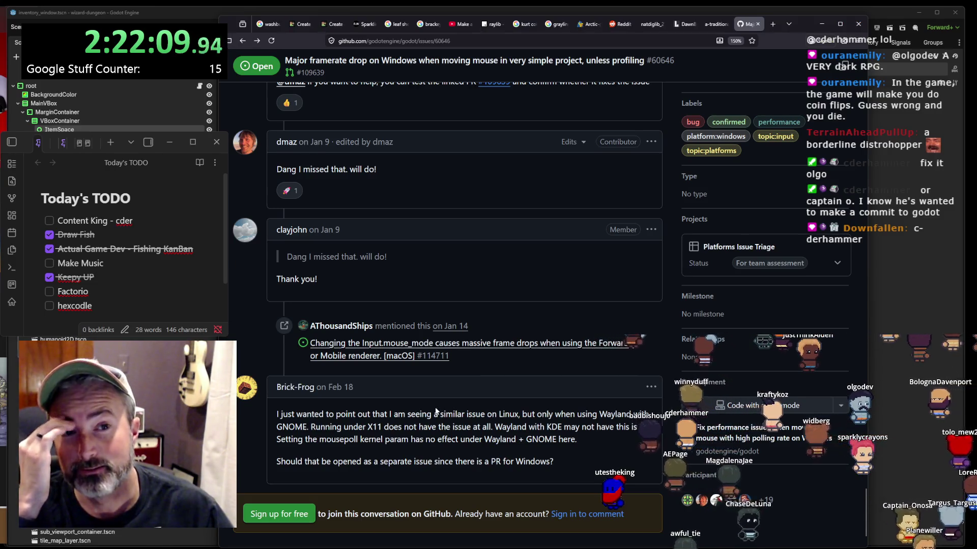
{"action": "scroll", "coordinate": [436, 411], "scroll_direction": "up", "scroll_amount": 3}
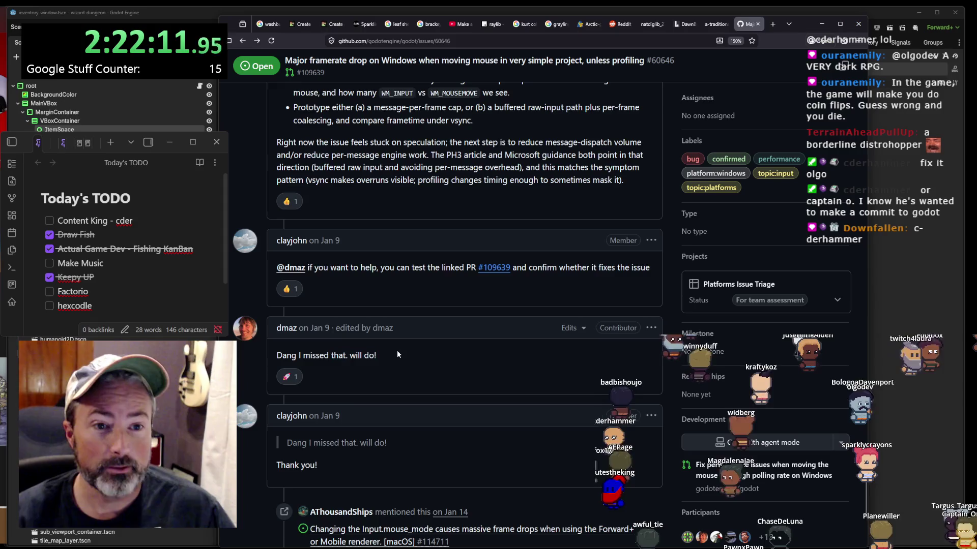
{"action": "scroll", "coordinate": [398, 351], "scroll_direction": "up", "scroll_amount": 7}
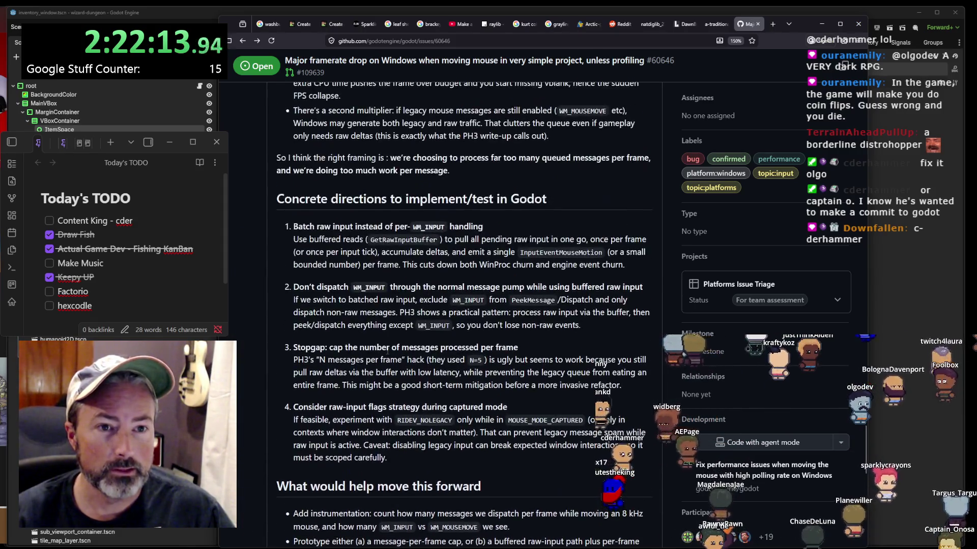
{"action": "scroll", "coordinate": [388, 351], "scroll_direction": "up", "scroll_amount": 5}
{"action": "scroll", "coordinate": [389, 351], "scroll_direction": "down", "scroll_amount": 1}
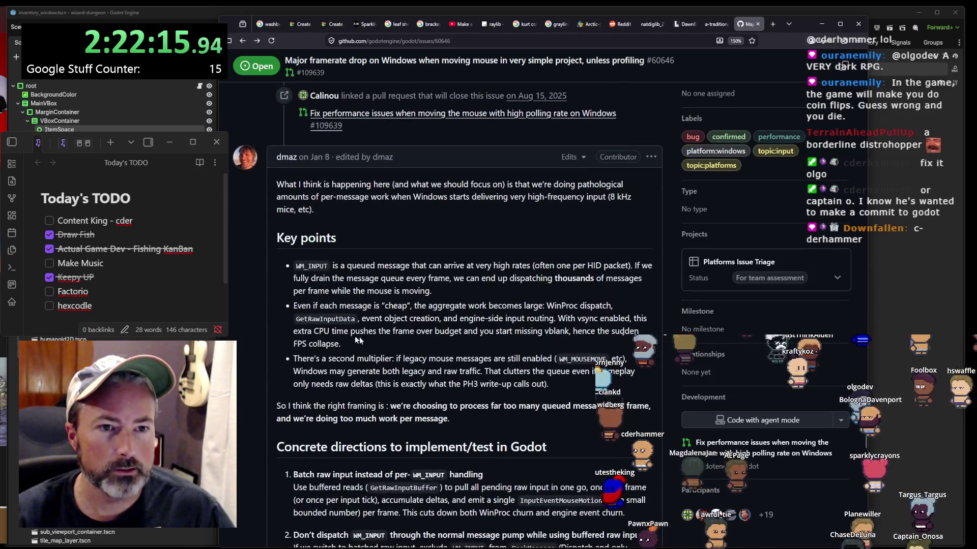
{"action": "left_click_drag", "start_coordinate": [302, 184], "coordinate": [312, 196]}
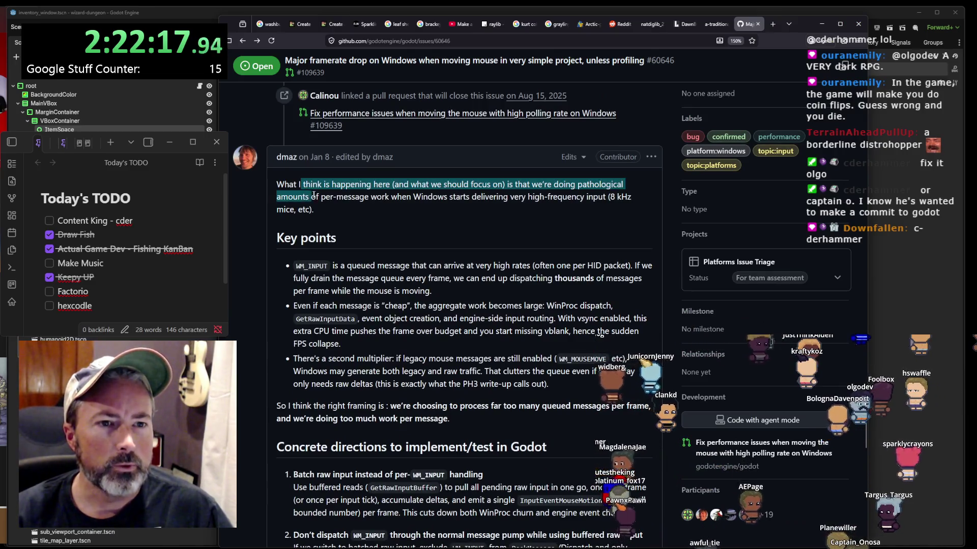
{"action": "left_click", "coordinate": [342, 187]}
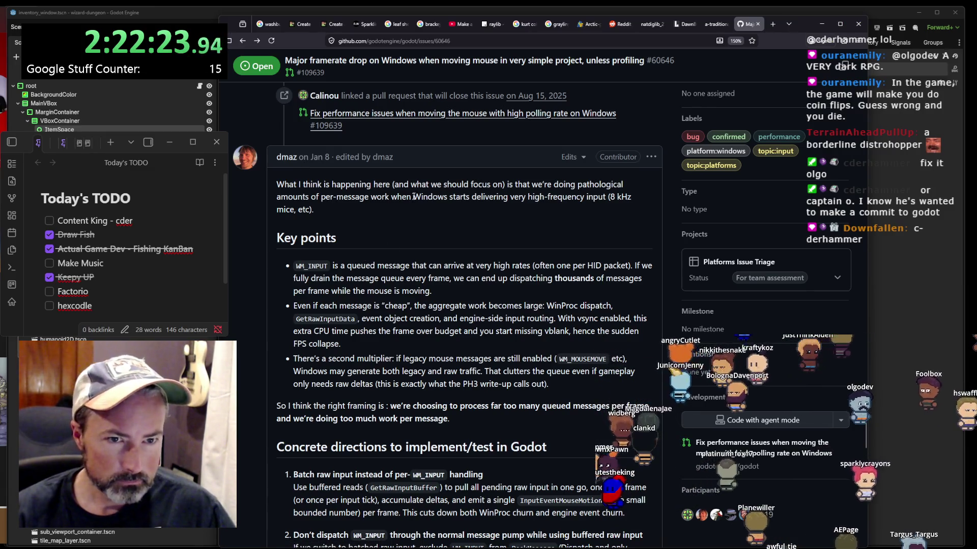
{"action": "left_click_drag", "start_coordinate": [422, 185], "coordinate": [447, 186]}
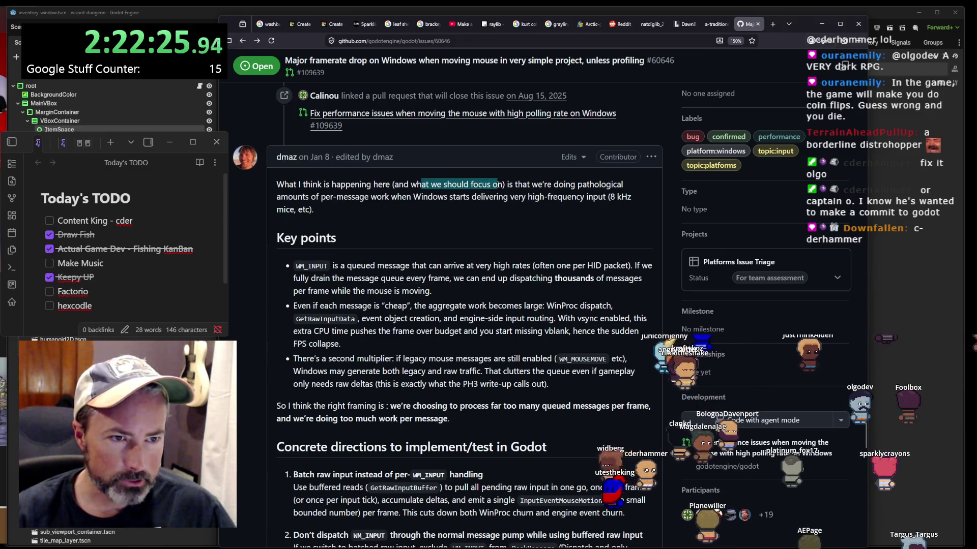
{"action": "mouse_move", "coordinate": [513, 185]}
{"action": "left_mouse_down"}
{"action": "mouse_move", "coordinate": [521, 196]}
{"action": "mouse_move", "coordinate": [413, 194]}
{"action": "left_mouse_up"}
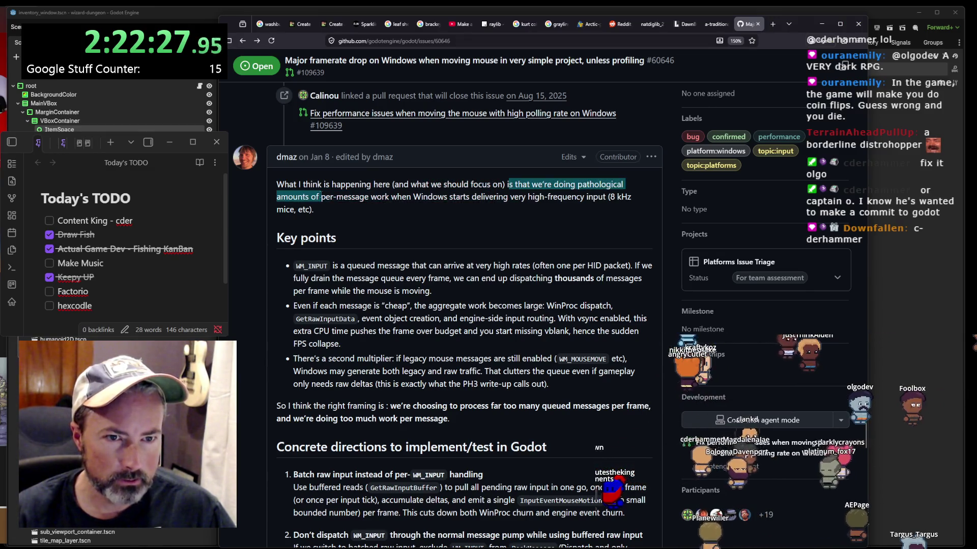
{"action": "left_click_drag", "start_coordinate": [322, 197], "coordinate": [589, 197]}
{"action": "left_click", "coordinate": [415, 197]}
{"action": "left_click", "coordinate": [608, 196]}
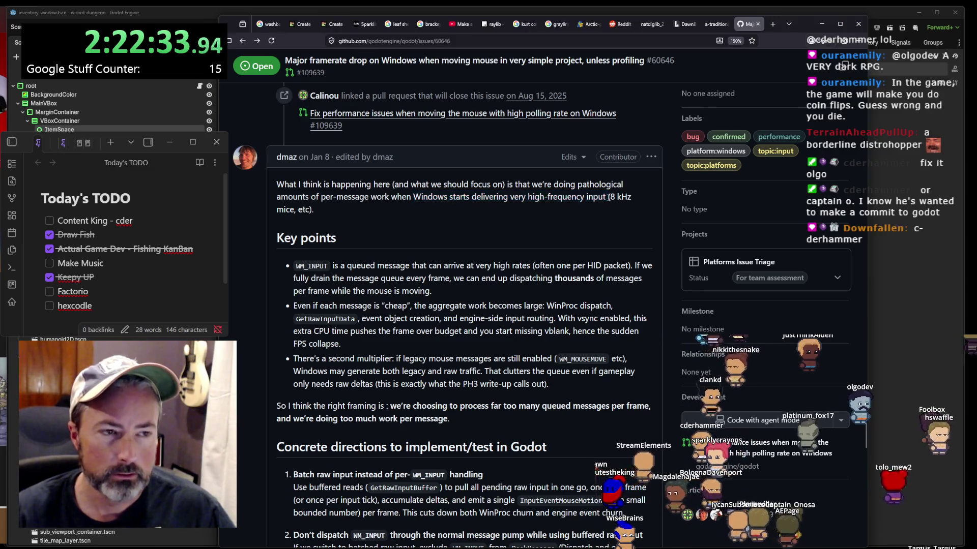
{"action": "mouse_move", "coordinate": [314, 209]}
{"action": "left_mouse_down"}
{"action": "mouse_move", "coordinate": [612, 194]}
{"action": "mouse_move", "coordinate": [351, 197]}
{"action": "mouse_move", "coordinate": [277, 185]}
{"action": "mouse_move", "coordinate": [311, 209]}
{"action": "left_mouse_up"}
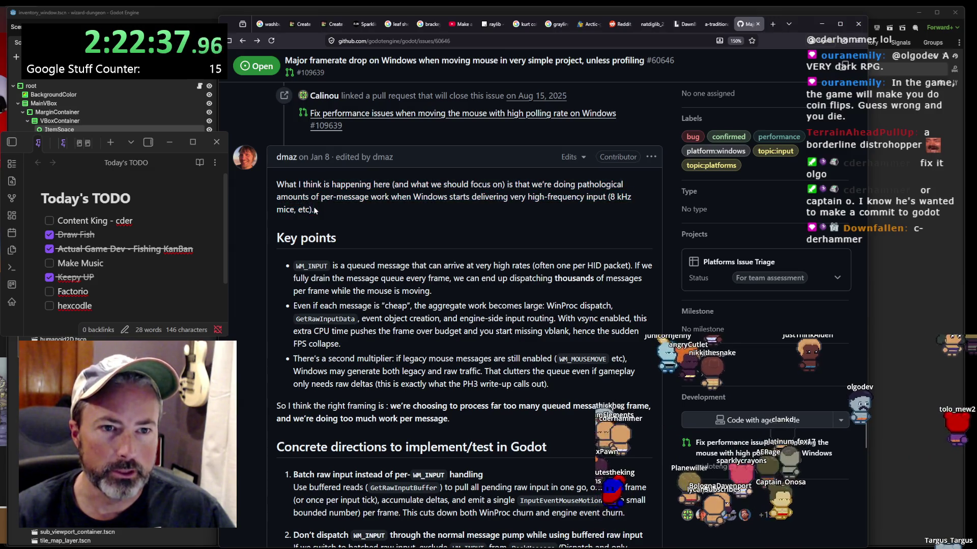
{"action": "scroll", "coordinate": [345, 247], "scroll_direction": "down", "scroll_amount": 1}
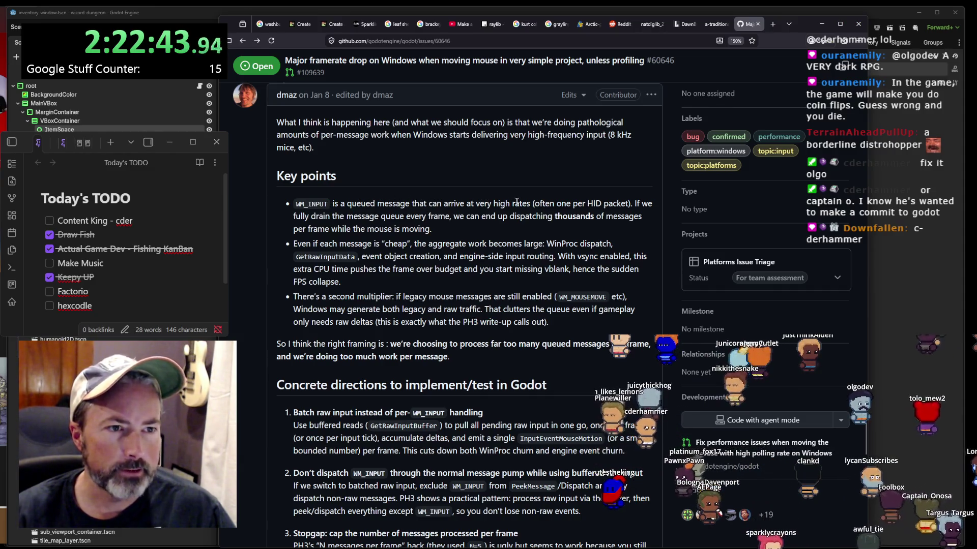
{"action": "left_click_drag", "start_coordinate": [540, 203], "coordinate": [606, 203]}
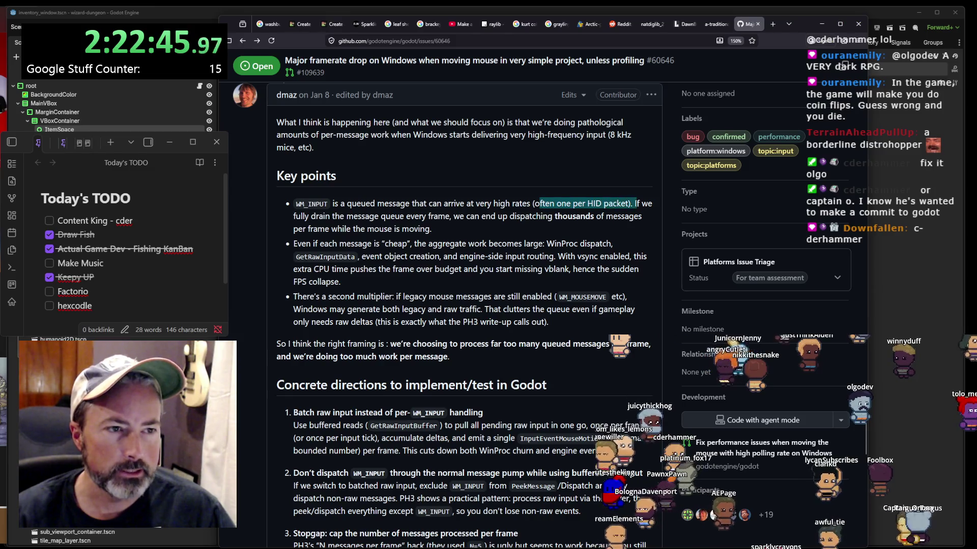
{"action": "left_click_drag", "start_coordinate": [293, 216], "coordinate": [444, 225]}
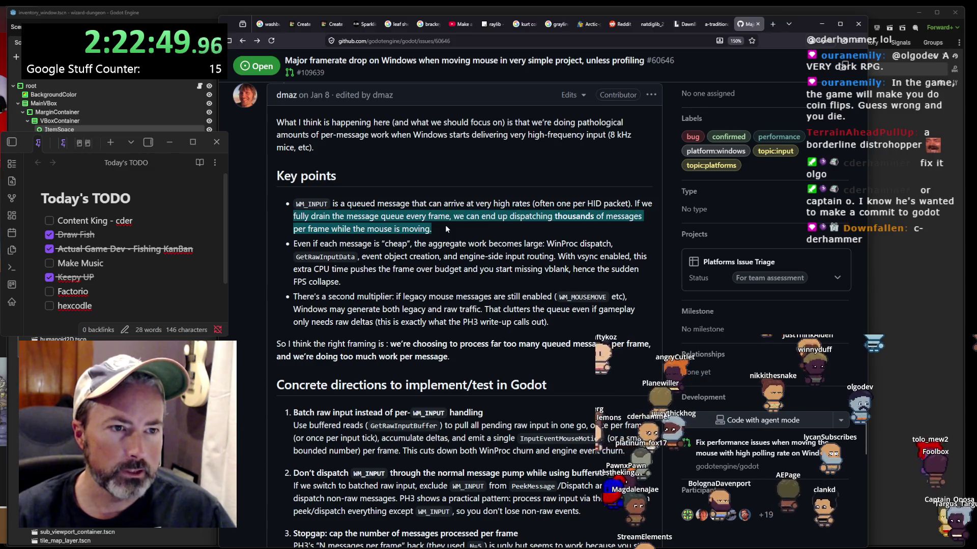
{"action": "left_click", "coordinate": [505, 216]}
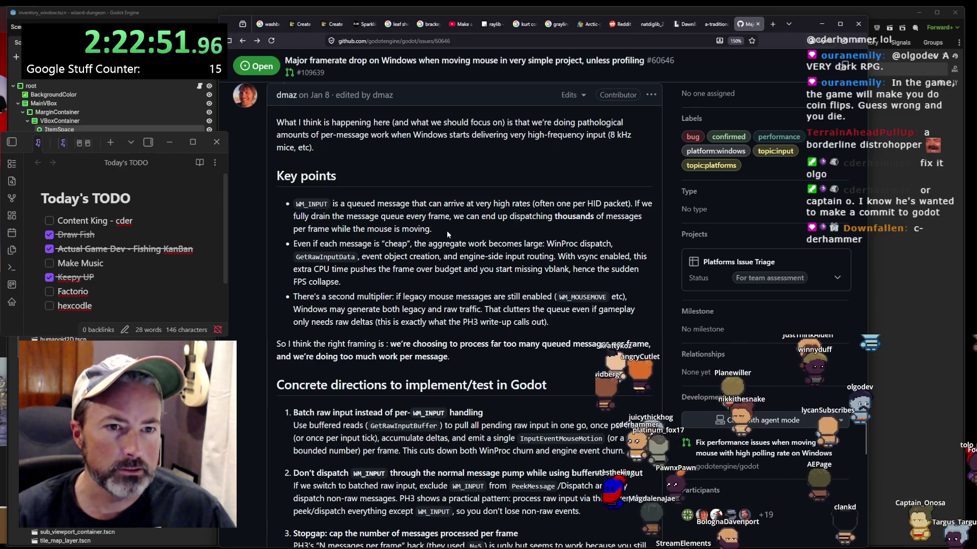
{"action": "mouse_move", "coordinate": [429, 216]}
{"action": "left_mouse_down"}
{"action": "mouse_move", "coordinate": [642, 218]}
{"action": "mouse_move", "coordinate": [432, 228]}
{"action": "left_mouse_up"}
{"action": "scroll", "coordinate": [420, 216], "scroll_direction": "down", "scroll_amount": 1}
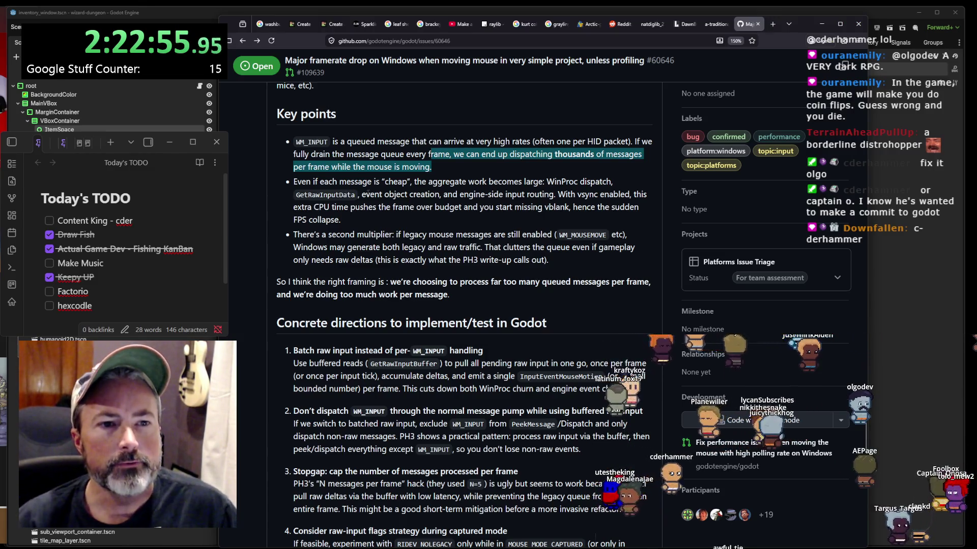
{"action": "left_click_drag", "start_coordinate": [450, 182], "coordinate": [461, 192]}
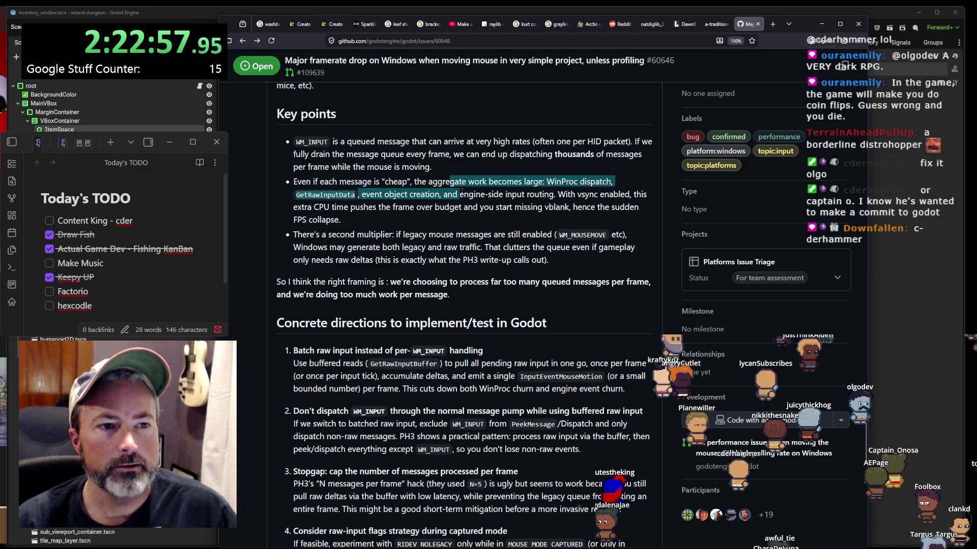
{"action": "left_click", "coordinate": [460, 193]}
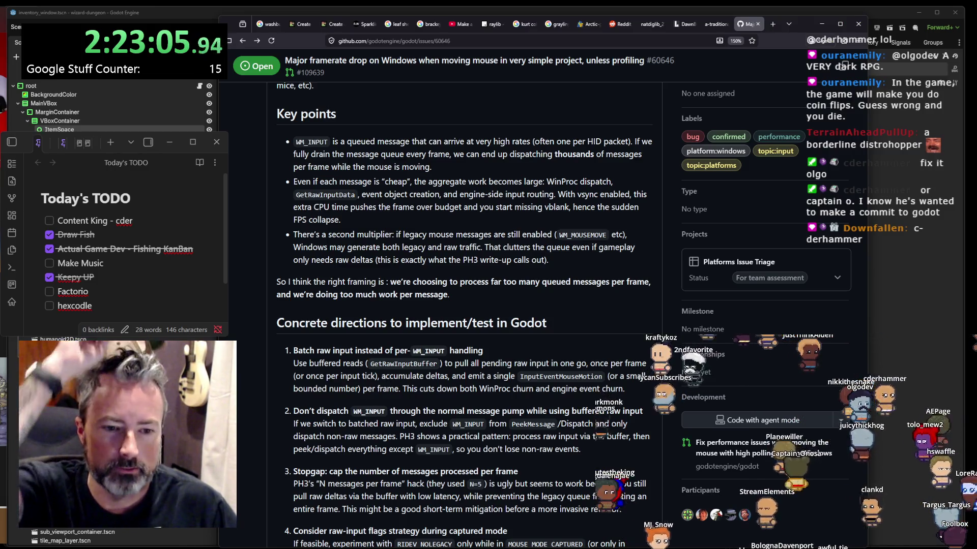
{"action": "key", "text": "alt+Tab"}
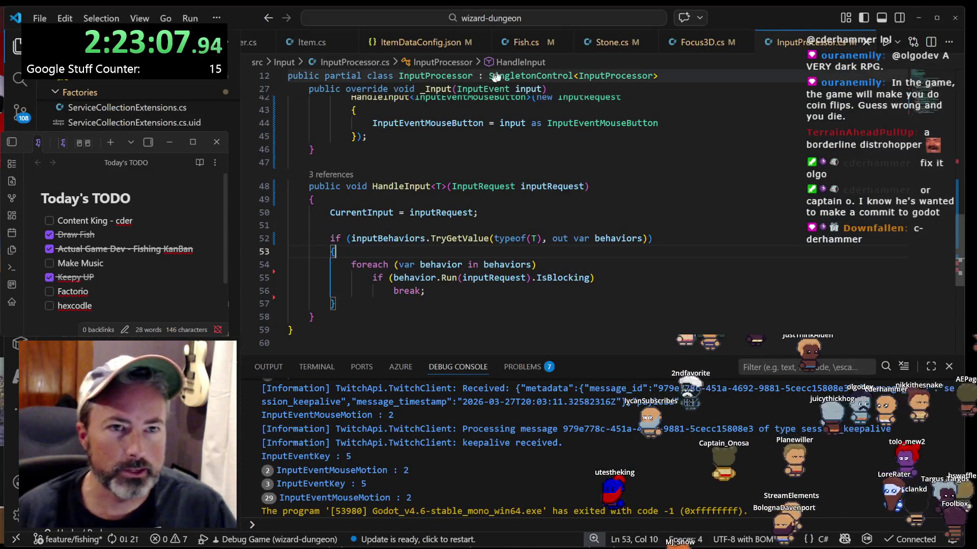
{"action": "scroll", "coordinate": [665, 47], "scroll_direction": "up", "scroll_amount": 1}
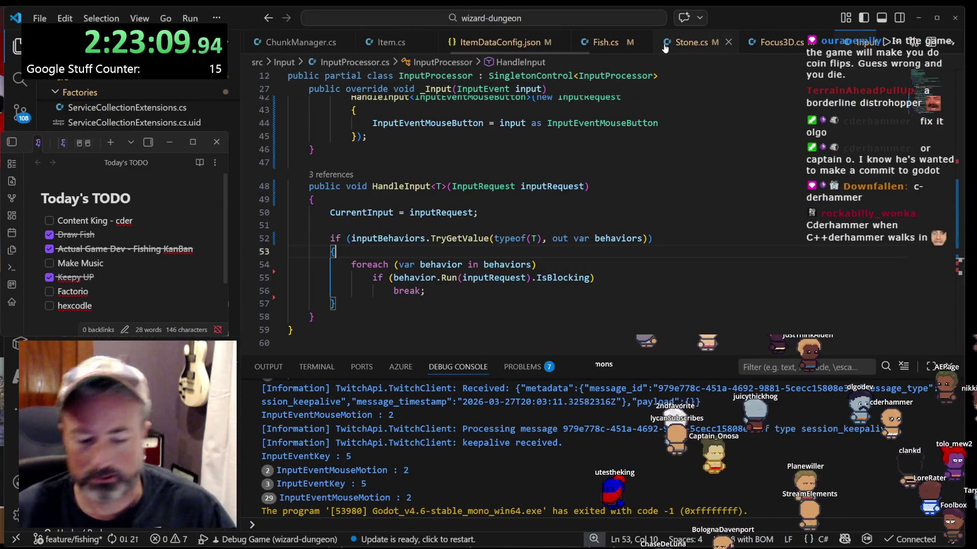
{"action": "key", "text": "ctrl+p"}
{"action": "type", "text": "inputpro"}
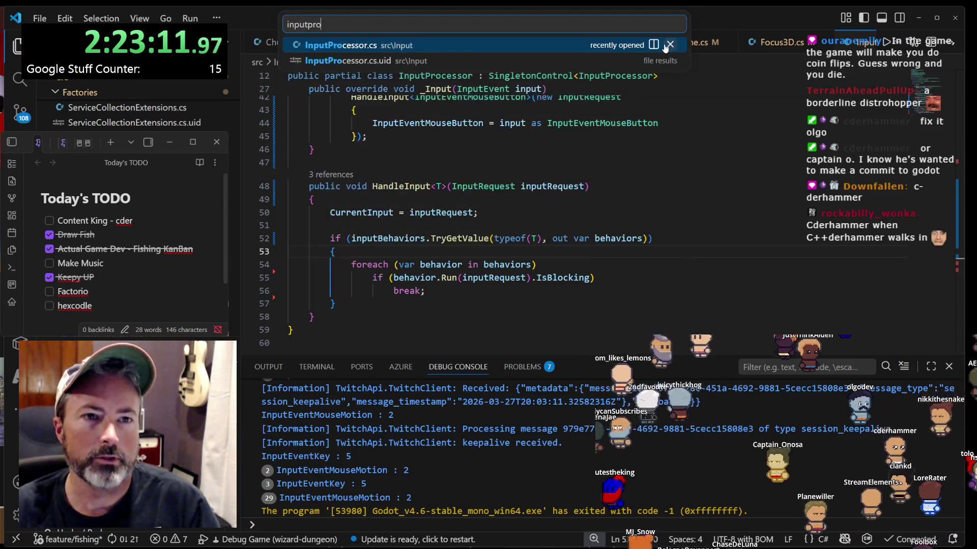
{"action": "key", "text": "Return"}
{"action": "scroll", "coordinate": [524, 232], "scroll_direction": "up", "scroll_amount": 2}
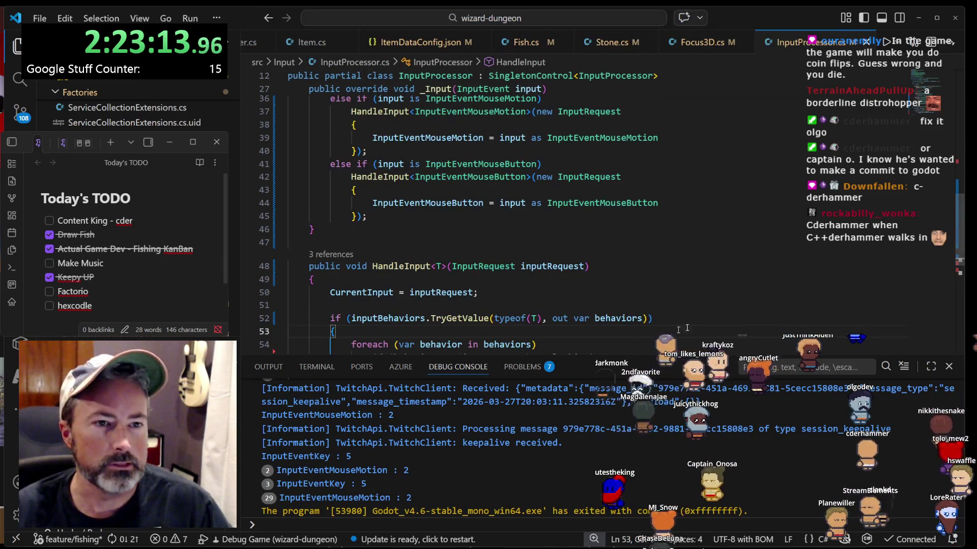
{"action": "left_click", "coordinate": [949, 367]}
{"action": "scroll", "coordinate": [613, 303], "scroll_direction": "up", "scroll_amount": 4}
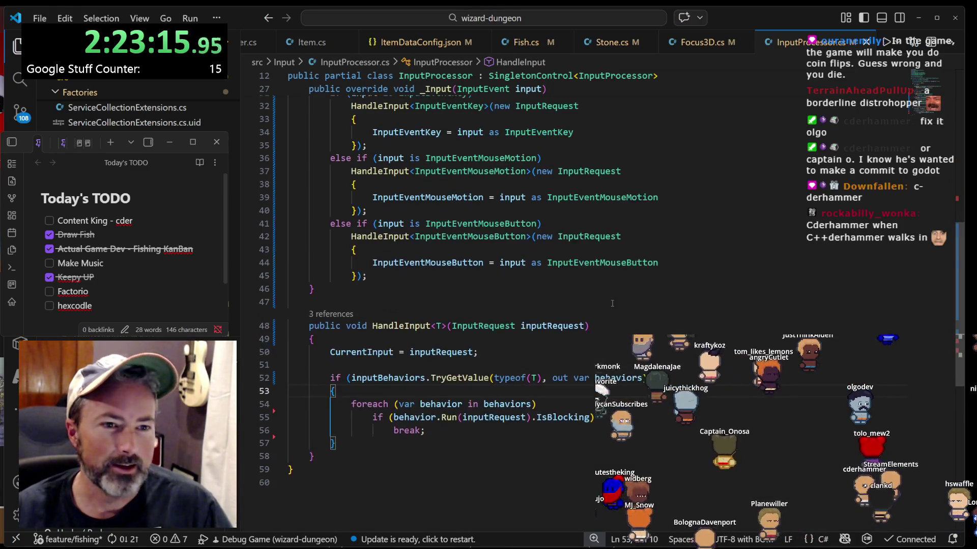
{"action": "scroll", "coordinate": [613, 303], "scroll_direction": "up", "scroll_amount": 3}
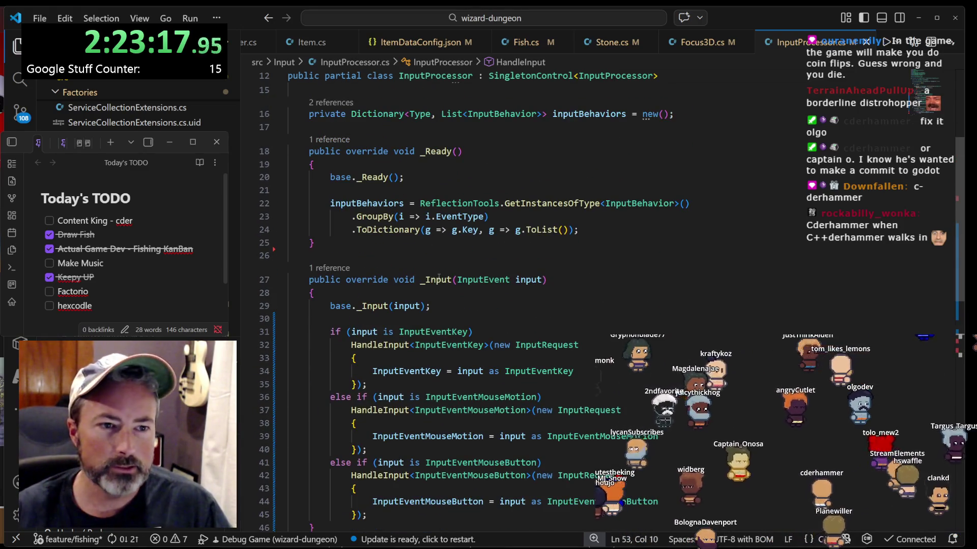
{"action": "scroll", "coordinate": [439, 277], "scroll_direction": "down", "scroll_amount": 2}
{"action": "left_click", "coordinate": [415, 265]}
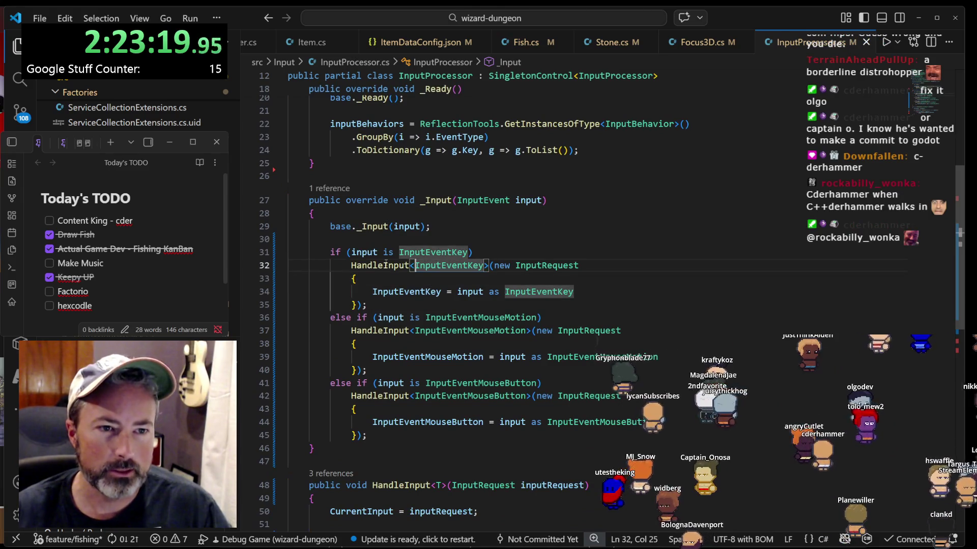
{"action": "left_click", "coordinate": [404, 330]}
{"action": "scroll", "coordinate": [451, 394], "scroll_direction": "down", "scroll_amount": 3}
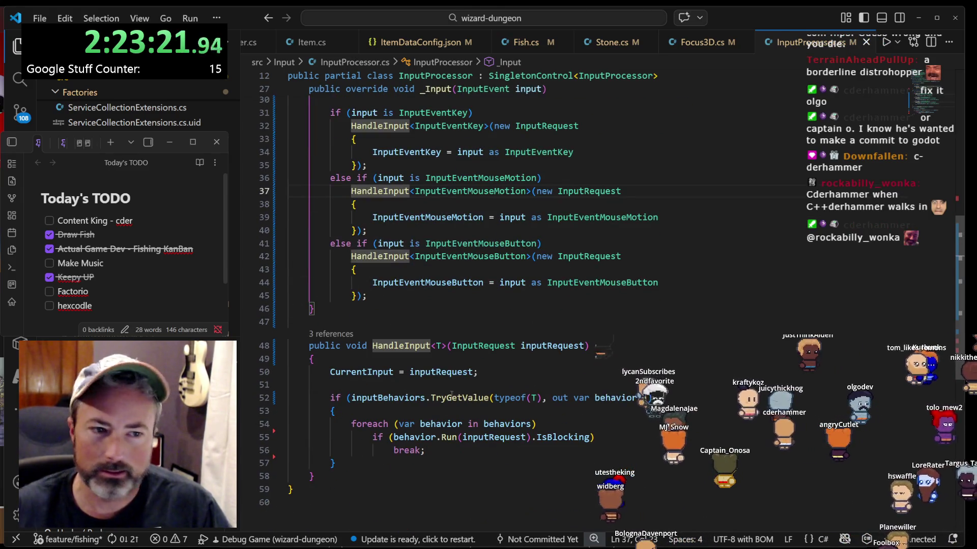
{"action": "left_click", "coordinate": [417, 359]}
{"action": "scroll", "coordinate": [417, 364], "scroll_direction": "up", "scroll_amount": 2}
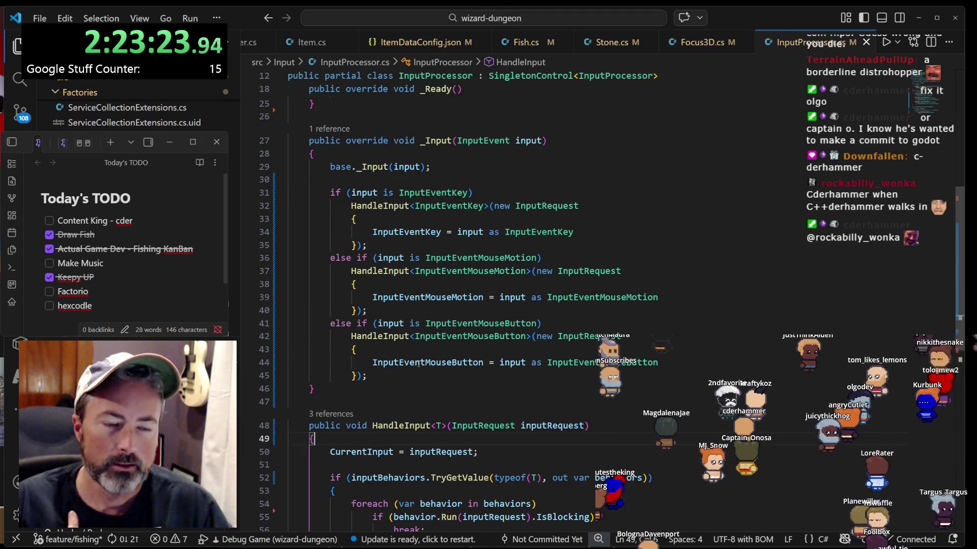
{"action": "scroll", "coordinate": [417, 364], "scroll_direction": "down", "scroll_amount": 1}
{"action": "left_click", "coordinate": [430, 344]}
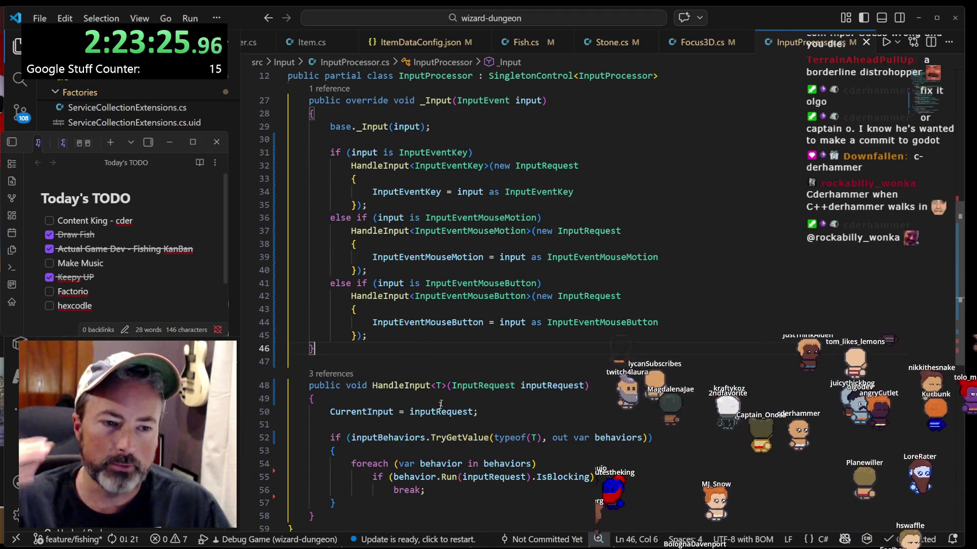
{"action": "scroll", "coordinate": [440, 404], "scroll_direction": "up", "scroll_amount": 2}
{"action": "scroll", "coordinate": [441, 370], "scroll_direction": "down", "scroll_amount": 2}
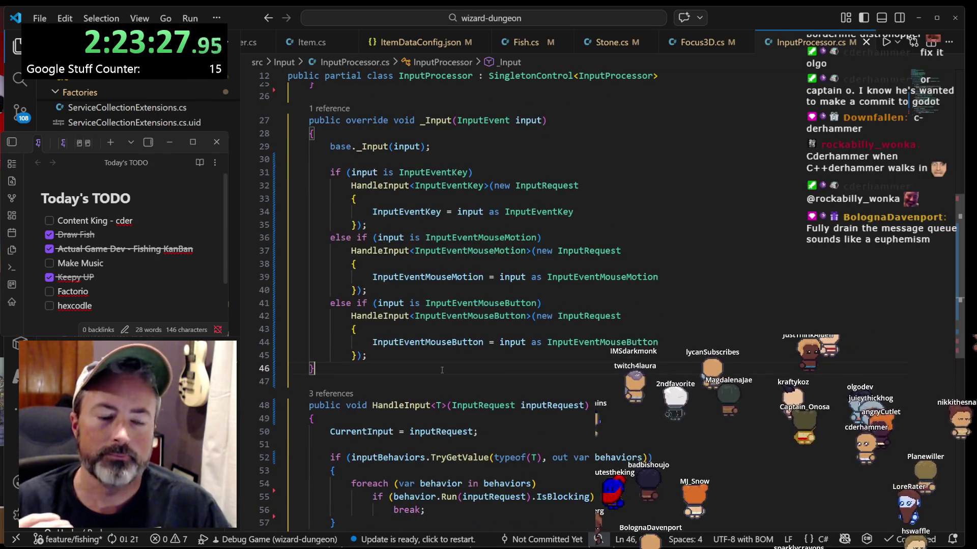
{"action": "left_click", "coordinate": [404, 356]}
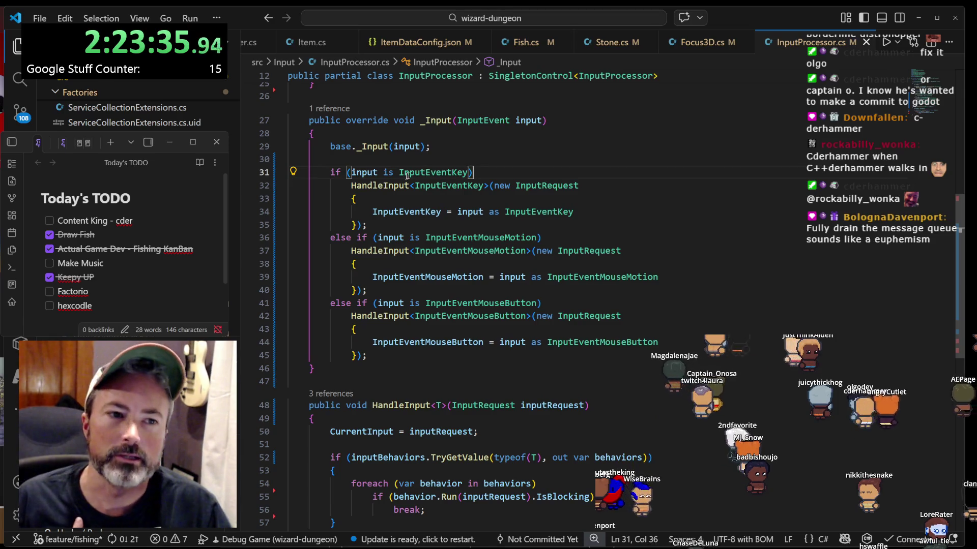
{"action": "mouse_move", "coordinate": [440, 186]}
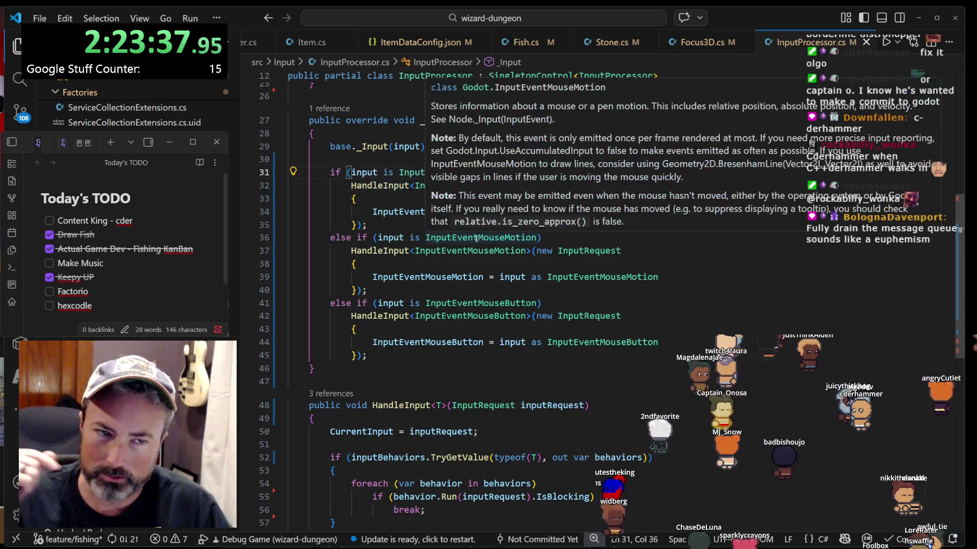
- Inspect the _Input method's InputEvent handling, then Alt+Tab back to GitHub issue #60646
{"action": "mouse_move", "coordinate": [469, 316]}
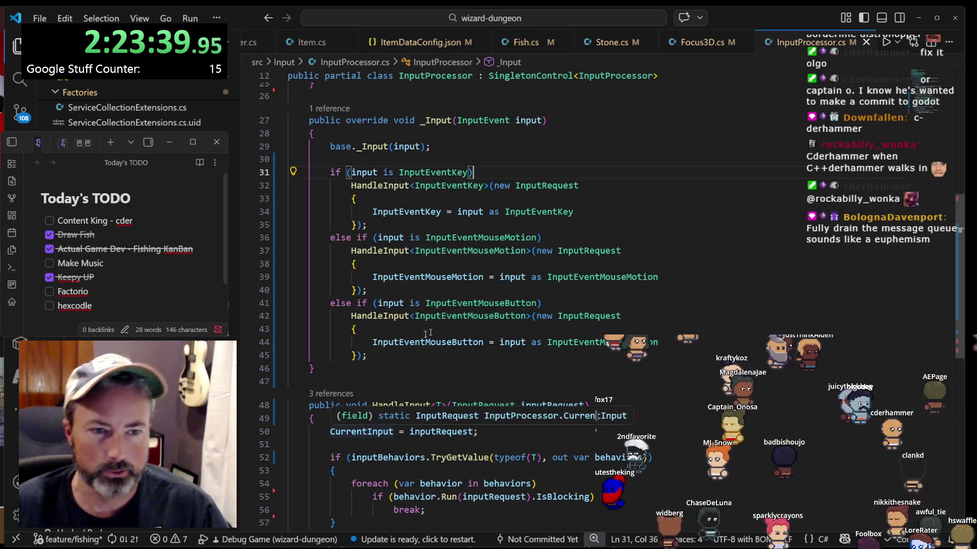
{"action": "mouse_move", "coordinate": [336, 369]}
{"action": "left_mouse_down"}
{"action": "mouse_move", "coordinate": [325, 212]}
{"action": "mouse_move", "coordinate": [374, 133]}
{"action": "left_mouse_up"}
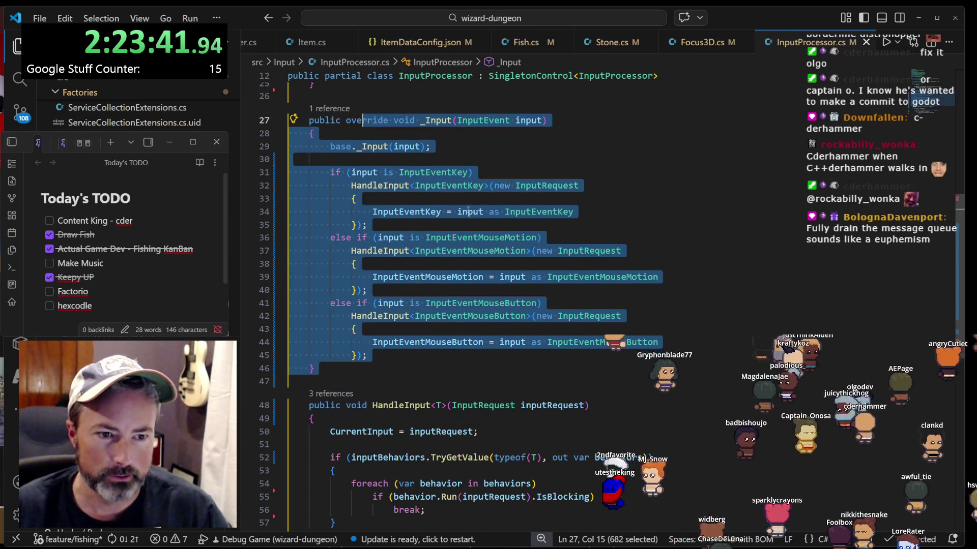
{"action": "left_click", "coordinate": [352, 329]}
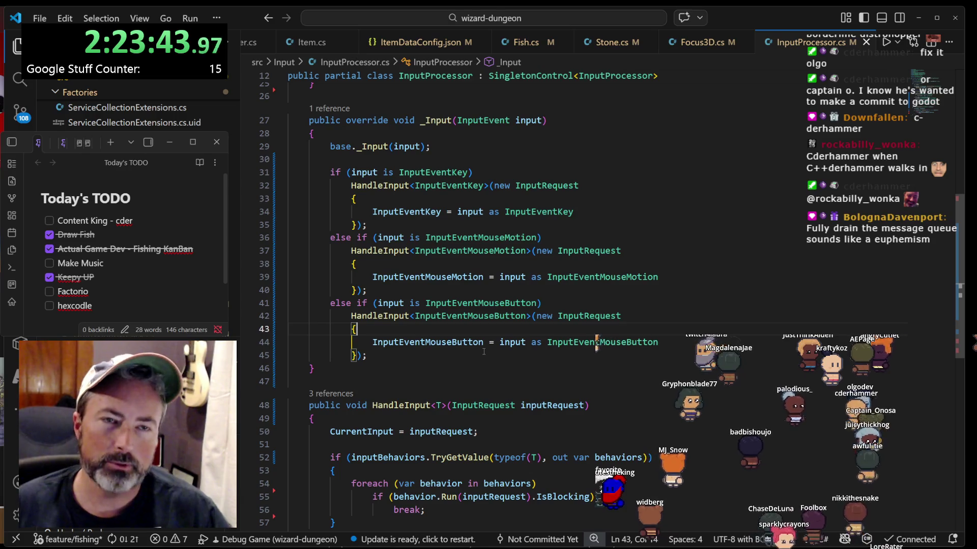
{"action": "key", "text": "Right"}
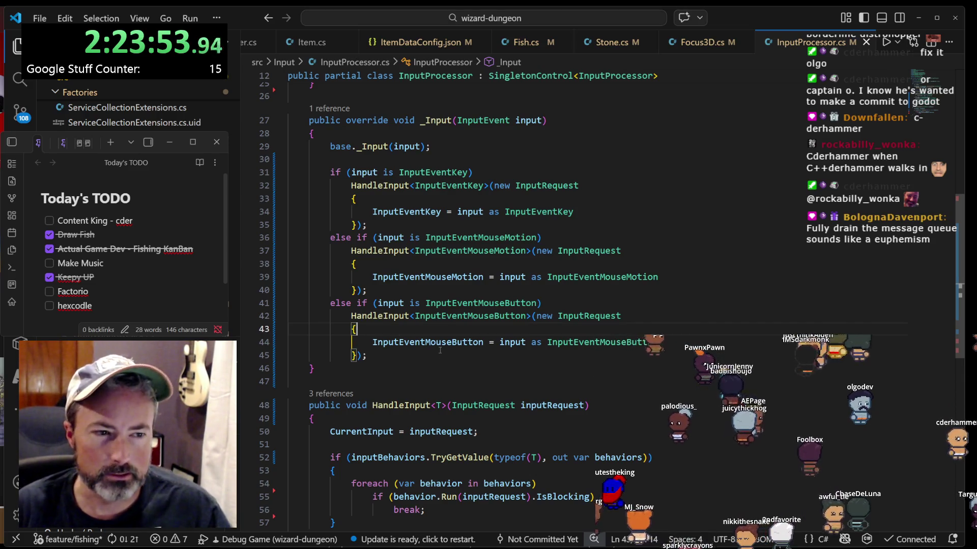
{"action": "left_click", "coordinate": [405, 355]}
{"action": "scroll", "coordinate": [405, 355], "scroll_direction": "up", "scroll_amount": 1}
{"action": "scroll", "coordinate": [406, 355], "scroll_direction": "up", "scroll_amount": 2}
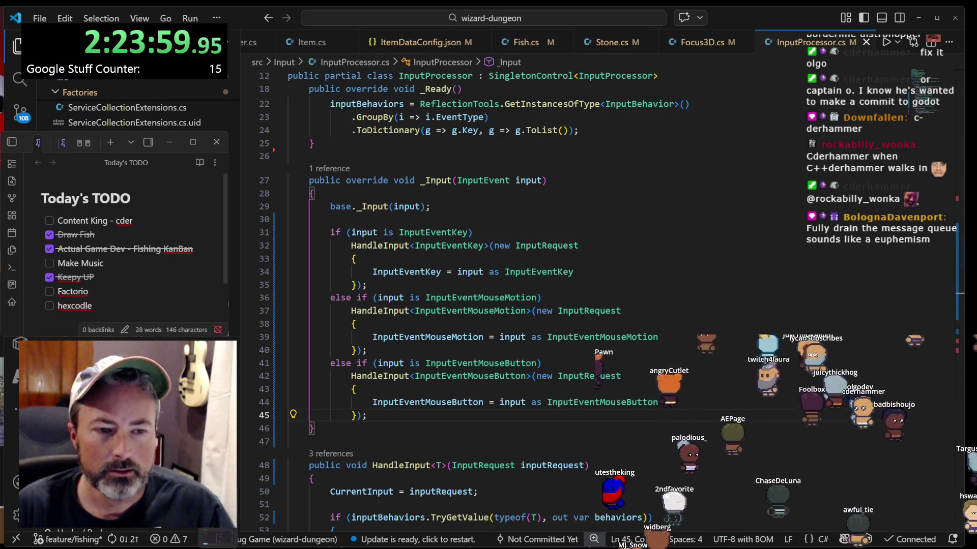
{"action": "key", "text": "alt+Tab"}
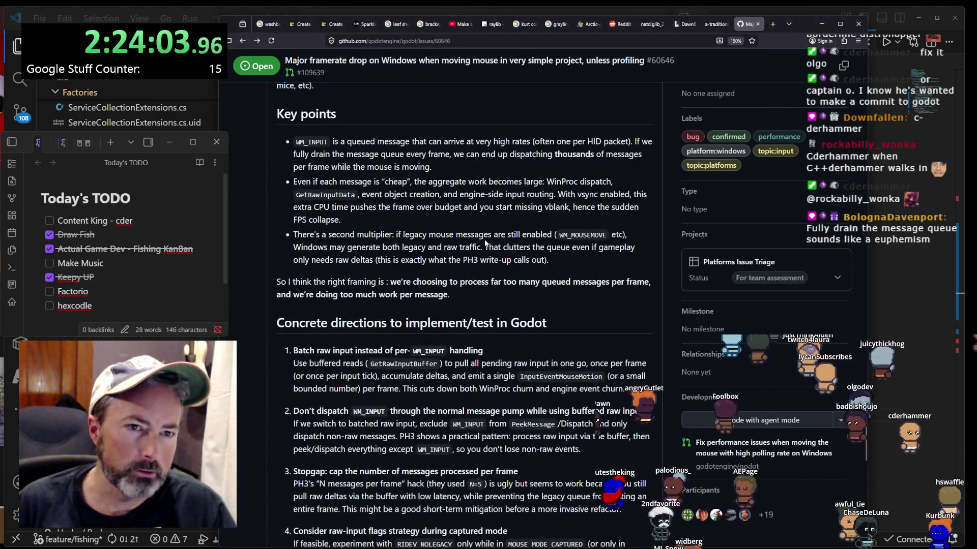
{"action": "scroll", "coordinate": [370, 244], "scroll_direction": "up", "scroll_amount": 1}
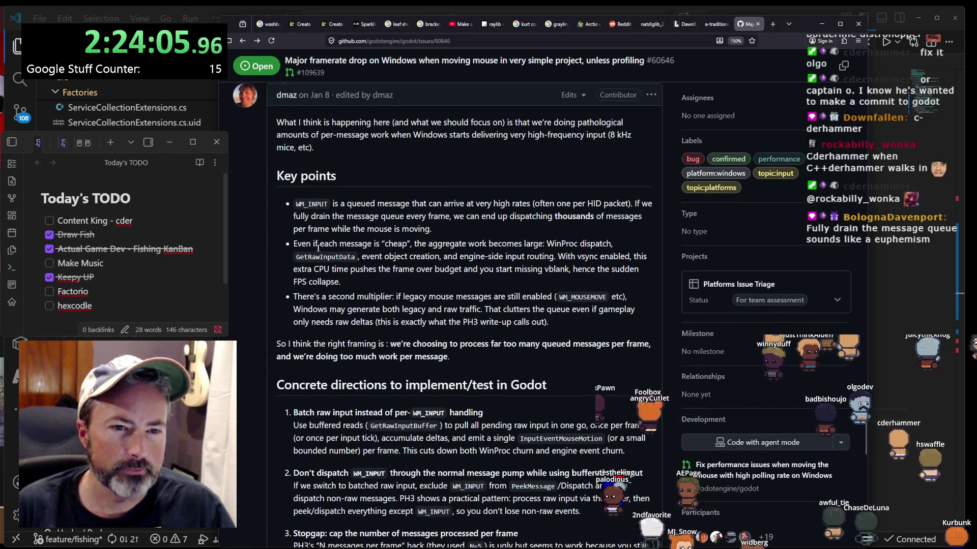
{"action": "mouse_move", "coordinate": [318, 248]}
{"action": "left_mouse_down"}
{"action": "mouse_move", "coordinate": [615, 260]}
{"action": "mouse_move", "coordinate": [311, 245]}
{"action": "left_mouse_up"}
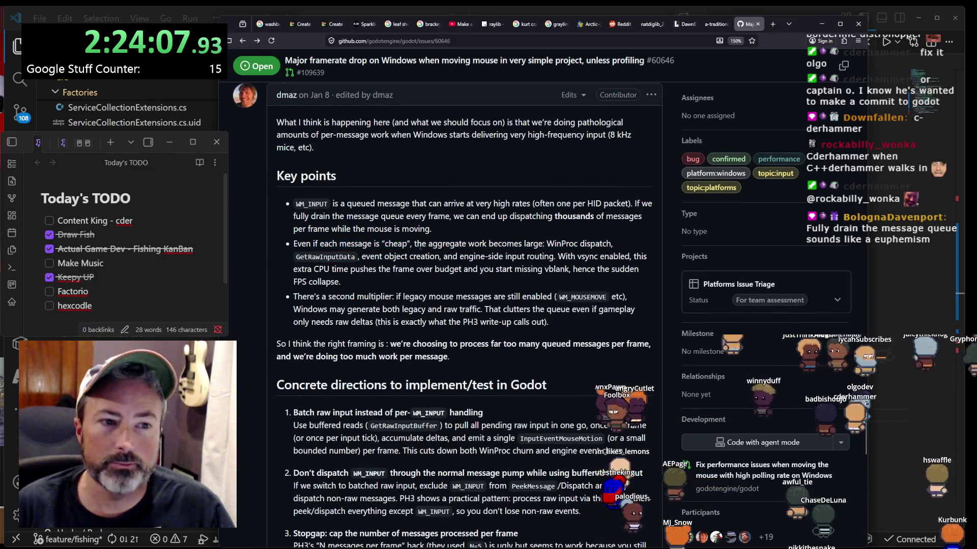
{"action": "mouse_move", "coordinate": [422, 244]}
{"action": "left_mouse_down"}
{"action": "mouse_move", "coordinate": [441, 257]}
{"action": "mouse_move", "coordinate": [551, 264]}
{"action": "left_mouse_up"}
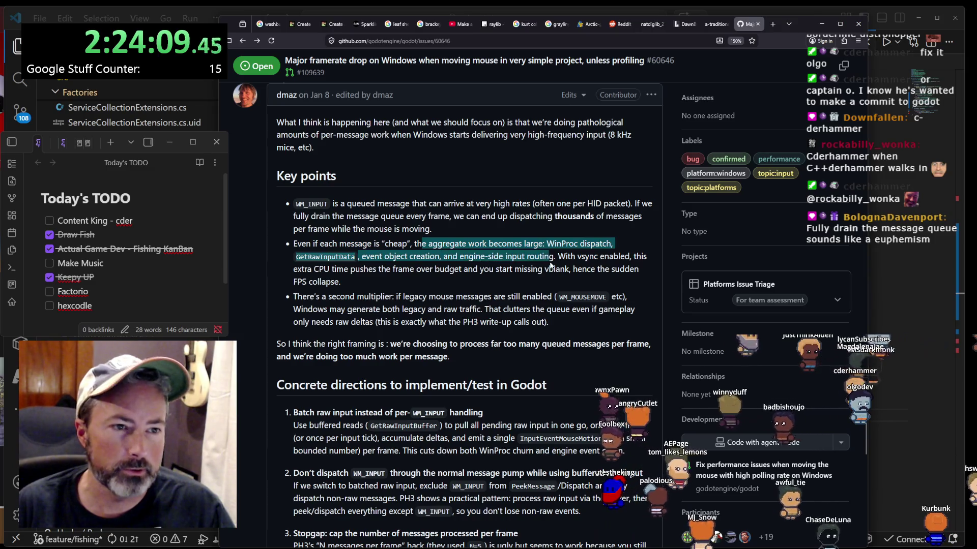
{"action": "left_click", "coordinate": [582, 249]}
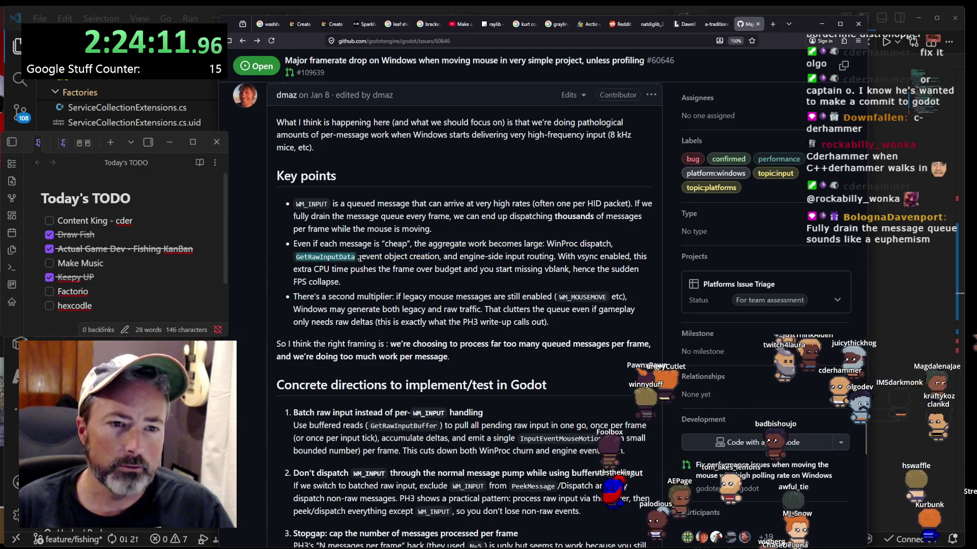
{"action": "left_click_drag", "start_coordinate": [362, 257], "coordinate": [377, 269]}
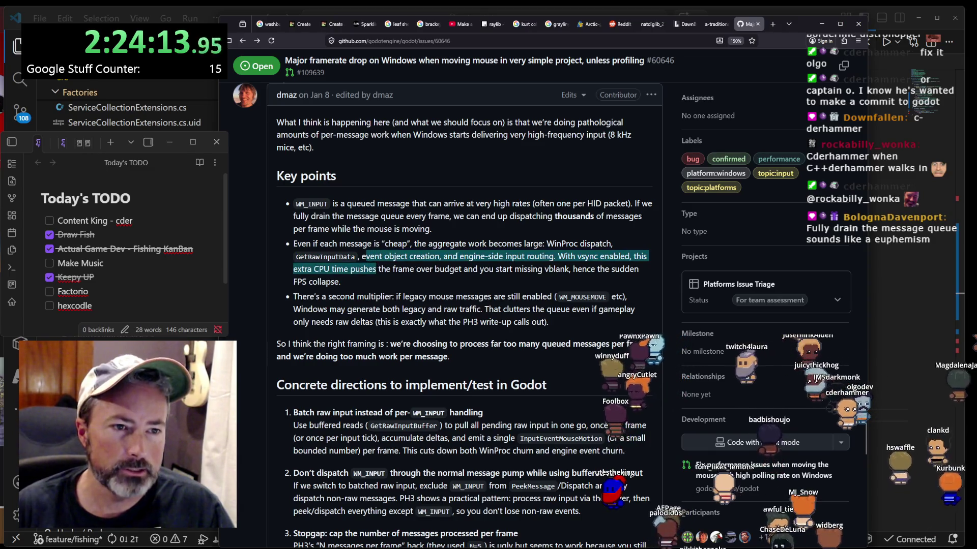
{"action": "mouse_move", "coordinate": [459, 257]}
{"action": "left_mouse_down"}
{"action": "mouse_move", "coordinate": [376, 269]}
{"action": "mouse_move", "coordinate": [540, 257]}
{"action": "mouse_move", "coordinate": [500, 269]}
{"action": "left_mouse_up"}
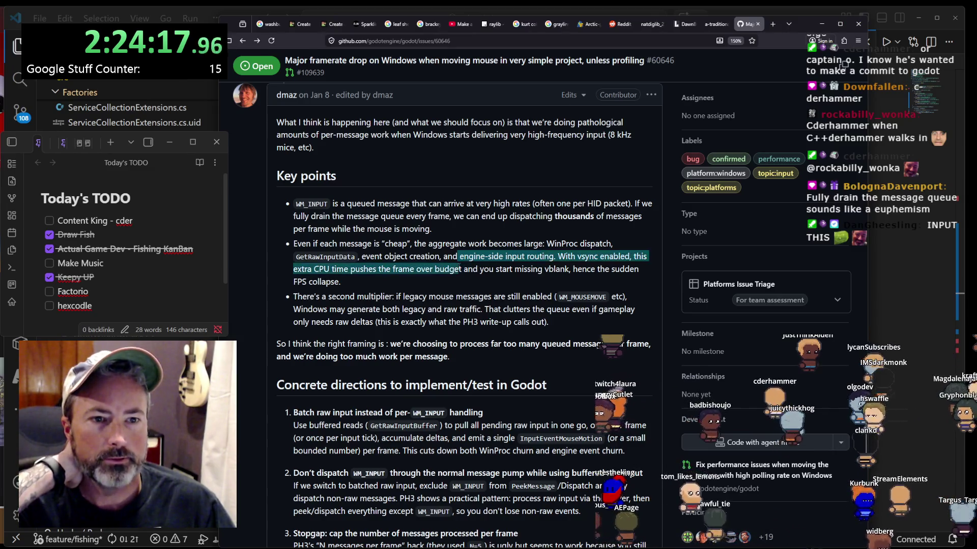
{"action": "left_click", "coordinate": [331, 270]}
{"action": "left_click_drag", "start_coordinate": [373, 269], "coordinate": [344, 277]}
{"action": "left_click", "coordinate": [372, 269]}
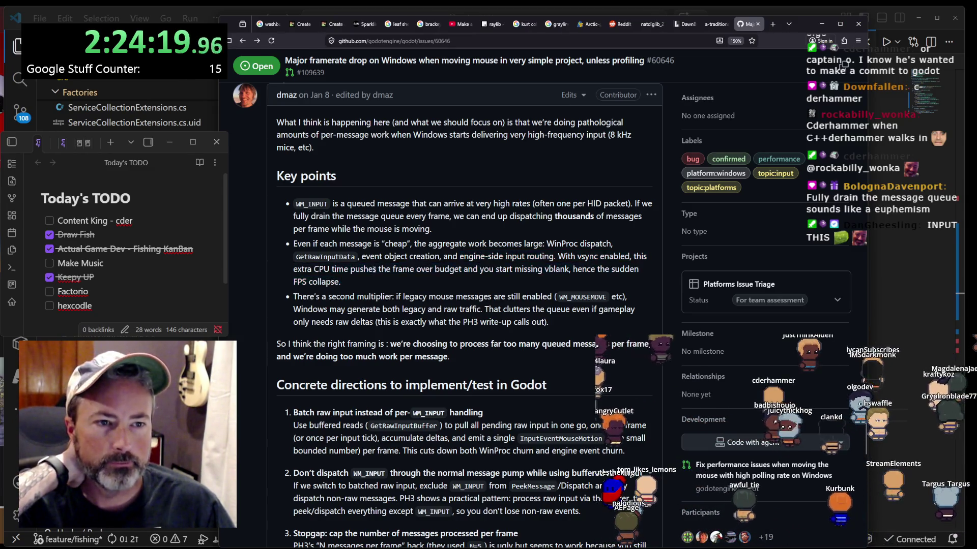
{"action": "left_click_drag", "start_coordinate": [472, 269], "coordinate": [527, 278]}
{"action": "left_click", "coordinate": [514, 277]}
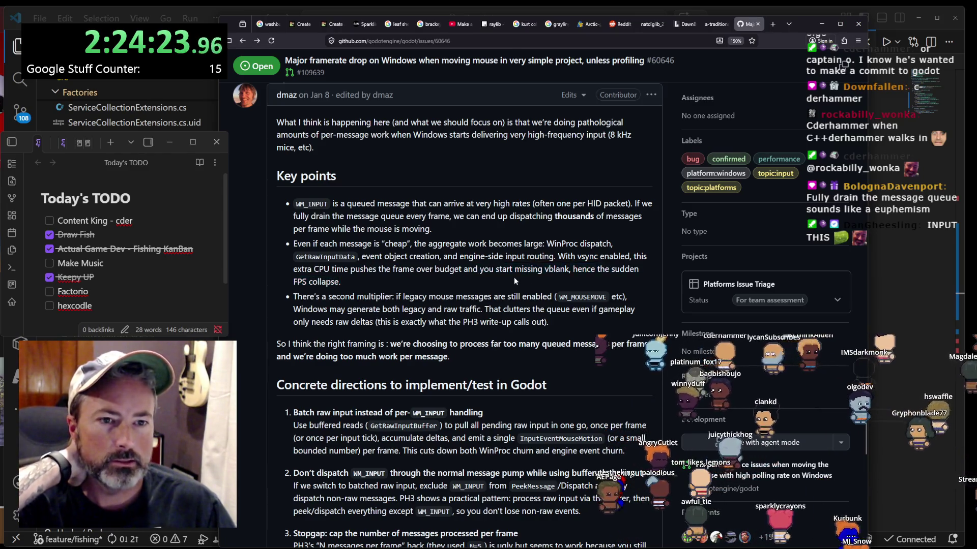
{"action": "scroll", "coordinate": [508, 277], "scroll_direction": "down", "scroll_amount": 3}
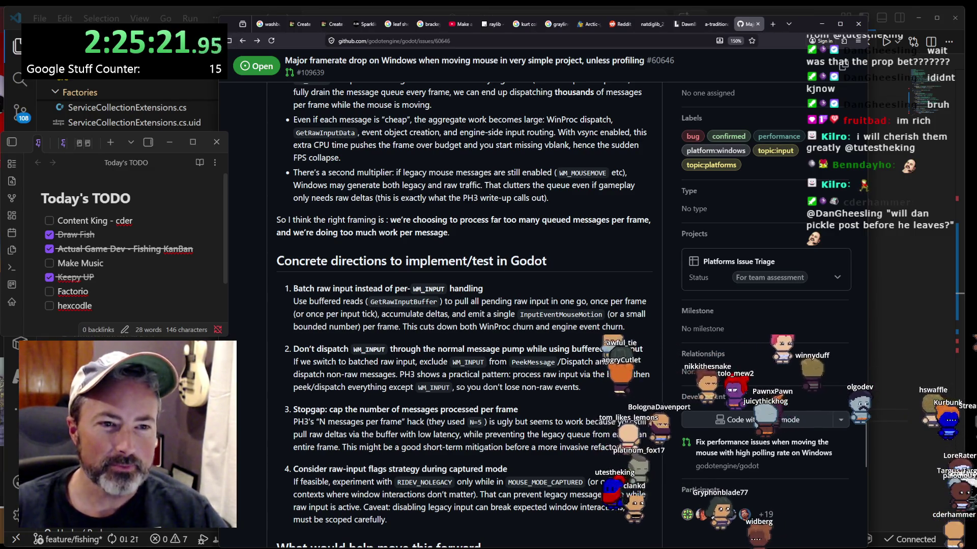
{"action": "scroll", "coordinate": [320, 228], "scroll_direction": "down", "scroll_amount": 1}
- Read the Concrete directions, highlighting the batch raw input, buffered reads and Stopgap suggestions
{"action": "left_click_drag", "start_coordinate": [292, 200], "coordinate": [547, 200]}
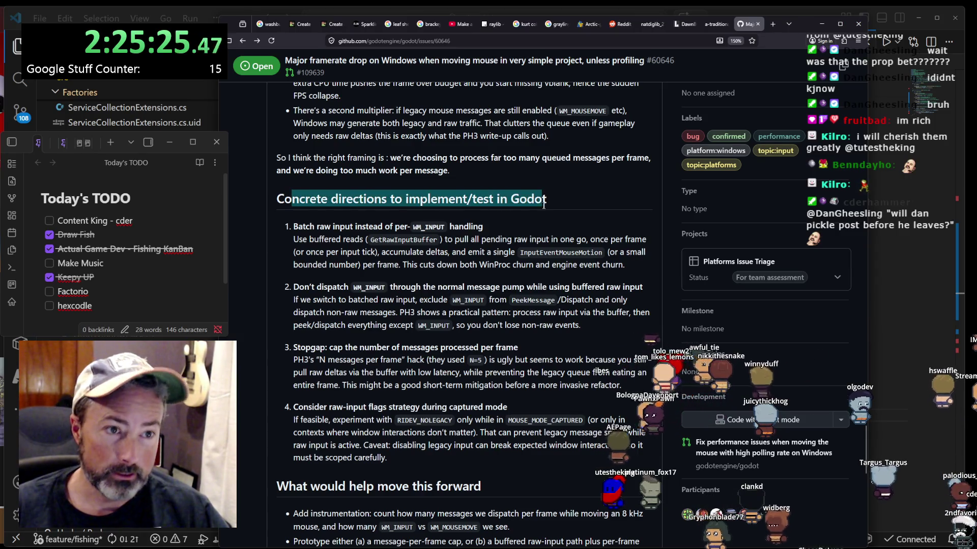
{"action": "left_click", "coordinate": [363, 224]}
{"action": "left_click_drag", "start_coordinate": [367, 238], "coordinate": [293, 238]}
{"action": "left_click", "coordinate": [305, 238]}
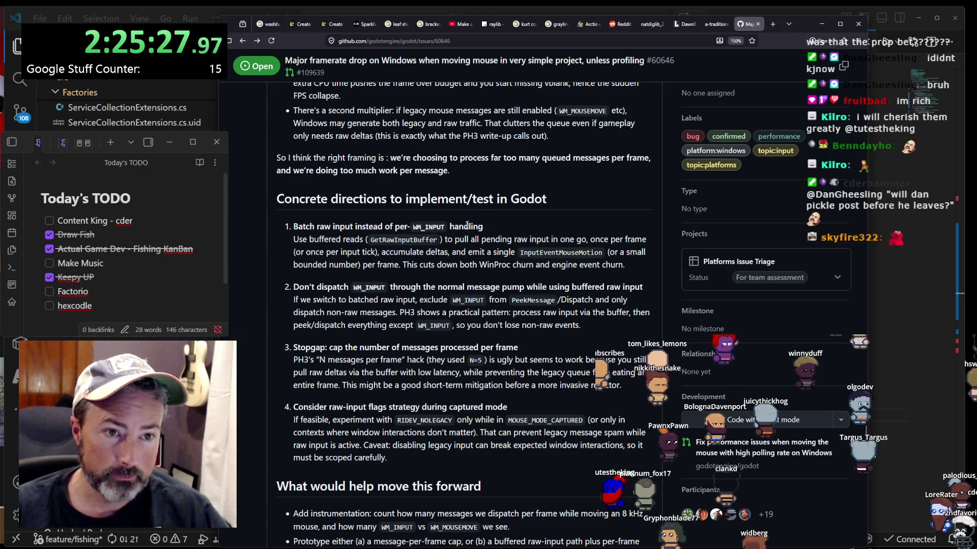
{"action": "mouse_move", "coordinate": [467, 225]}
{"action": "left_mouse_down"}
{"action": "mouse_move", "coordinate": [298, 222]}
{"action": "mouse_move", "coordinate": [436, 222]}
{"action": "left_mouse_up"}
{"action": "scroll", "coordinate": [293, 222], "scroll_direction": "down", "scroll_amount": 1}
{"action": "scroll", "coordinate": [435, 222], "scroll_direction": "down", "scroll_amount": 1}
{"action": "left_click_drag", "start_coordinate": [294, 223], "coordinate": [523, 227]}
{"action": "left_click", "coordinate": [523, 227]}
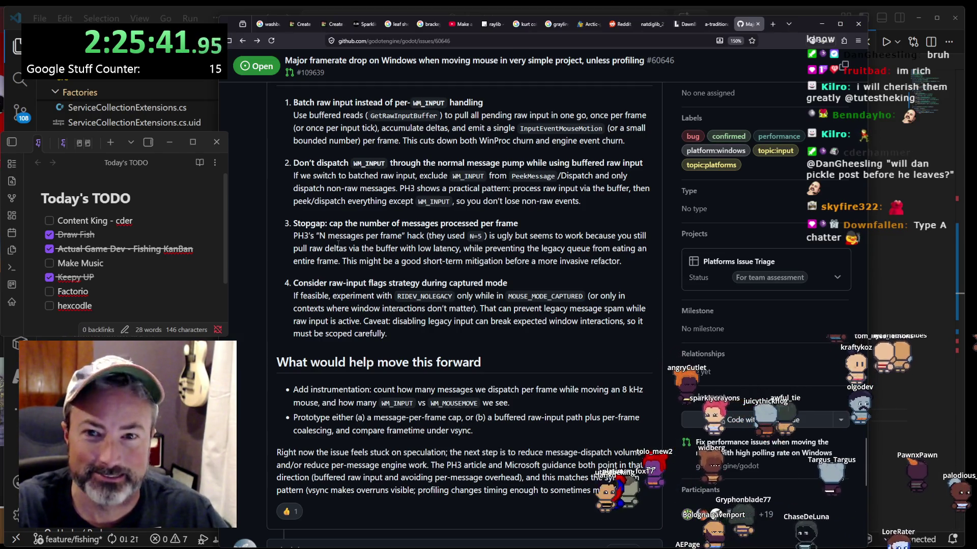
- Read 'What would help move this forward', highlighting the instrumentation and prototype bullets
{"action": "scroll", "coordinate": [338, 243], "scroll_direction": "down", "scroll_amount": 3}
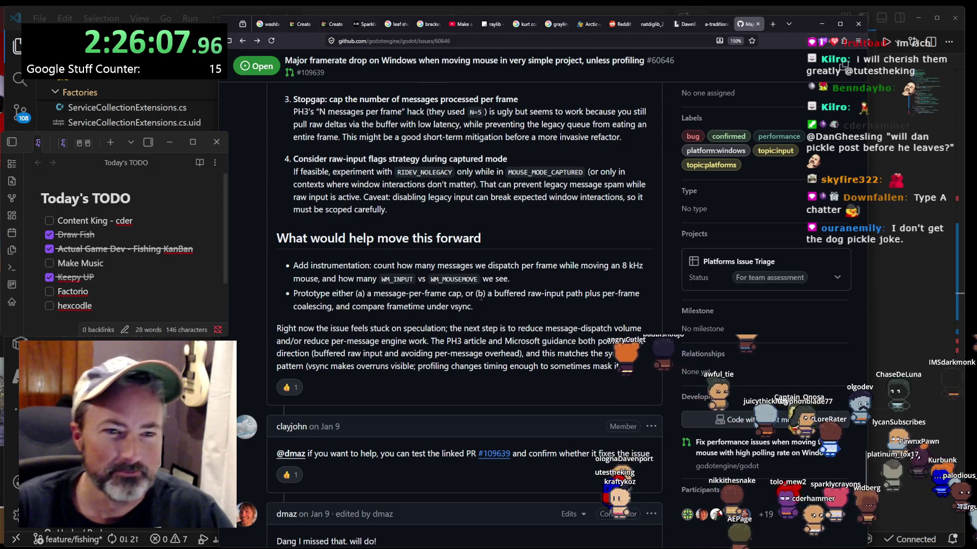
{"action": "mouse_move", "coordinate": [293, 266]}
{"action": "left_mouse_down"}
{"action": "mouse_move", "coordinate": [511, 279]}
{"action": "mouse_move", "coordinate": [359, 294]}
{"action": "left_mouse_up"}
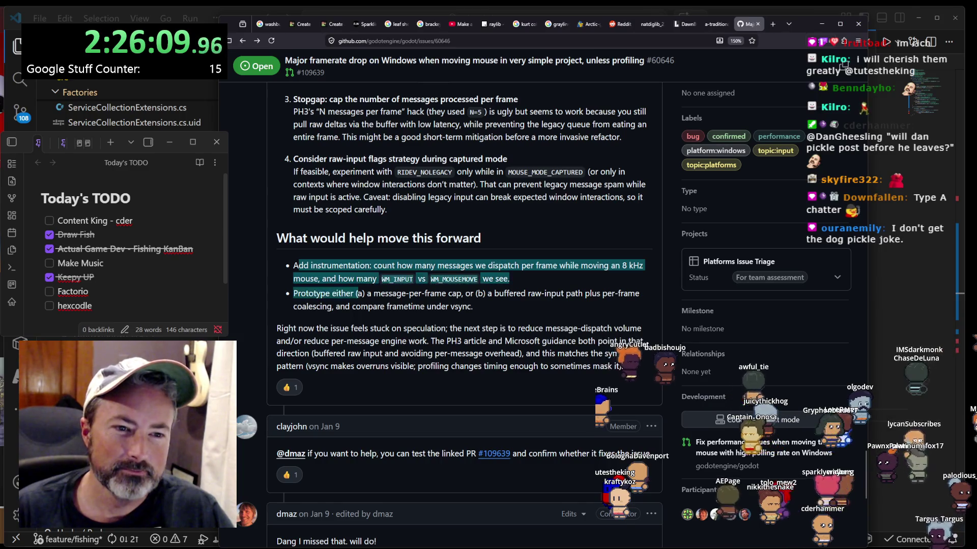
{"action": "left_click", "coordinate": [295, 269]}
{"action": "triple_click", "coordinate": [295, 269]}
{"action": "left_click", "coordinate": [330, 277]}
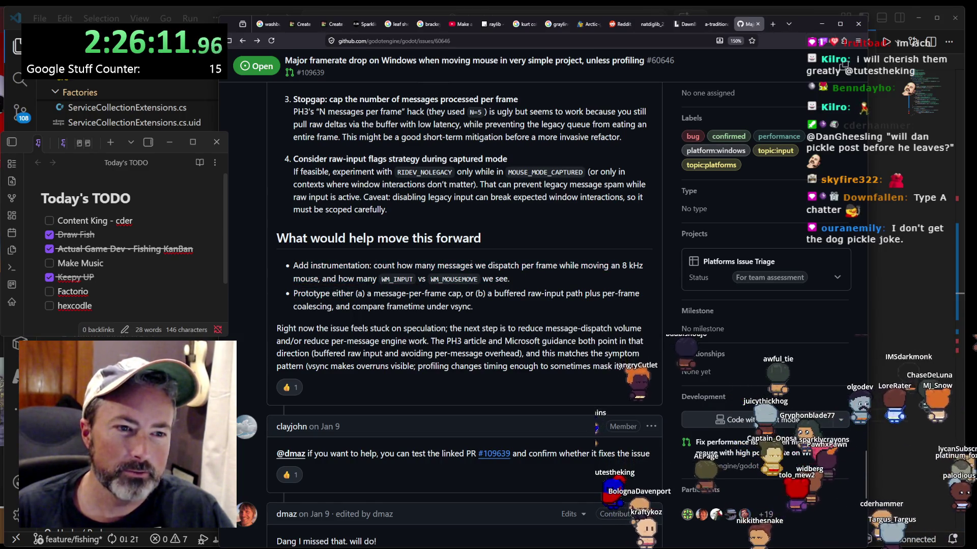
{"action": "left_click_drag", "start_coordinate": [293, 293], "coordinate": [376, 294]}
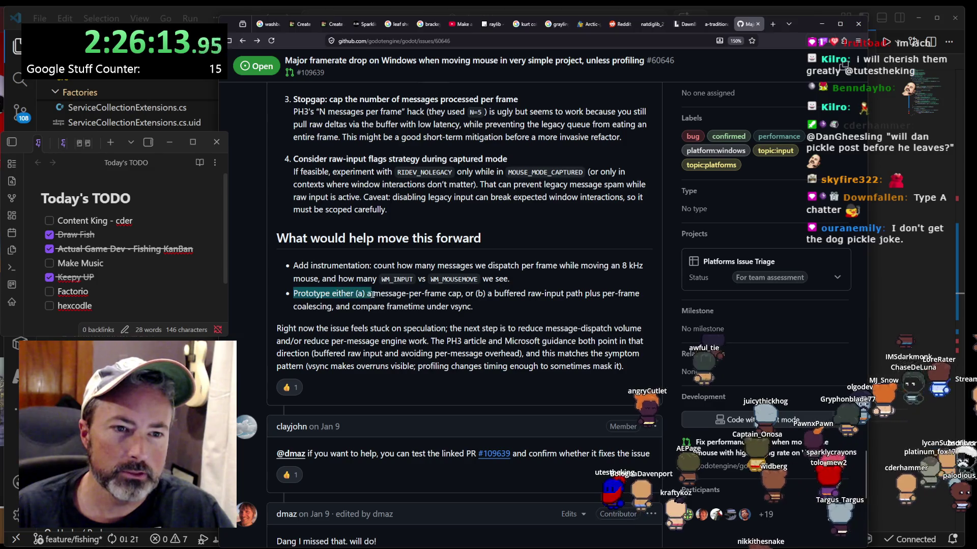
{"action": "left_click", "coordinate": [377, 294]}
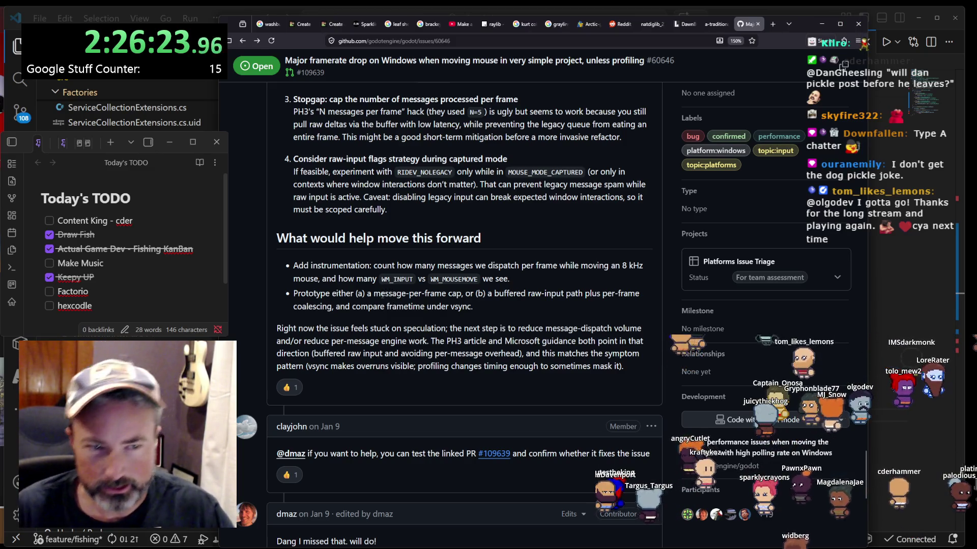
{"action": "scroll", "coordinate": [442, 274], "scroll_direction": "down", "scroll_amount": 2}
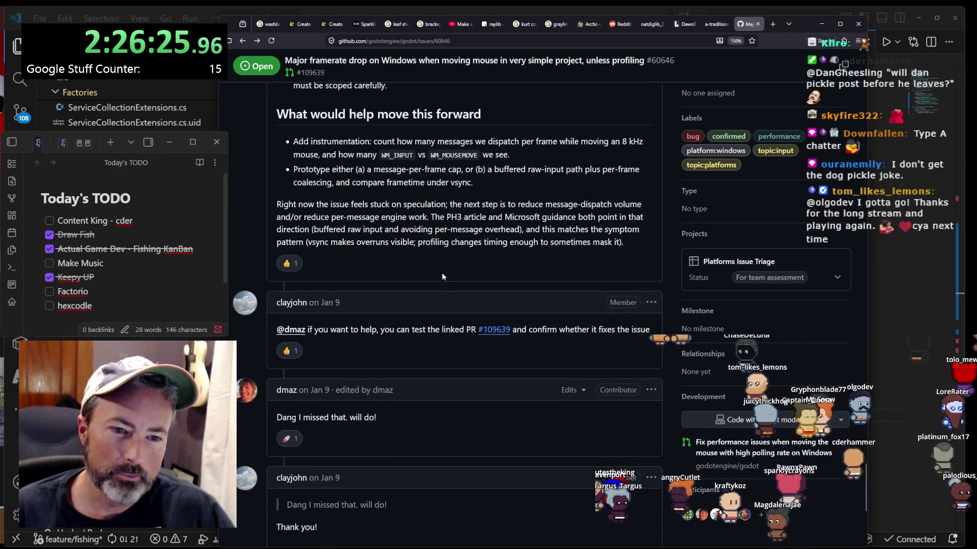
- Highlight the summary's next-step sentence, then scroll down to the Linux Wayland + GNOME report
{"action": "scroll", "coordinate": [438, 270], "scroll_direction": "up", "scroll_amount": 1}
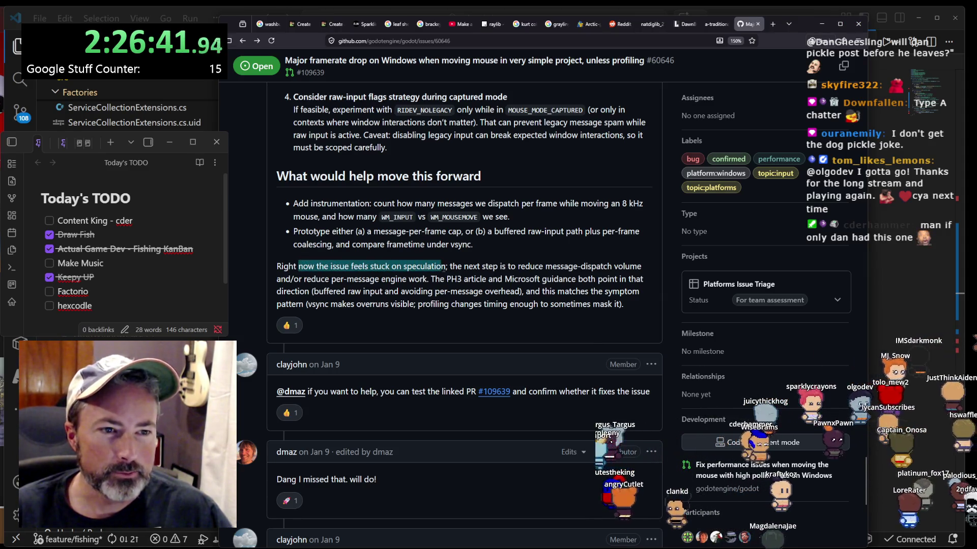
{"action": "mouse_move", "coordinate": [451, 266]}
{"action": "left_mouse_down"}
{"action": "mouse_move", "coordinate": [573, 266]}
{"action": "mouse_move", "coordinate": [608, 279]}
{"action": "mouse_move", "coordinate": [616, 267]}
{"action": "mouse_move", "coordinate": [445, 279]}
{"action": "mouse_move", "coordinate": [639, 293]}
{"action": "mouse_move", "coordinate": [331, 280]}
{"action": "mouse_move", "coordinate": [346, 292]}
{"action": "mouse_move", "coordinate": [599, 300]}
{"action": "mouse_move", "coordinate": [373, 305]}
{"action": "mouse_move", "coordinate": [459, 307]}
{"action": "left_mouse_up"}
{"action": "left_click", "coordinate": [444, 279]}
{"action": "left_click", "coordinate": [507, 281]}
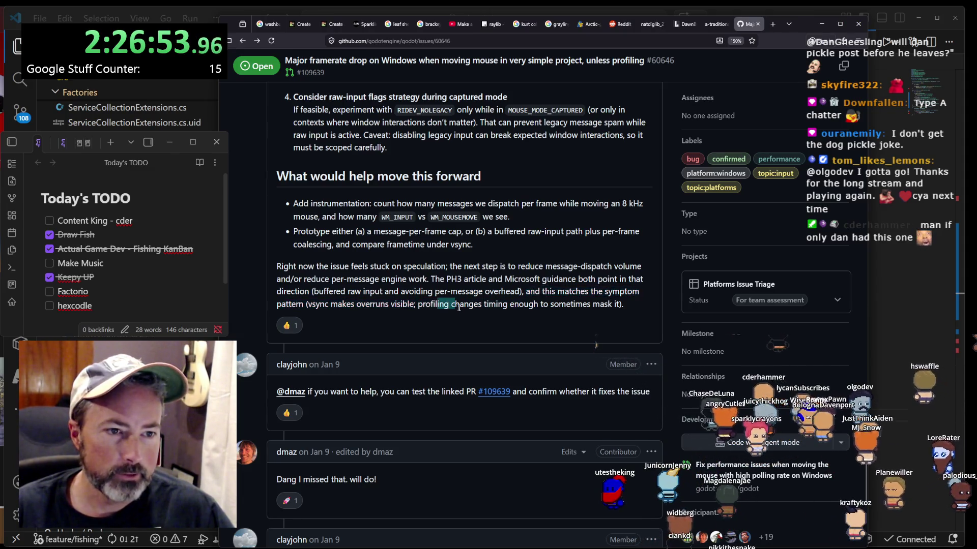
{"action": "left_click_drag", "start_coordinate": [552, 307], "coordinate": [569, 307]}
{"action": "scroll", "coordinate": [563, 311], "scroll_direction": "down", "scroll_amount": 5}
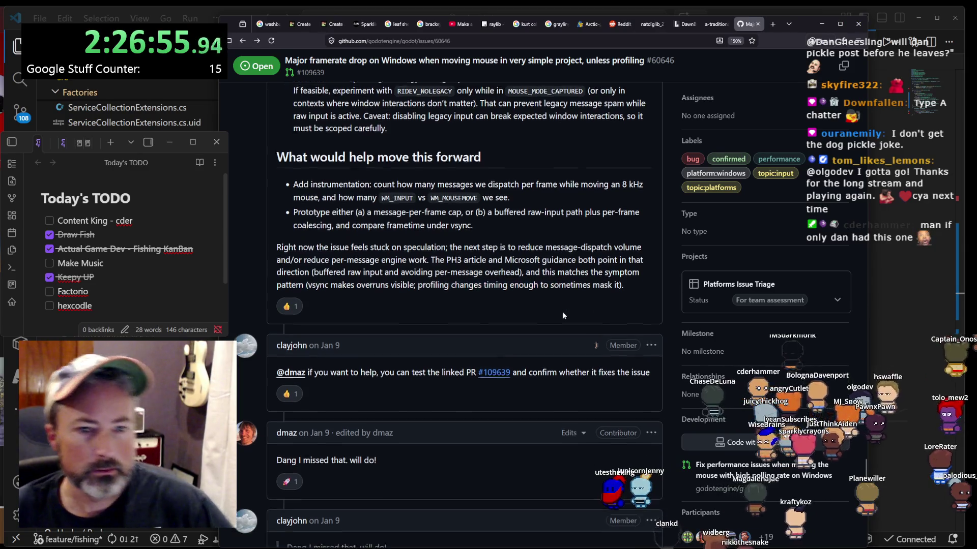
{"action": "scroll", "coordinate": [527, 319], "scroll_direction": "down", "scroll_amount": 3}
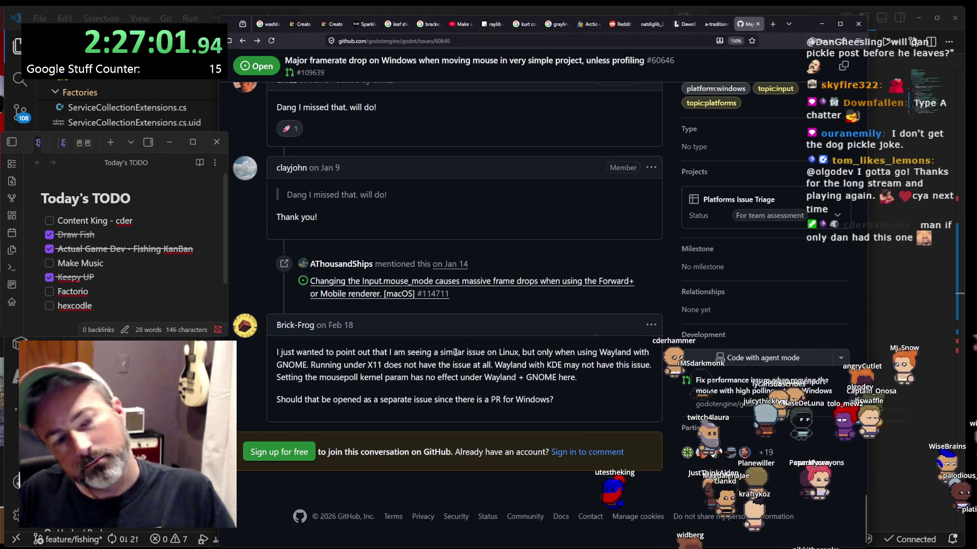
{"action": "left_click_drag", "start_coordinate": [297, 399], "coordinate": [377, 399]}
{"action": "mouse_move", "coordinate": [314, 352]}
{"action": "left_mouse_down"}
{"action": "mouse_move", "coordinate": [549, 354]}
{"action": "mouse_move", "coordinate": [554, 366]}
{"action": "left_mouse_up"}
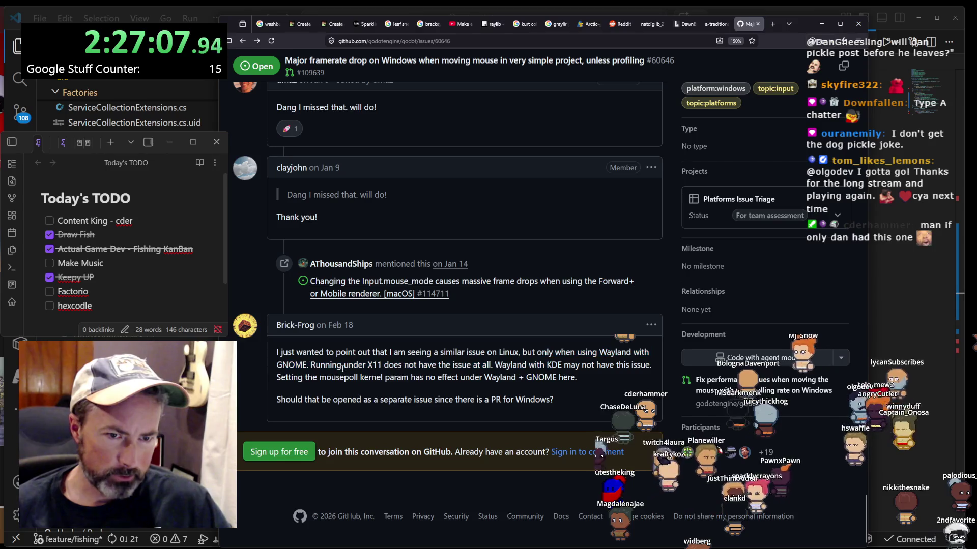
{"action": "mouse_move", "coordinate": [311, 365]}
{"action": "left_mouse_down"}
{"action": "mouse_move", "coordinate": [423, 379]}
{"action": "mouse_move", "coordinate": [536, 374]}
{"action": "mouse_move", "coordinate": [496, 365]}
{"action": "mouse_move", "coordinate": [574, 377]}
{"action": "mouse_move", "coordinate": [569, 366]}
{"action": "left_mouse_up"}
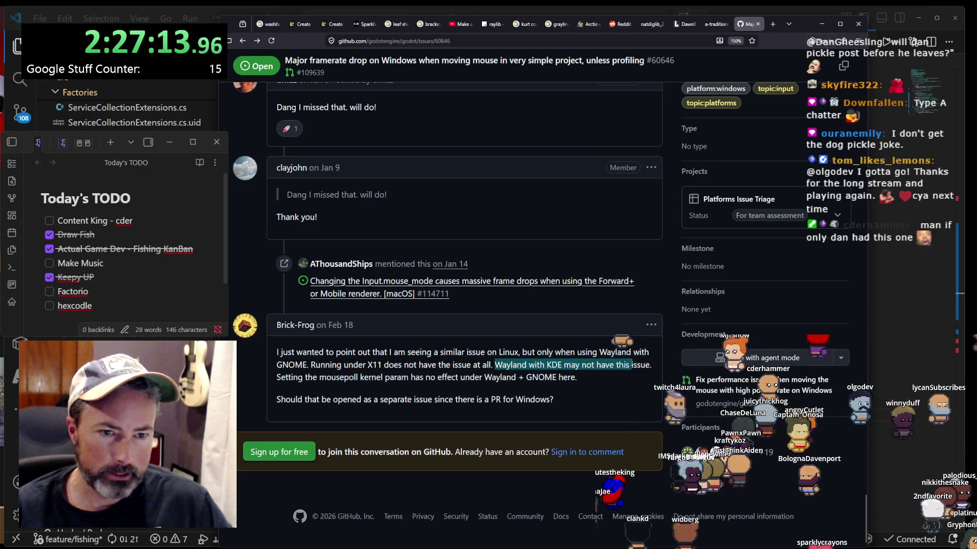
{"action": "left_click", "coordinate": [631, 366]}
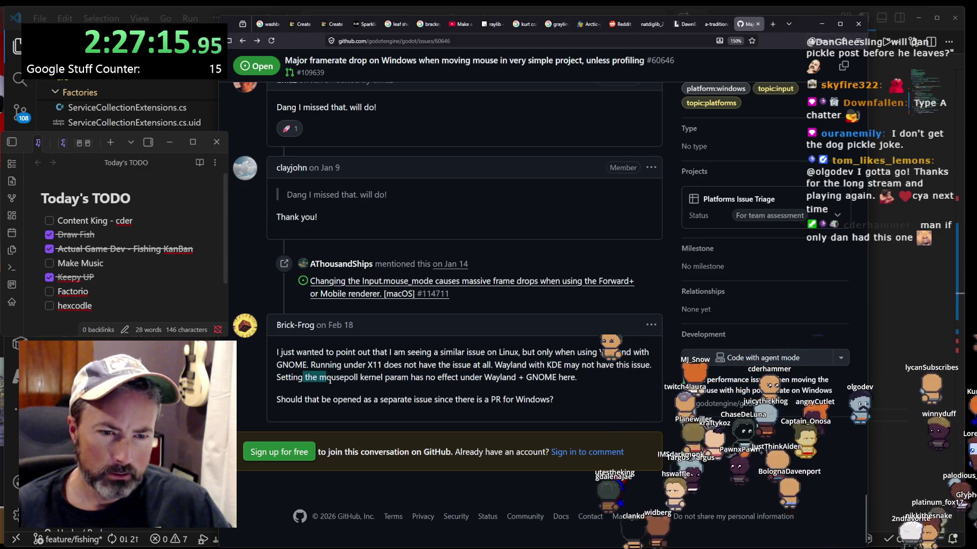
{"action": "left_click_drag", "start_coordinate": [398, 386], "coordinate": [554, 379]}
{"action": "left_click", "coordinate": [540, 377]}
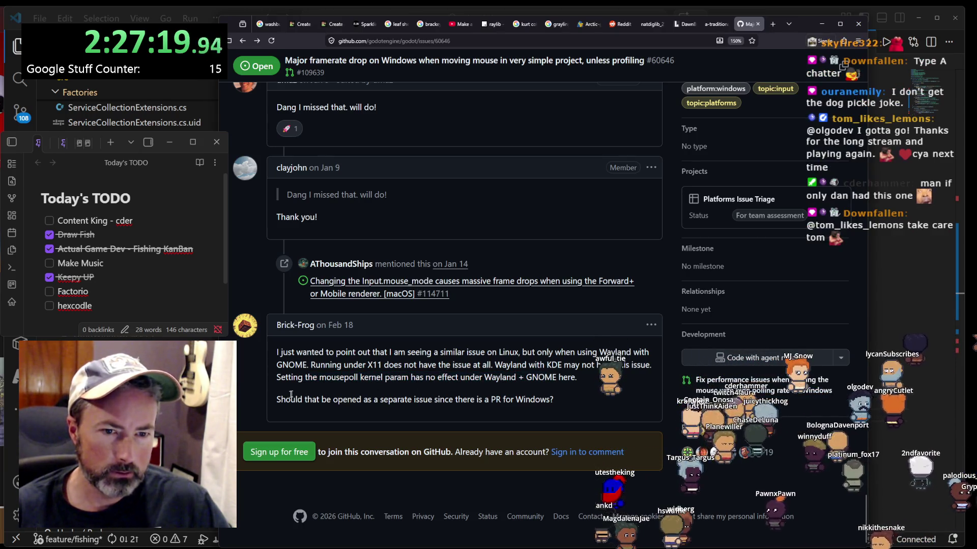
{"action": "left_click_drag", "start_coordinate": [341, 398], "coordinate": [417, 398]}
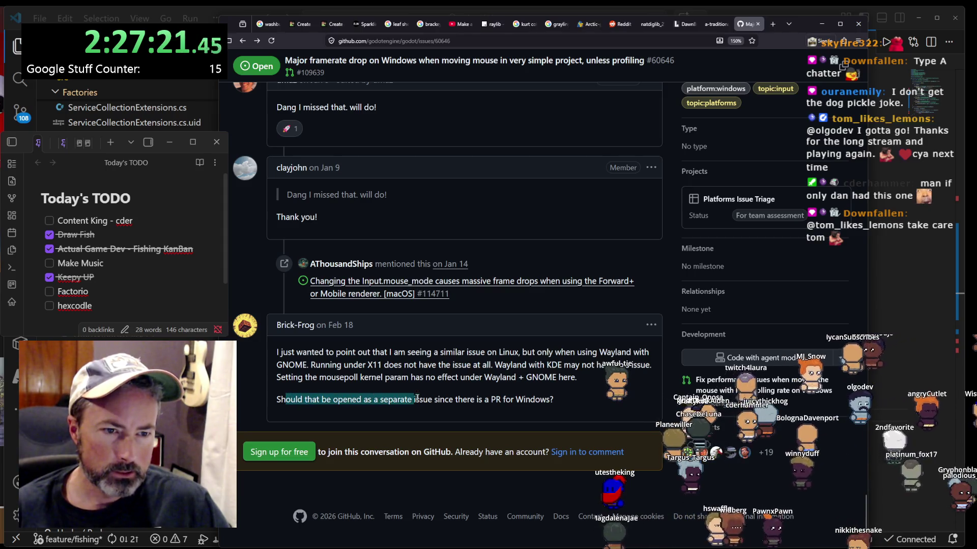
{"action": "left_click", "coordinate": [497, 400]}
{"action": "left_click", "coordinate": [558, 403]}
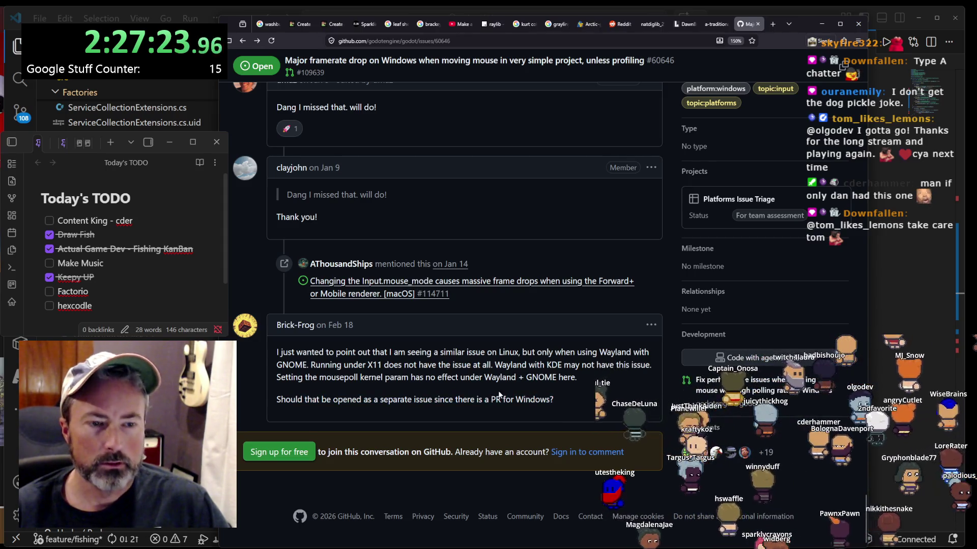
{"action": "scroll", "coordinate": [486, 402], "scroll_direction": "up", "scroll_amount": 4}
{"action": "scroll", "coordinate": [364, 381], "scroll_direction": "down", "scroll_amount": 3}
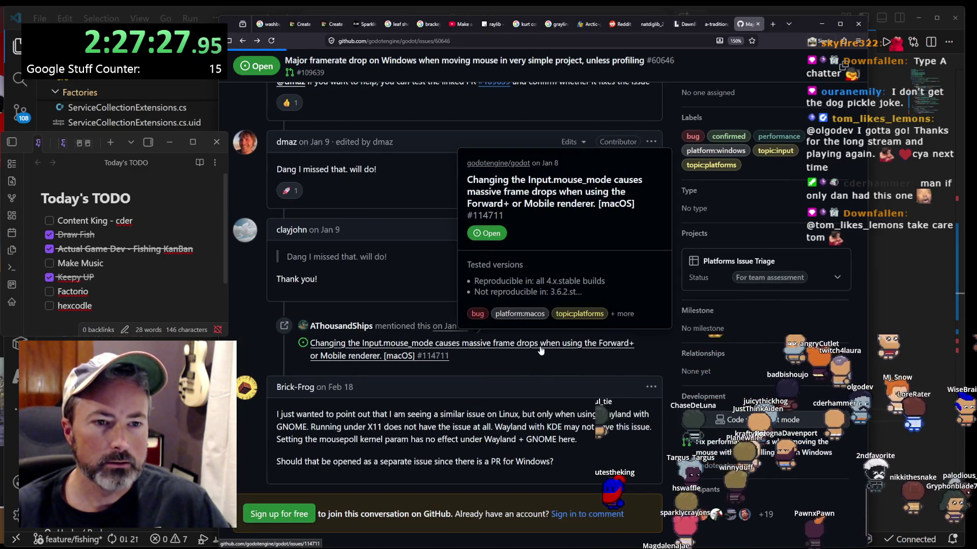
- Open the linked macOS issue #114711 and scroll into its description
{"action": "left_click", "coordinate": [539, 346]}
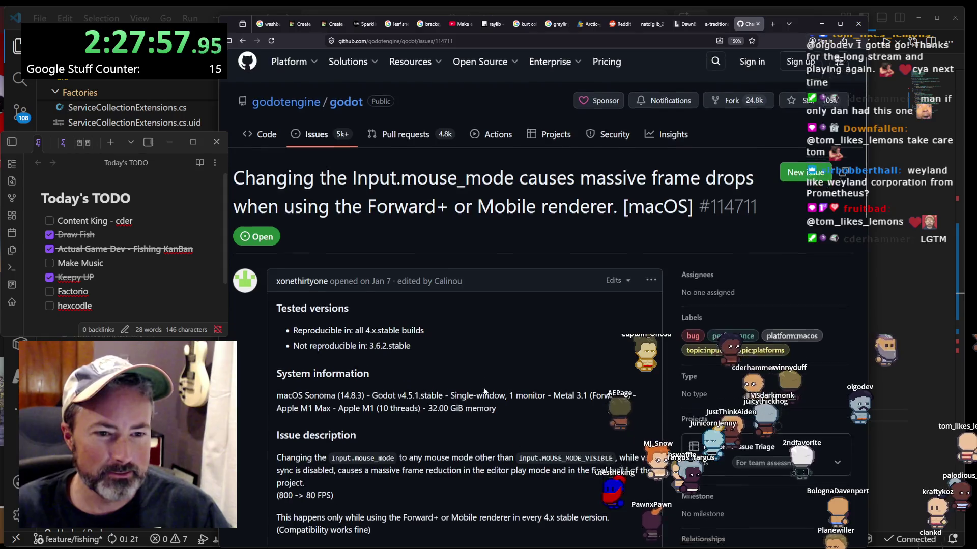
{"action": "scroll", "coordinate": [483, 390], "scroll_direction": "down", "scroll_amount": 2}
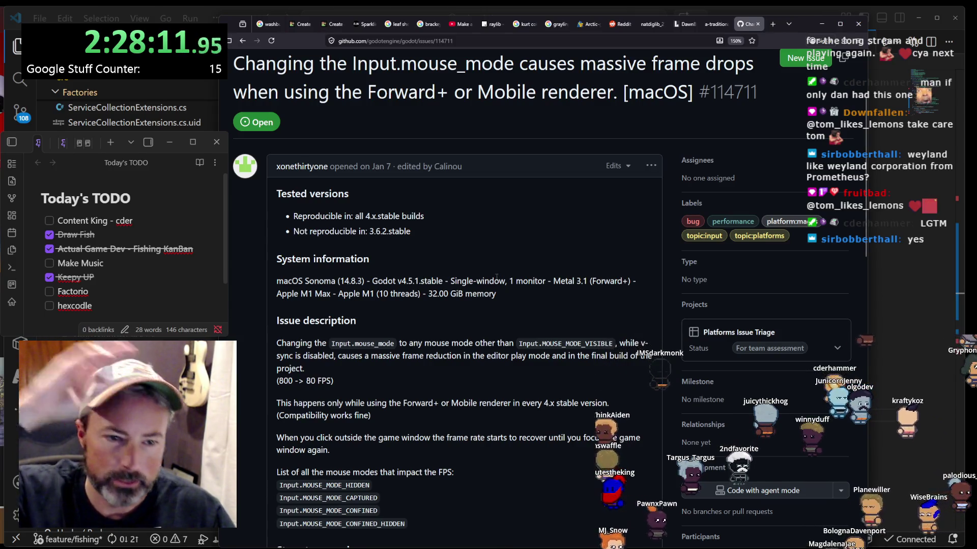
{"action": "scroll", "coordinate": [492, 329], "scroll_direction": "down", "scroll_amount": 1}
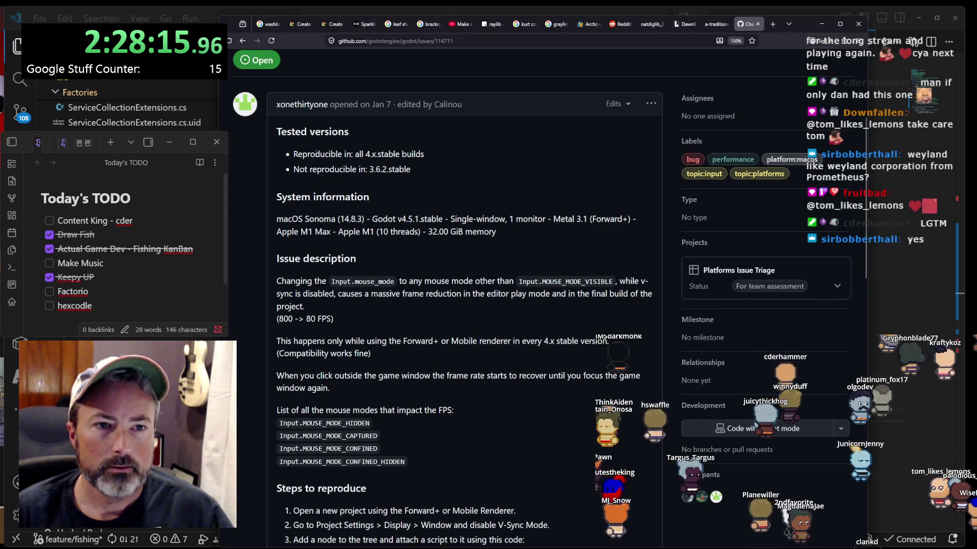
{"action": "scroll", "coordinate": [315, 220], "scroll_direction": "down", "scroll_amount": 1}
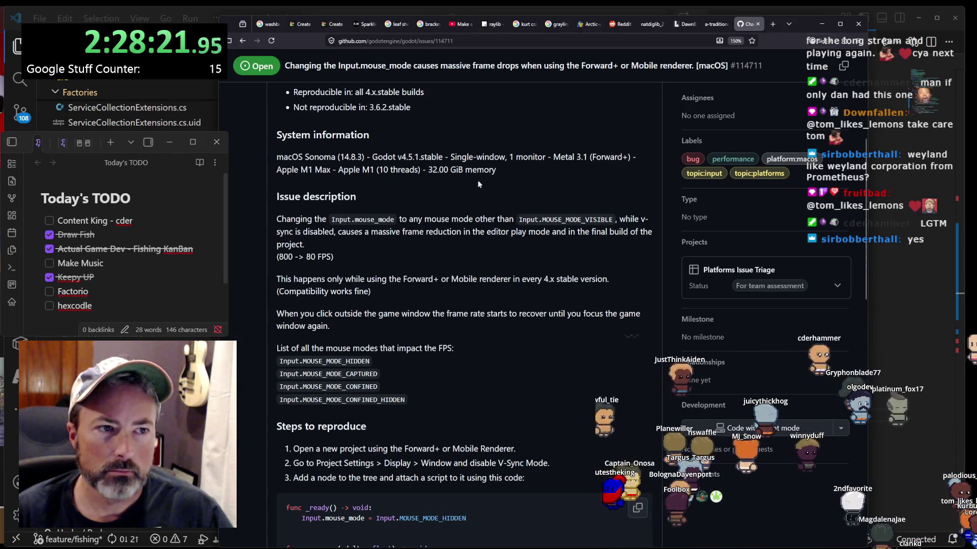
- Read the description, highlighting System information, Input.mouse_mode, MOUSE_MODE_VISIBLE and the massive frame reduction note
{"action": "triple_click", "coordinate": [397, 168]}
{"action": "scroll", "coordinate": [395, 179], "scroll_direction": "down", "scroll_amount": 1}
{"action": "left_click", "coordinate": [395, 180]}
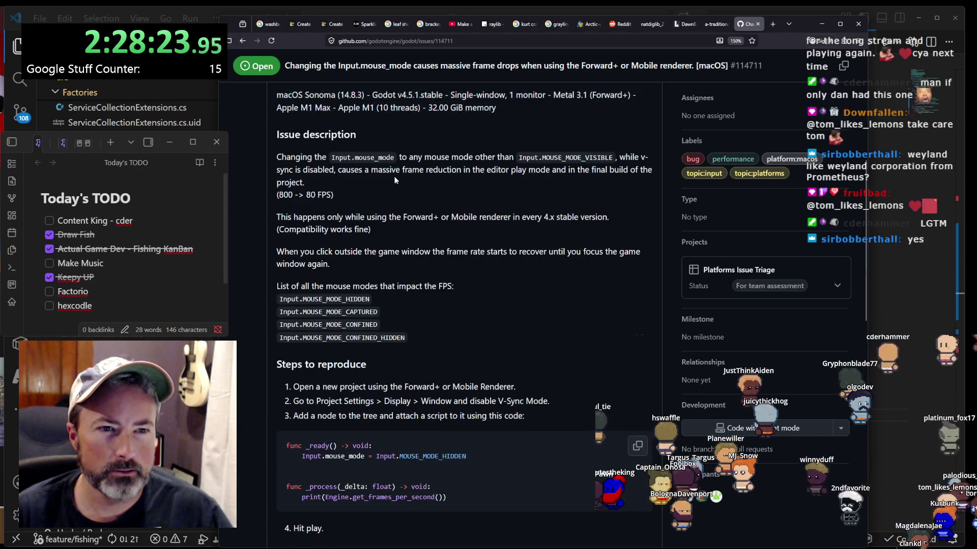
{"action": "left_click_drag", "start_coordinate": [308, 158], "coordinate": [394, 158]}
{"action": "left_click", "coordinate": [561, 165]}
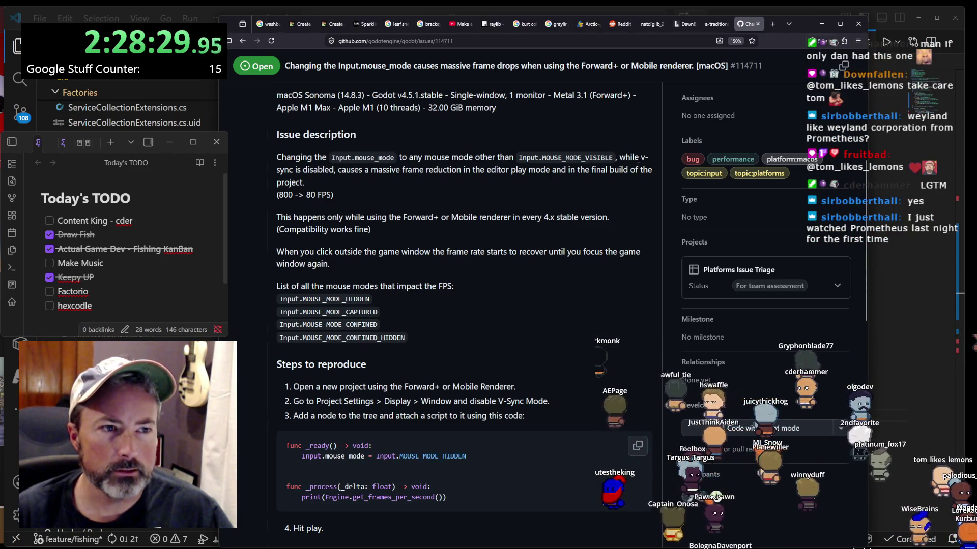
{"action": "mouse_move", "coordinate": [541, 157]}
{"action": "left_mouse_down"}
{"action": "mouse_move", "coordinate": [596, 159]}
{"action": "mouse_move", "coordinate": [538, 169]}
{"action": "mouse_move", "coordinate": [278, 170]}
{"action": "left_mouse_up"}
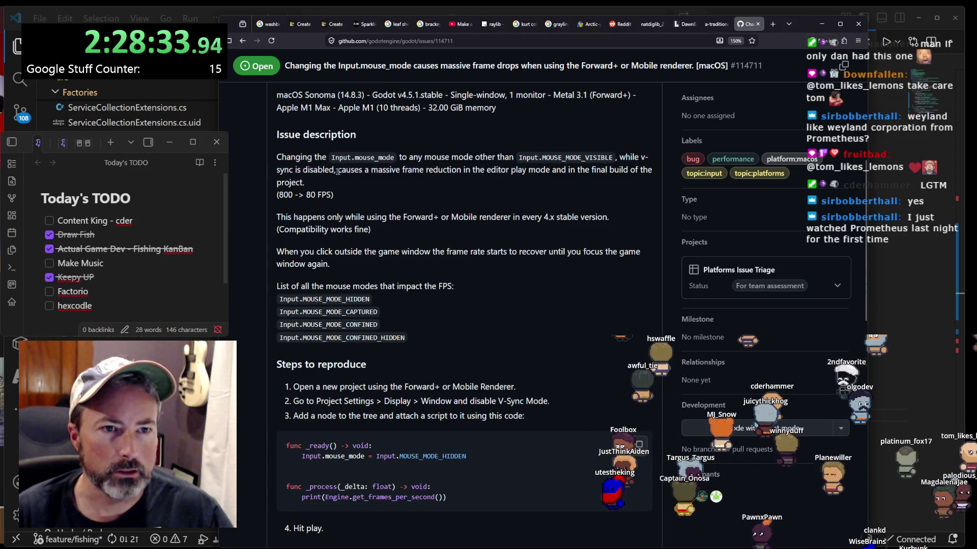
{"action": "left_click_drag", "start_coordinate": [365, 170], "coordinate": [394, 183]}
{"action": "scroll", "coordinate": [395, 177], "scroll_direction": "down", "scroll_amount": 4}
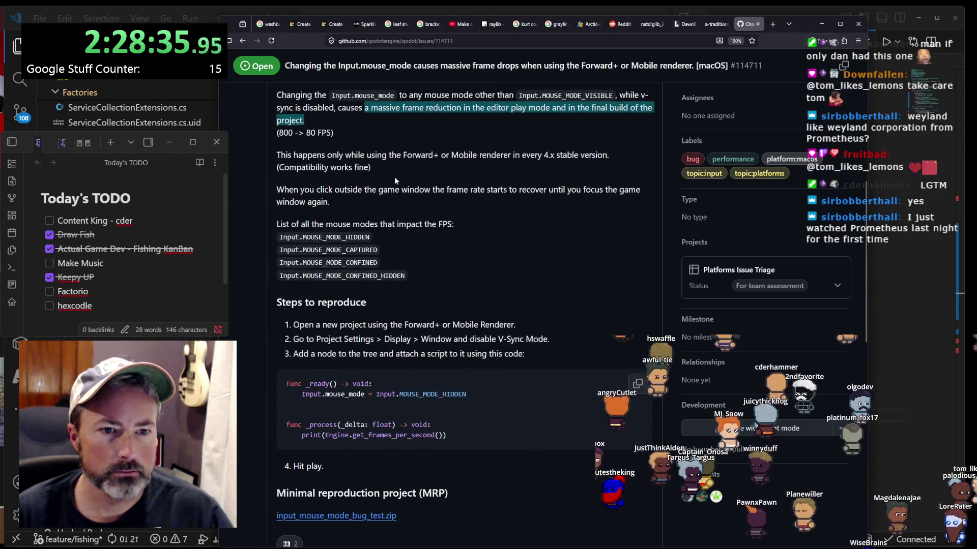
{"action": "scroll", "coordinate": [396, 181], "scroll_direction": "down", "scroll_amount": 5}
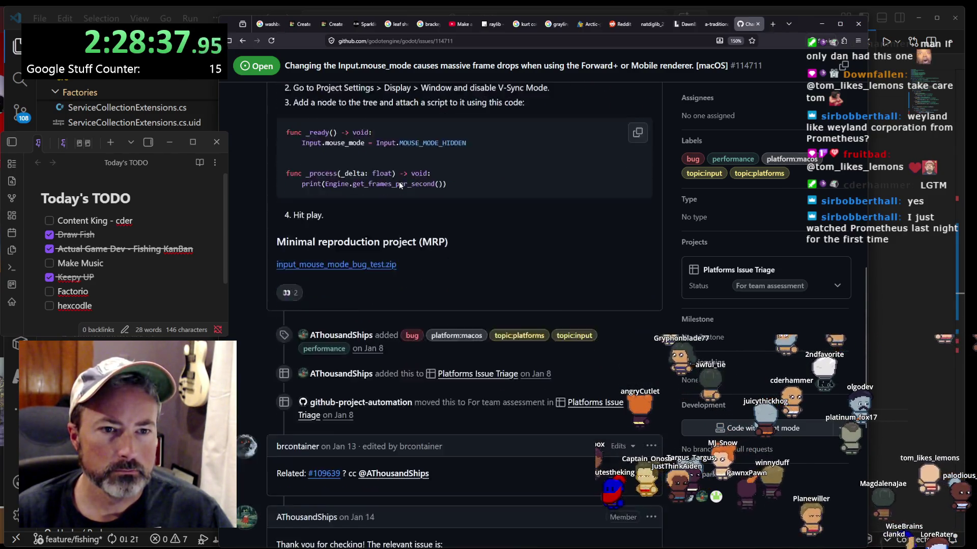
- Read the replies, highlighting the note that macOS isn't affected and the MOUSE_MODE_HIDDEN workaround advice
{"action": "scroll", "coordinate": [399, 181], "scroll_direction": "down", "scroll_amount": 3}
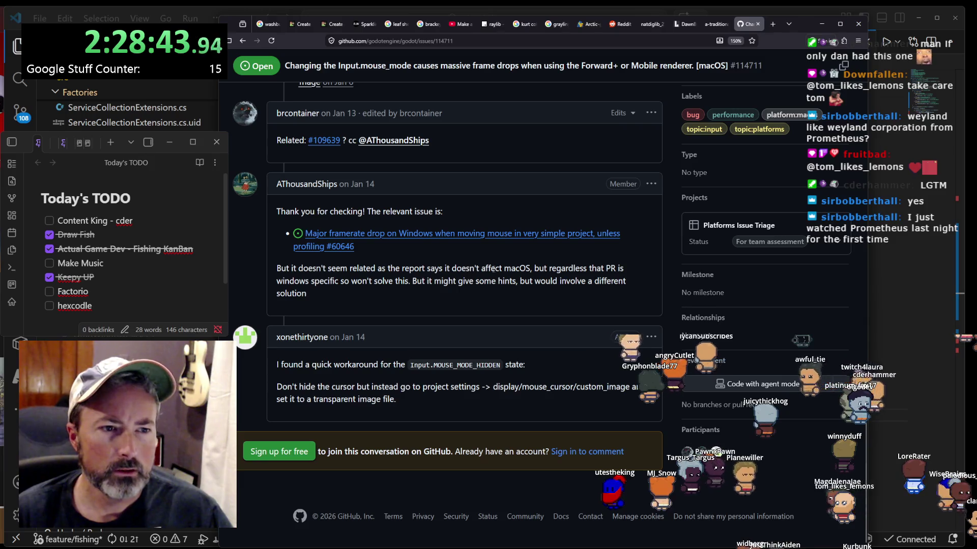
{"action": "mouse_move", "coordinate": [348, 269]}
{"action": "left_mouse_down"}
{"action": "mouse_move", "coordinate": [610, 277]}
{"action": "mouse_move", "coordinate": [593, 284]}
{"action": "left_mouse_up"}
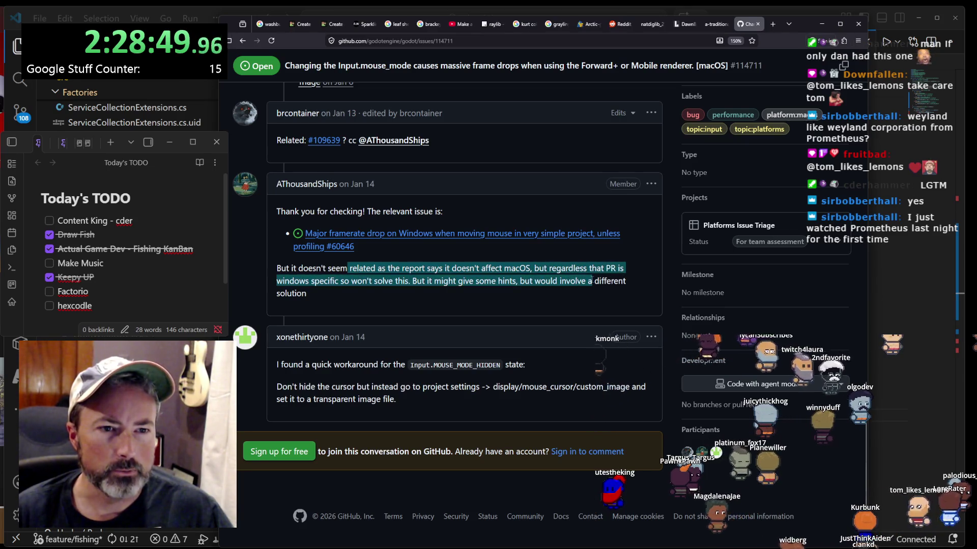
{"action": "left_click", "coordinate": [389, 276]}
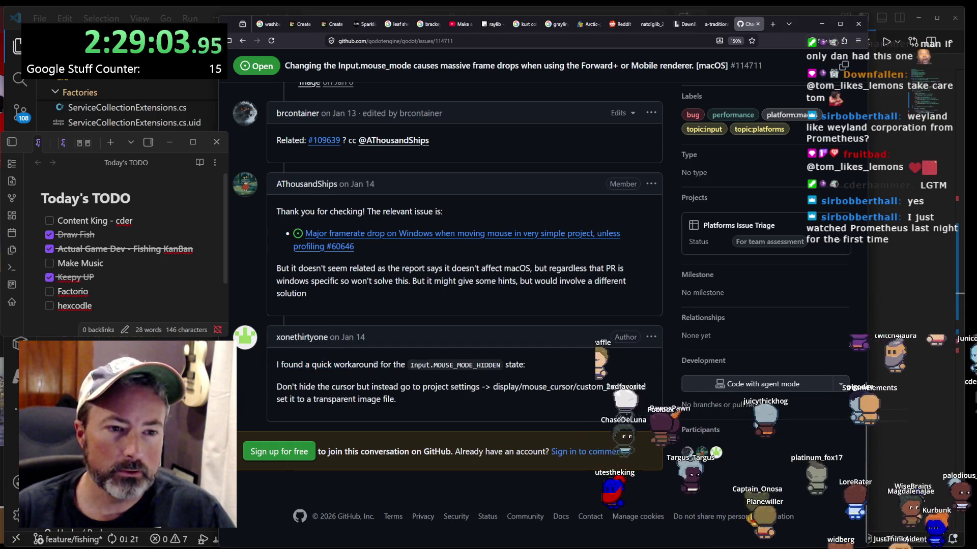
{"action": "mouse_move", "coordinate": [424, 365]}
{"action": "left_mouse_down"}
{"action": "mouse_move", "coordinate": [524, 365]}
{"action": "mouse_move", "coordinate": [411, 365]}
{"action": "left_mouse_up"}
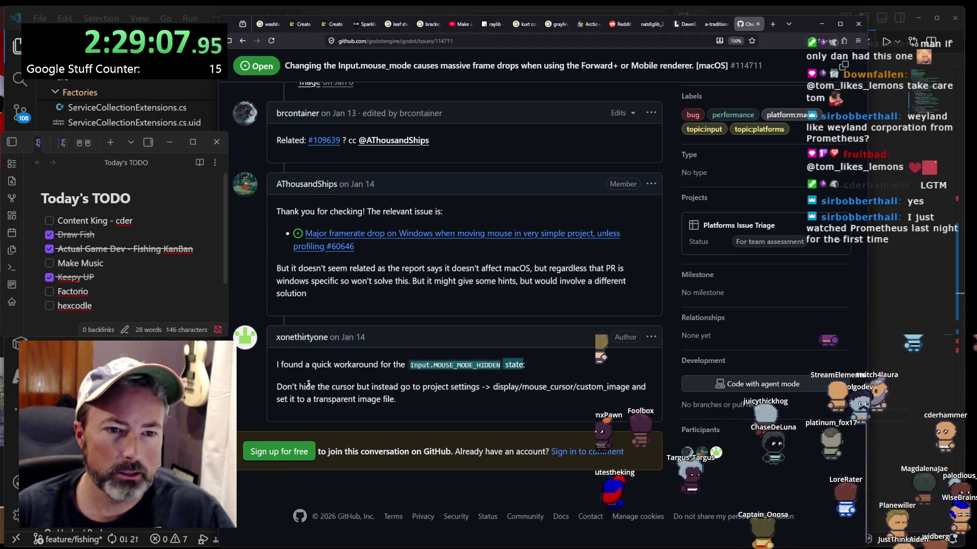
{"action": "left_click_drag", "start_coordinate": [303, 387], "coordinate": [522, 388]}
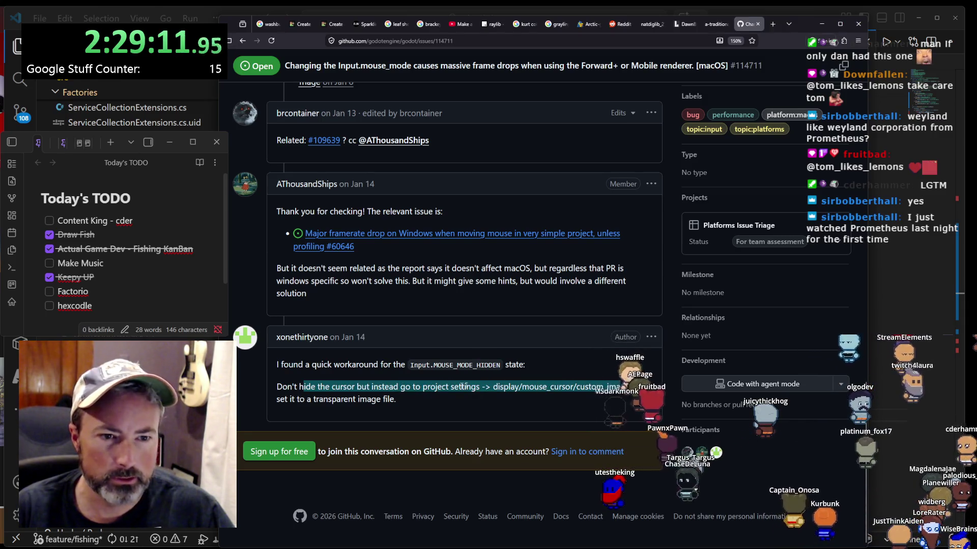